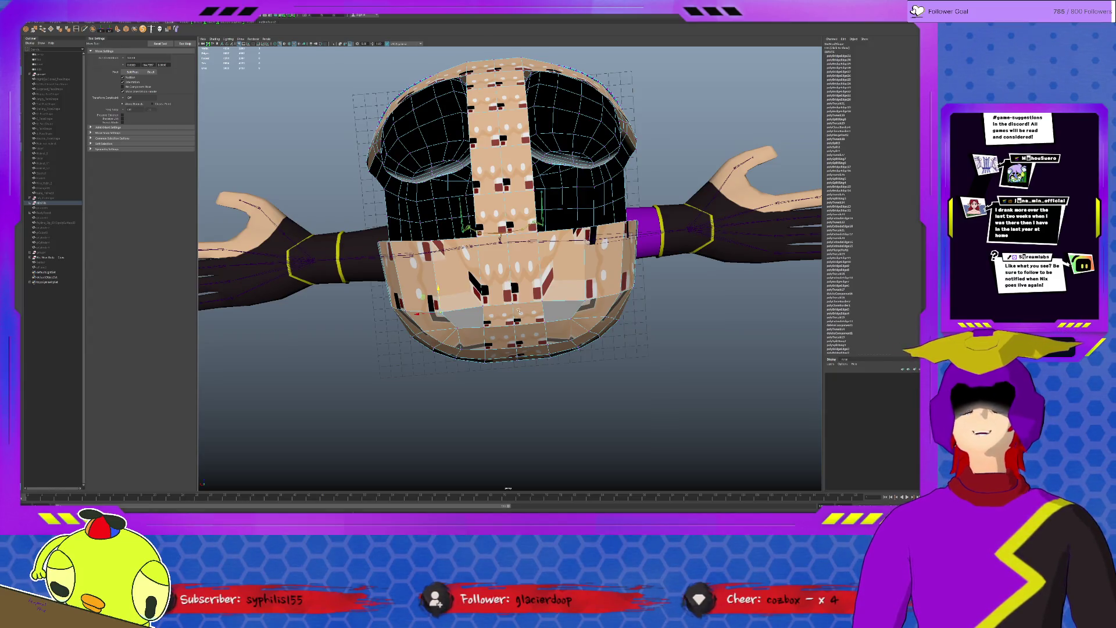
- Scale the selected lower-head faces outward with the Scale tool, then frame the head in the view
key(r)
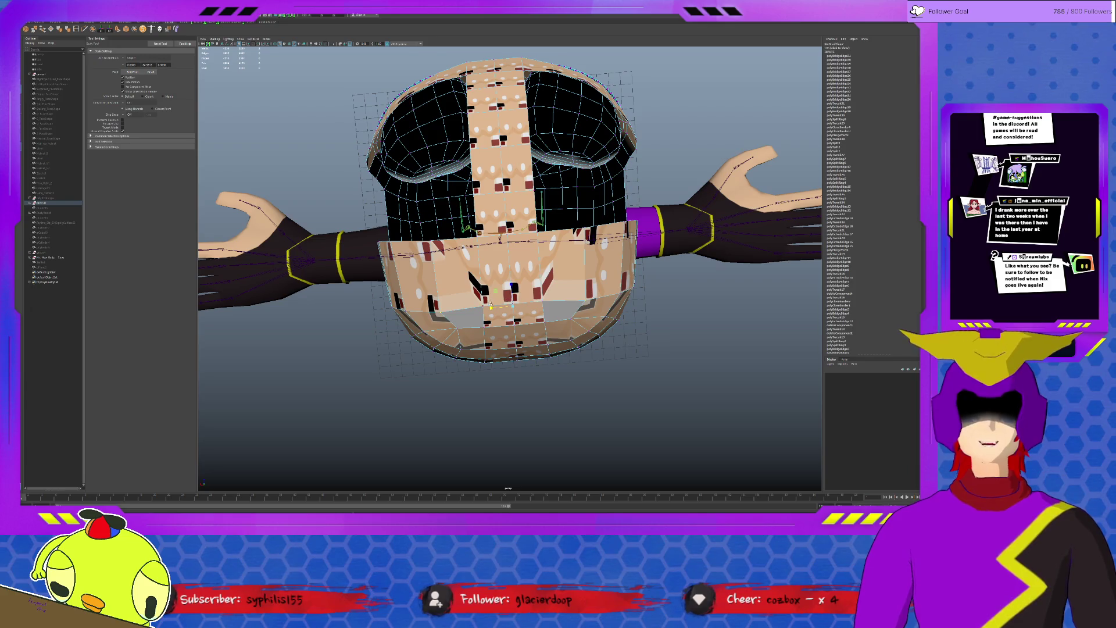
drag(491, 307, 488, 307)
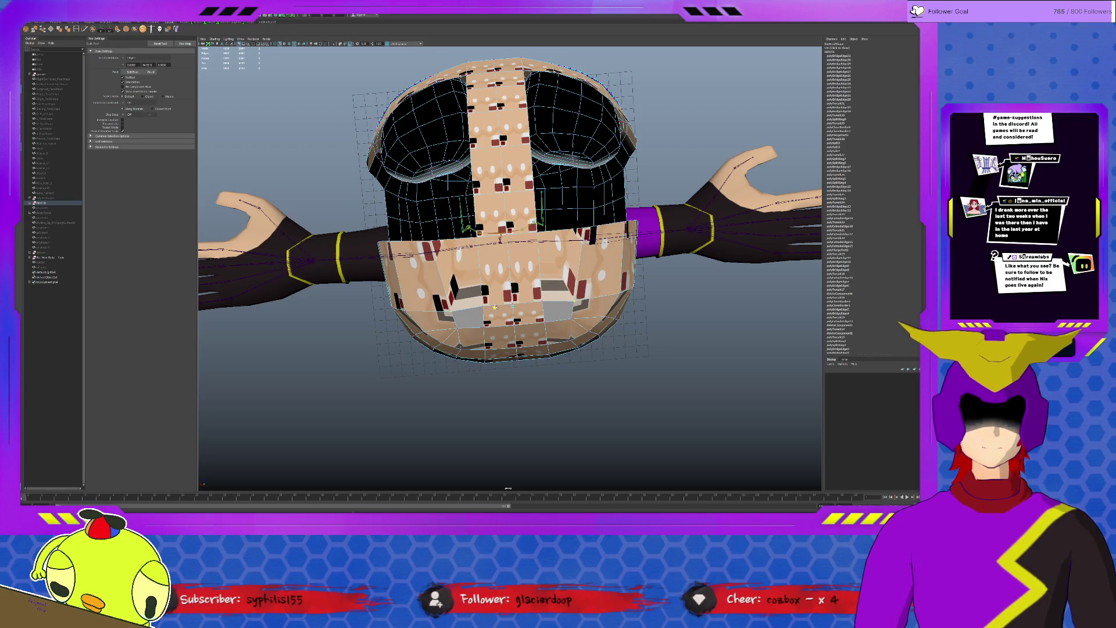
mouse_move(490, 307)
alt+mouse_down()
mouse_move(507, 284)
mouse_move(497, 262)
alt+mouse_up()
alt+right_drag(497, 262, 478, 272)
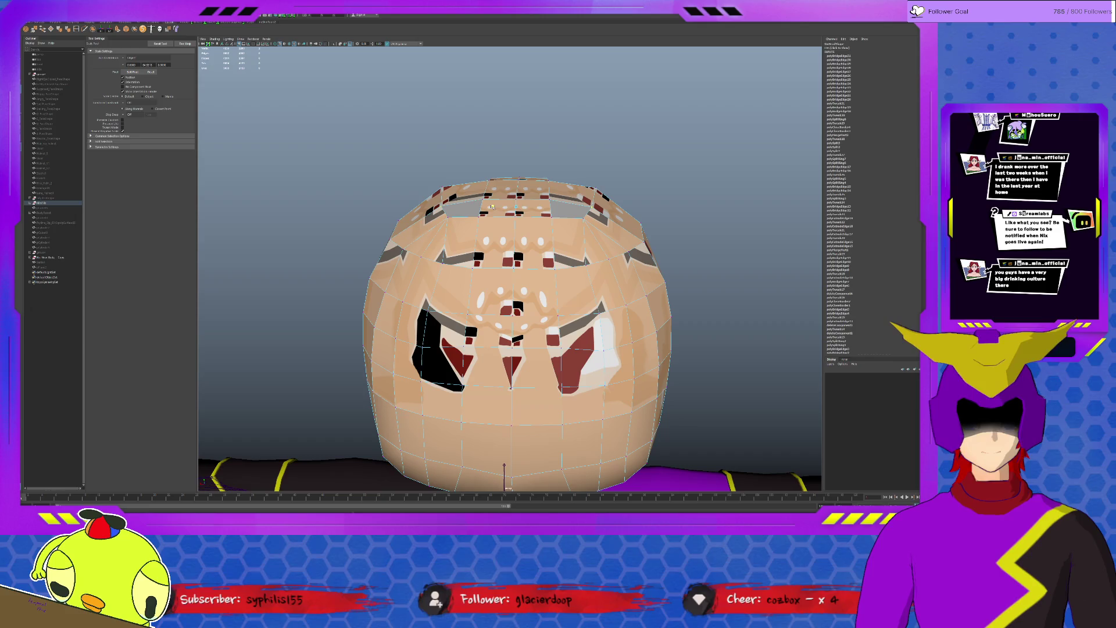
mouse_move(490, 225)
alt+mouse_down()
mouse_move(443, 220)
mouse_move(512, 225)
mouse_move(450, 343)
mouse_move(517, 223)
mouse_move(458, 231)
alt+mouse_up()
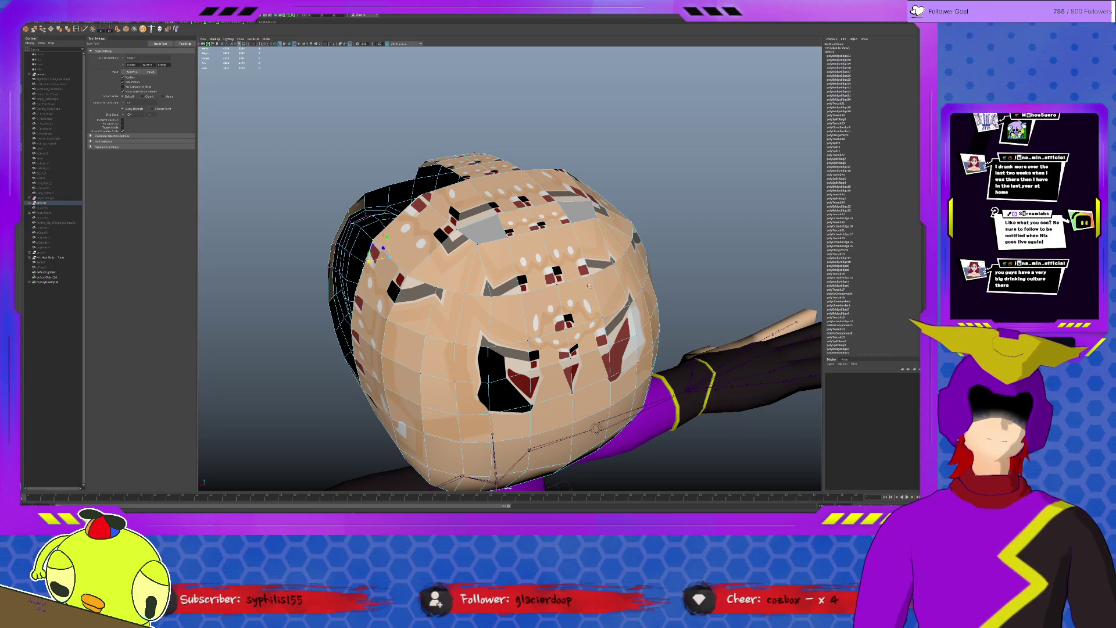
alt+drag(523, 262, 436, 270)
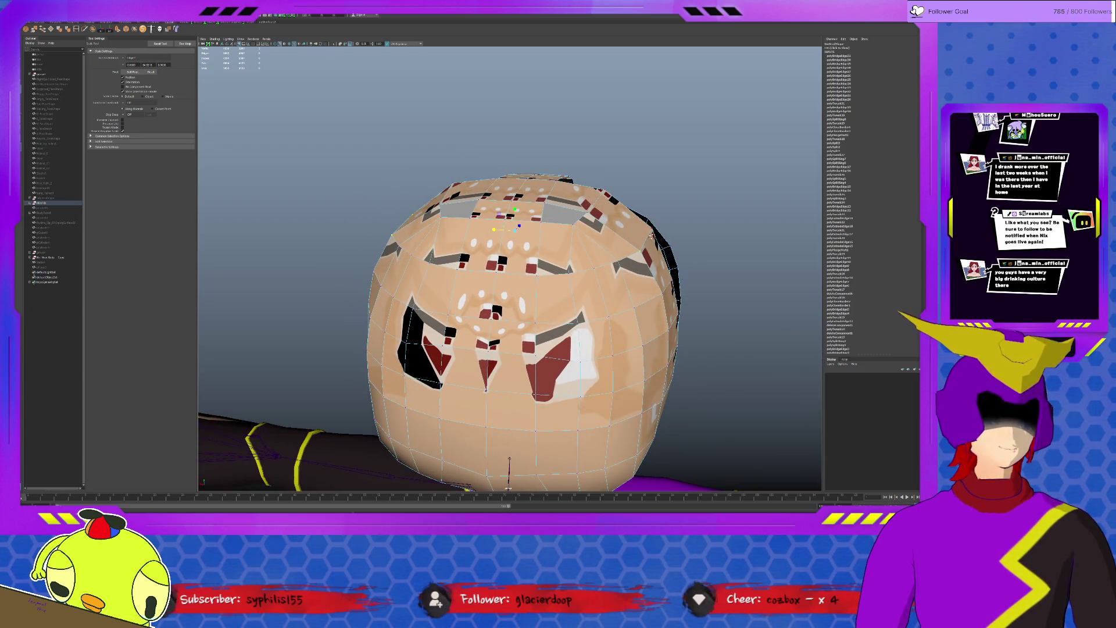
alt+drag(510, 239, 471, 252)
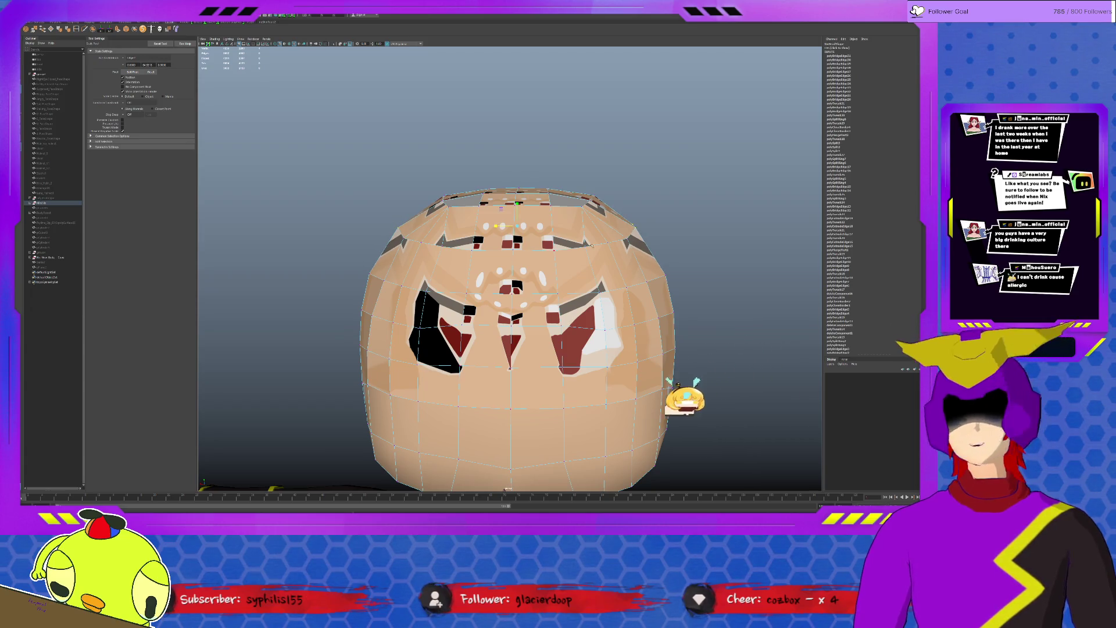
alt+drag(511, 261, 566, 332)
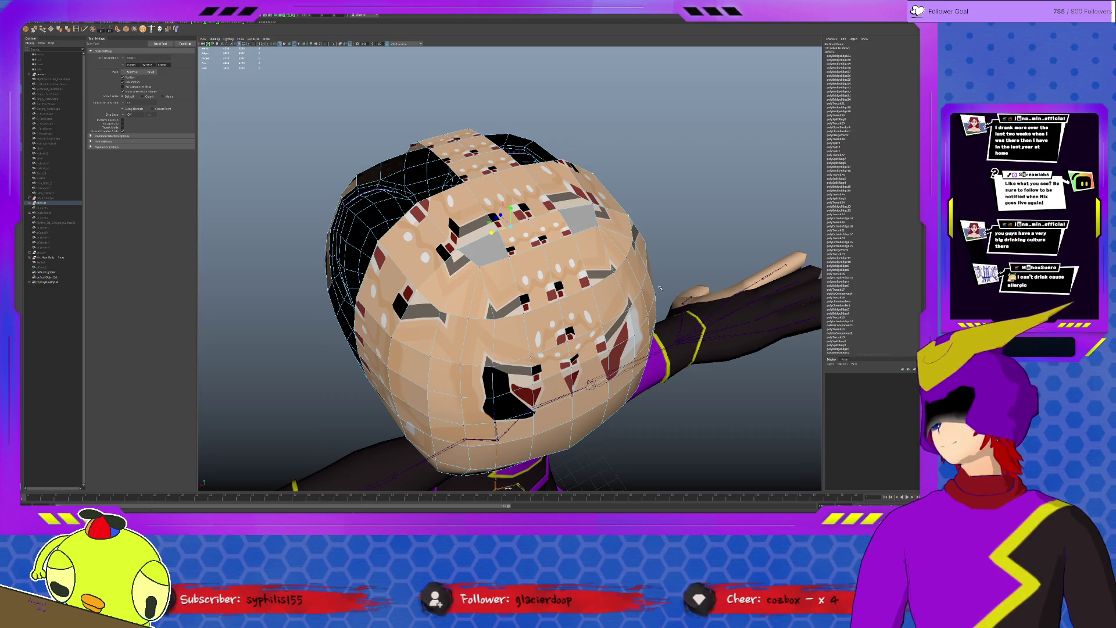
mouse_move(659, 288)
alt+mouse_down()
mouse_move(533, 334)
mouse_move(556, 329)
alt+mouse_up()
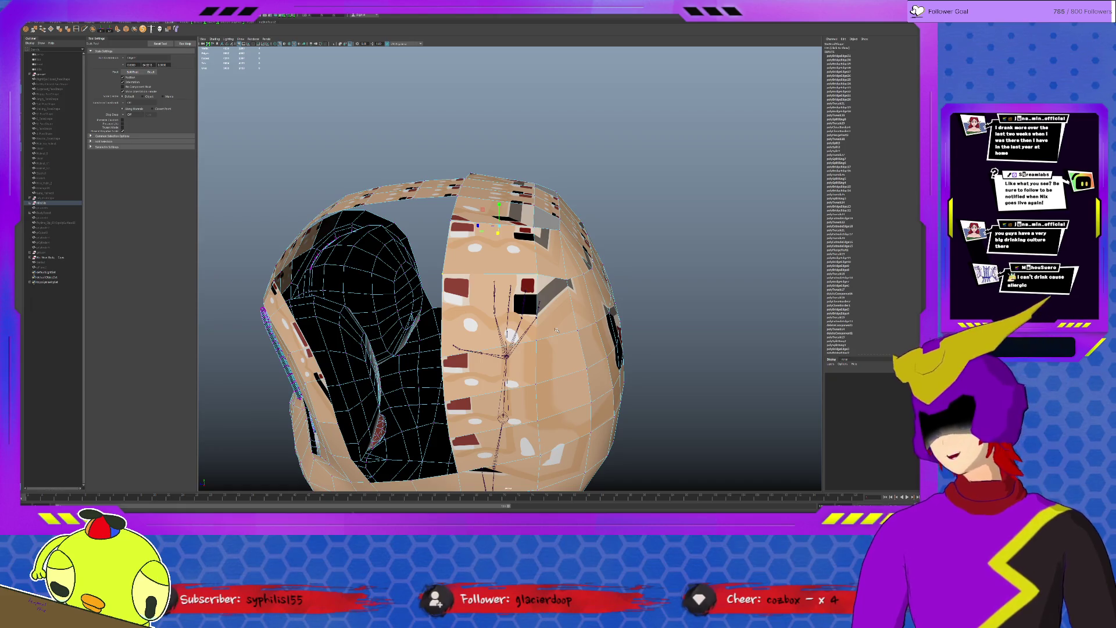
alt+drag(524, 277, 550, 241)
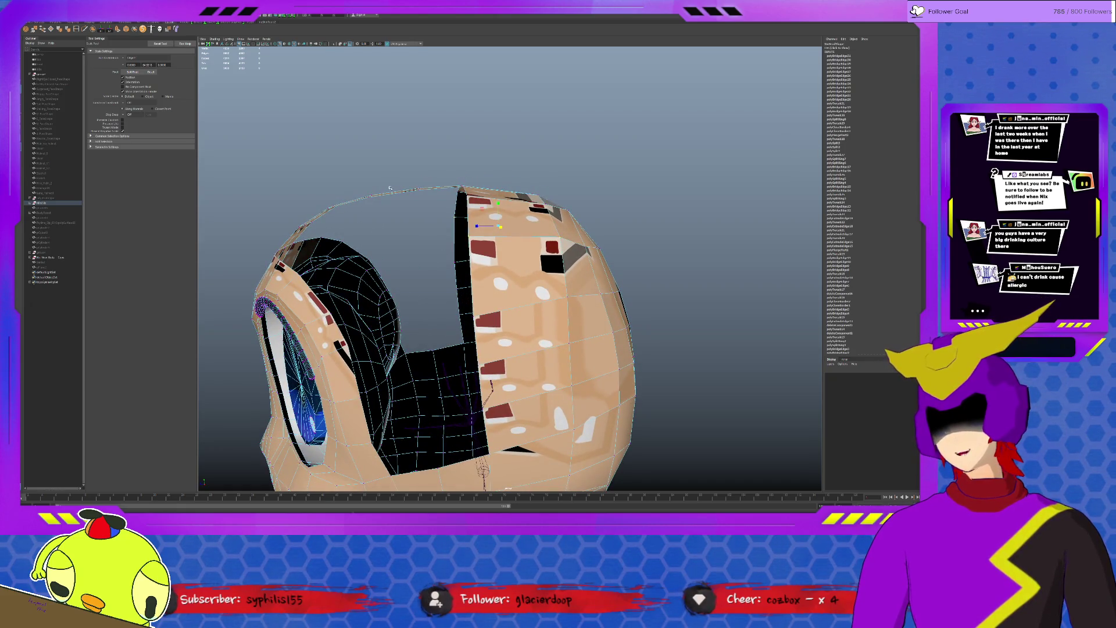
- Pick vertices along the top rim and opening edge to append a strip of faces across the top
click(368, 197)
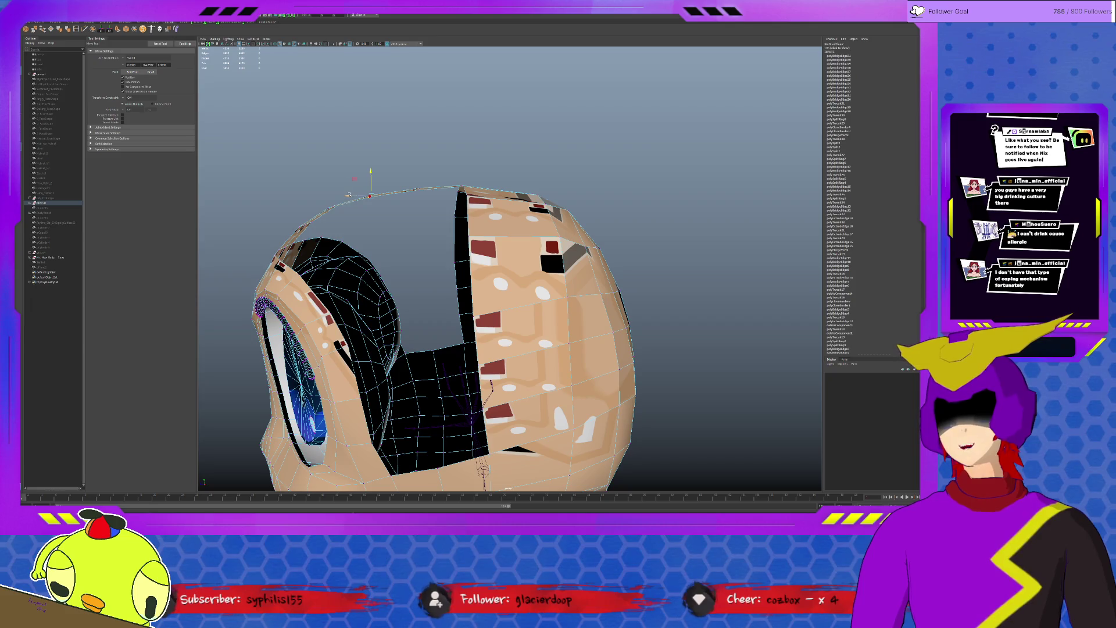
click(410, 188)
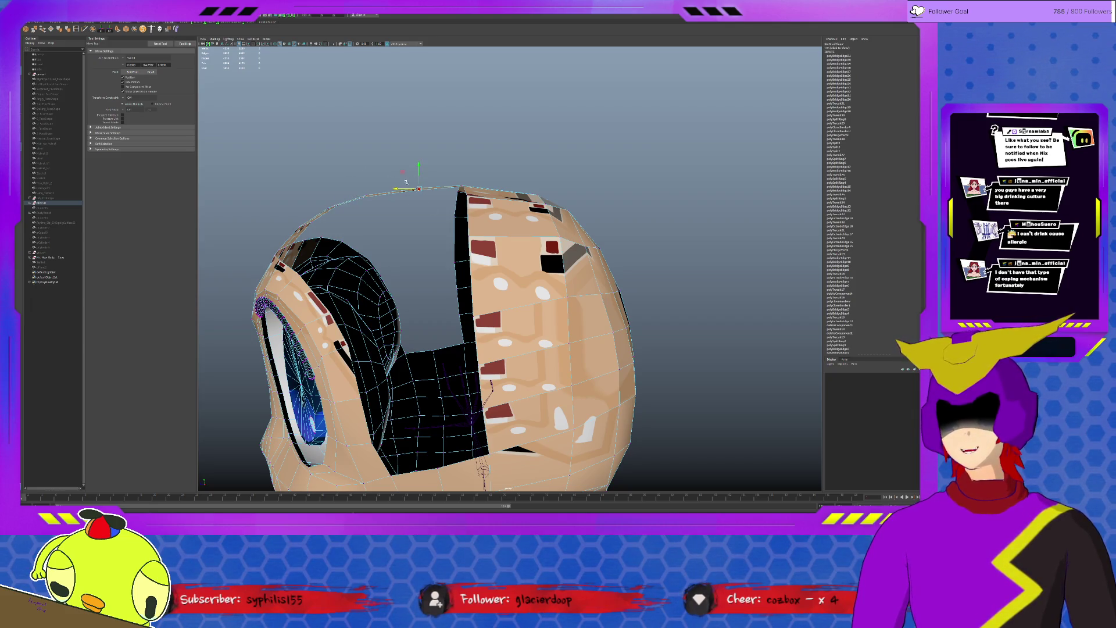
click(395, 189)
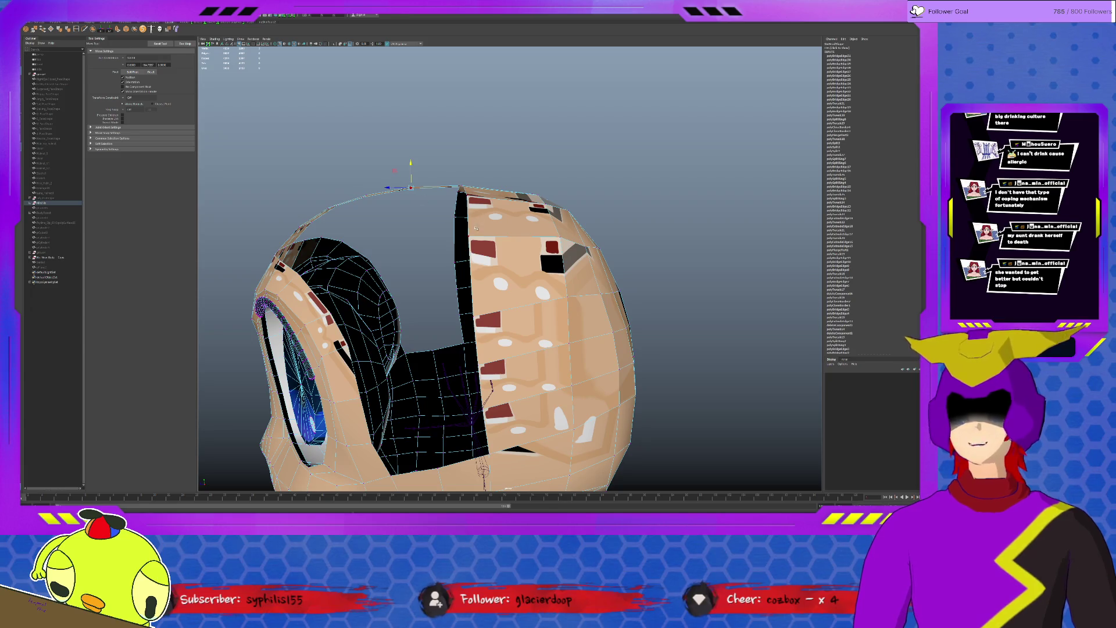
click(460, 253)
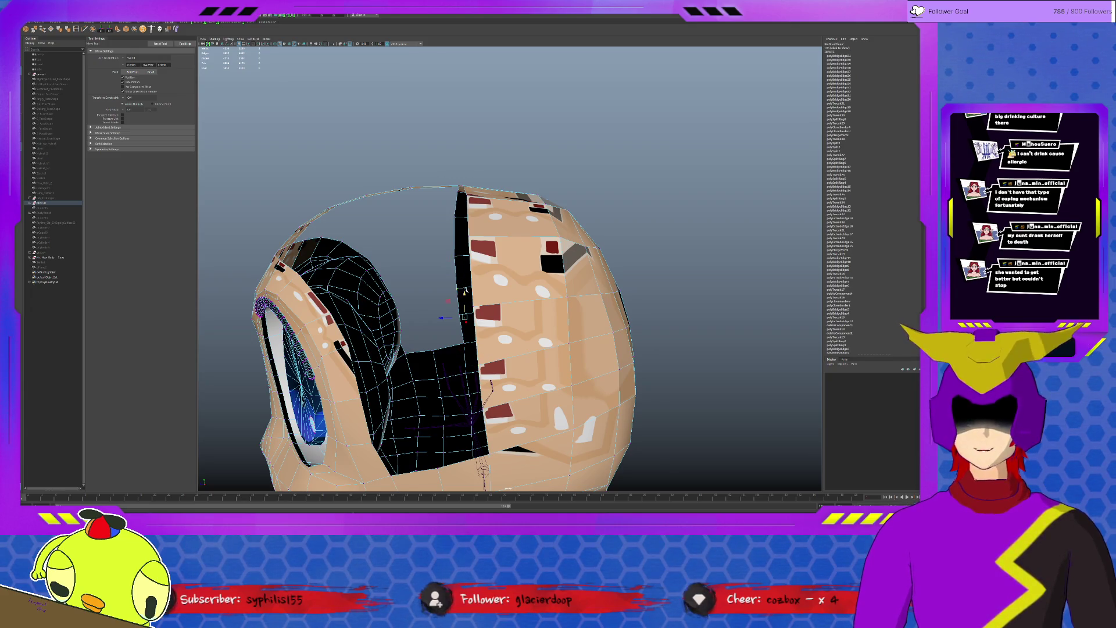
alt+drag(488, 288, 450, 273)
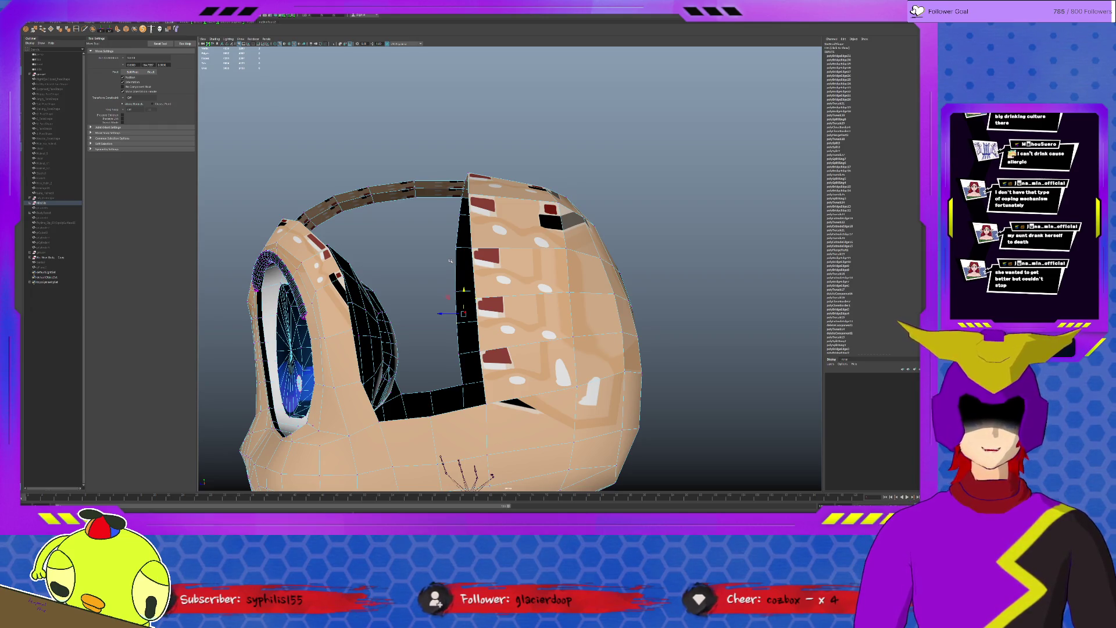
- Bridge the cheek-side and face-side edges across the first side gap with Ctrl+B
click(580, 272)
click(469, 322)
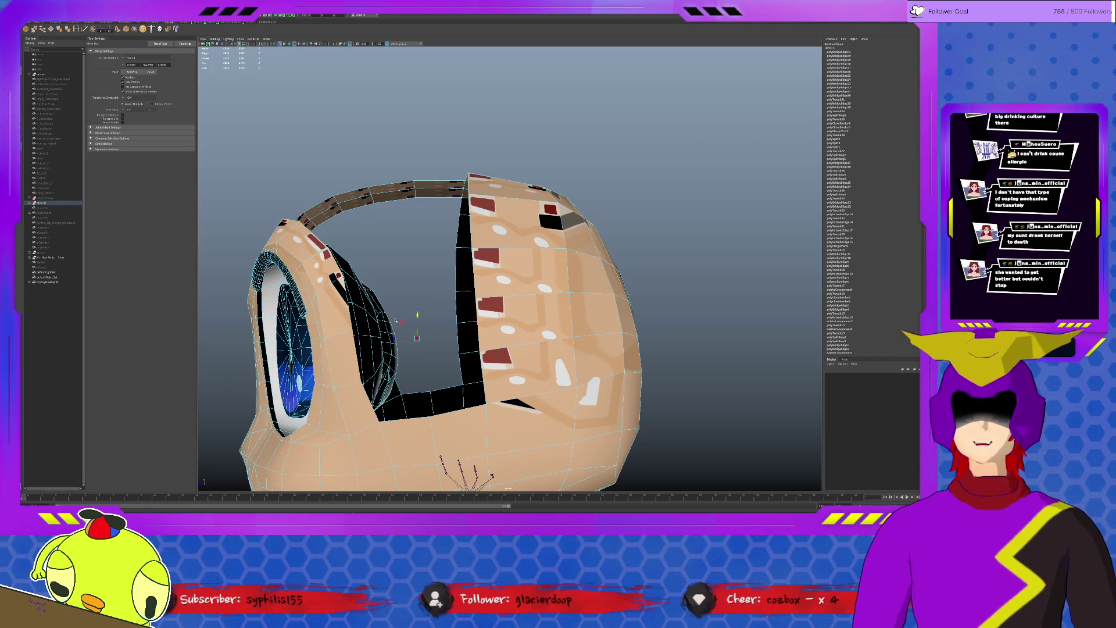
key(ctrl+b)
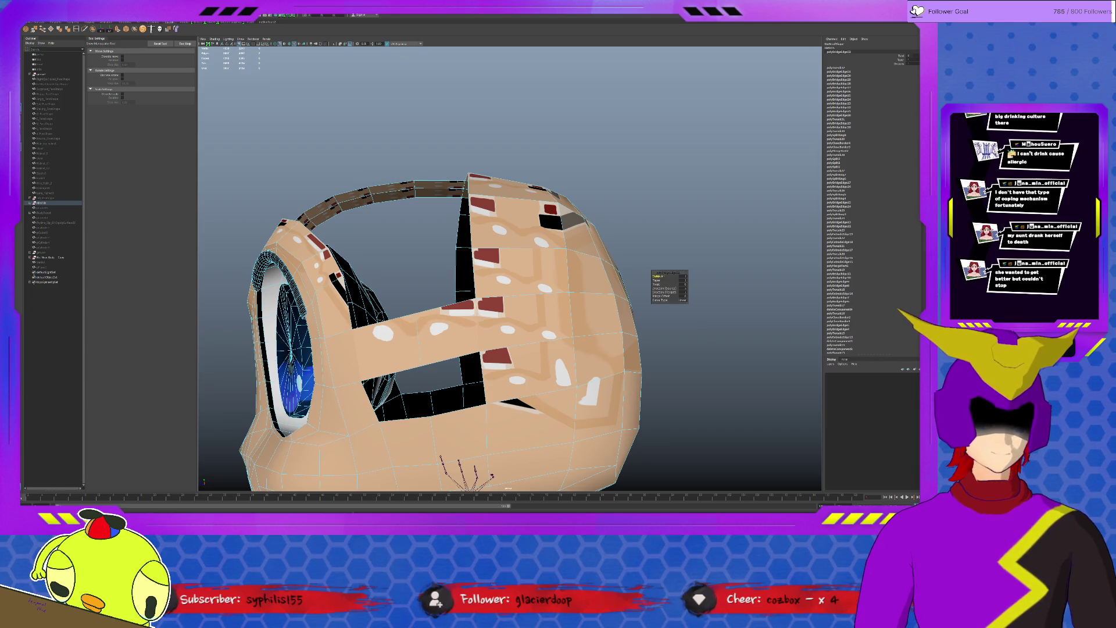
- On the other side of the head, fill the middle of the black opening with faces
alt+drag(517, 316, 564, 307)
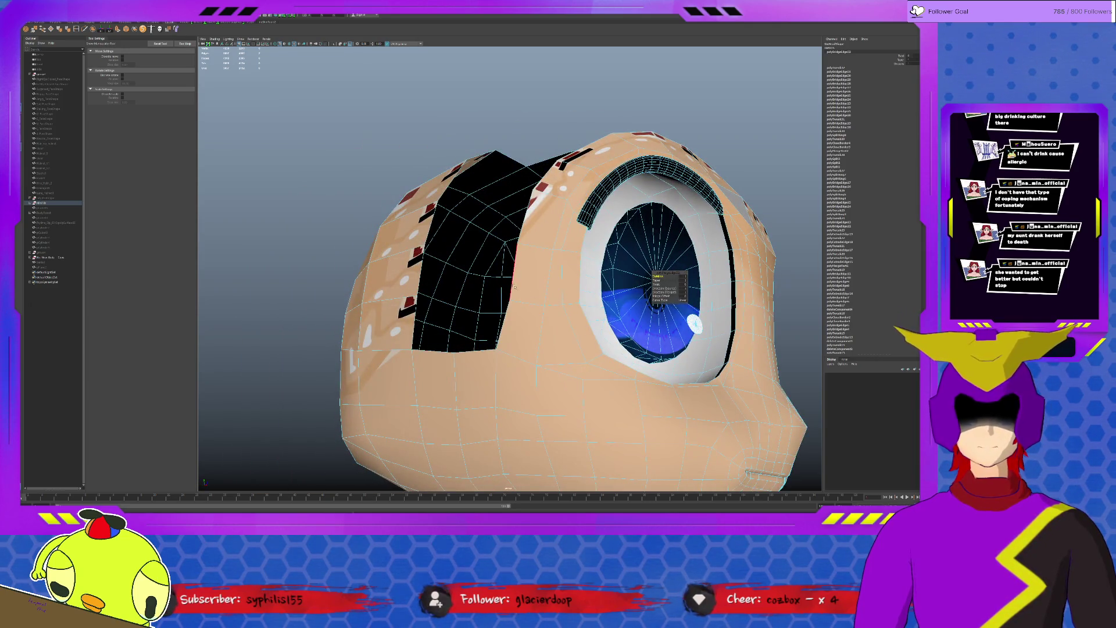
click(514, 287)
click(420, 271)
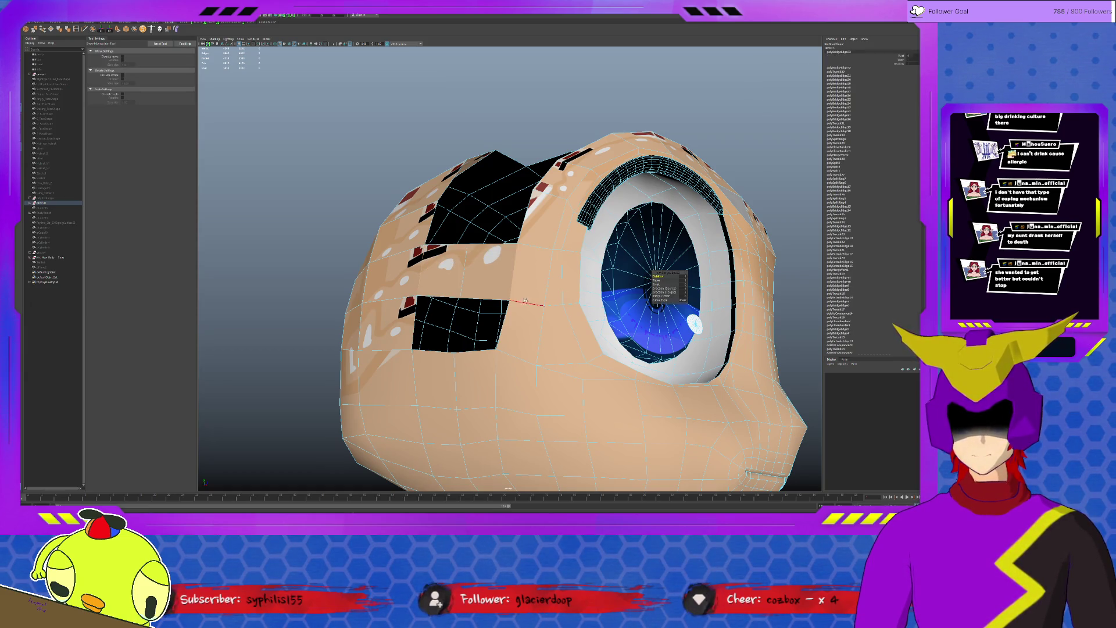
mouse_move(475, 284)
alt+mouse_down()
mouse_move(600, 431)
mouse_move(489, 367)
alt+mouse_up()
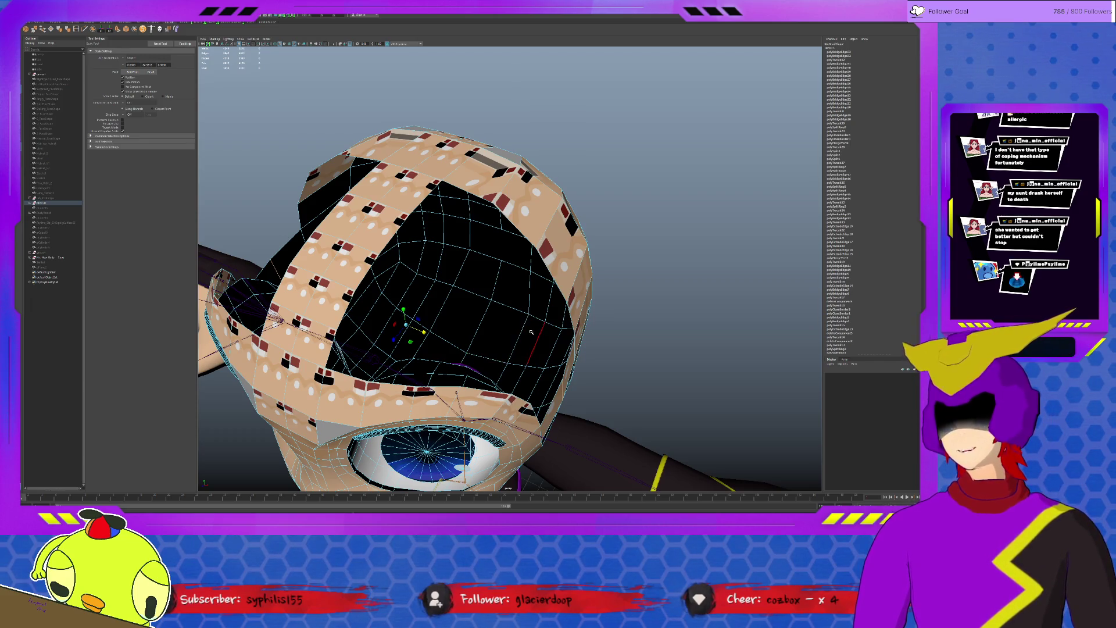
alt+drag(493, 347, 402, 305)
click(495, 351)
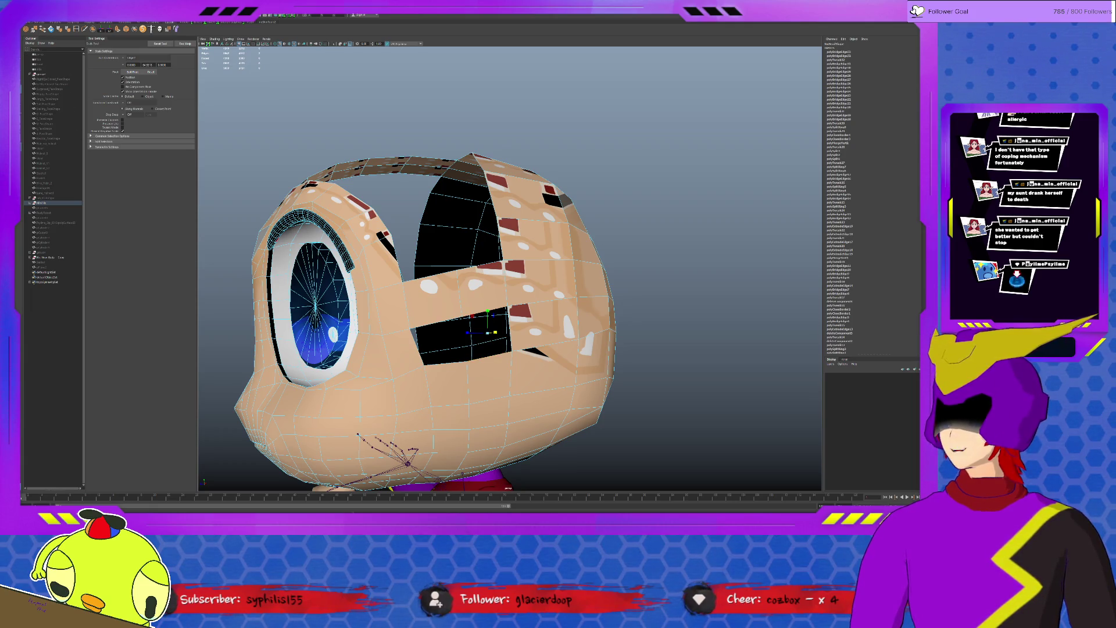
drag(489, 330, 433, 326)
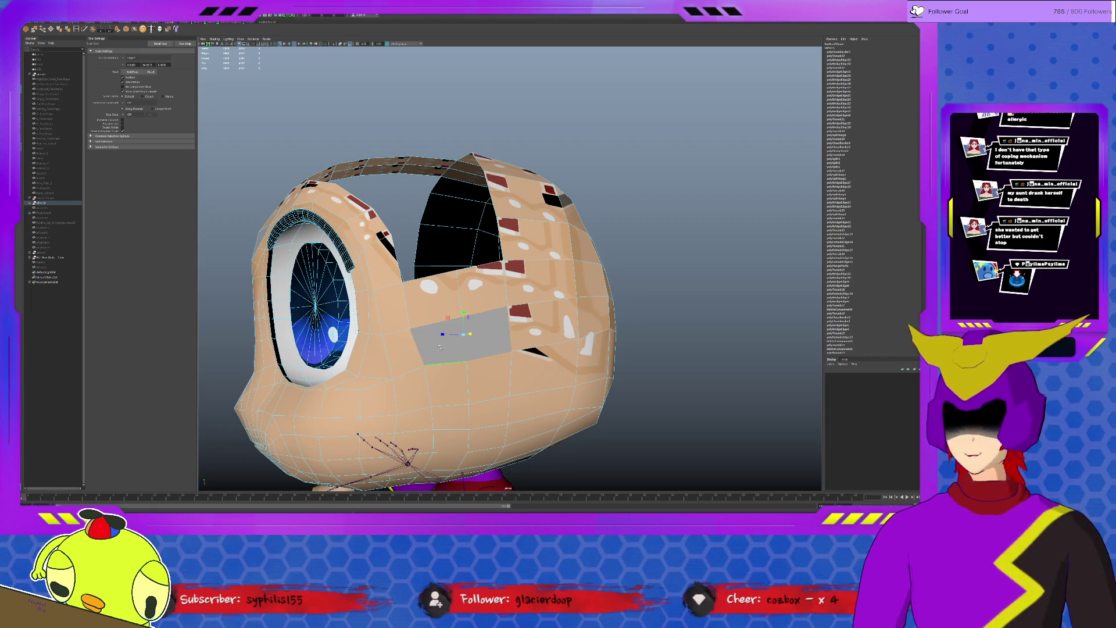
scroll(461, 362, up, 3)
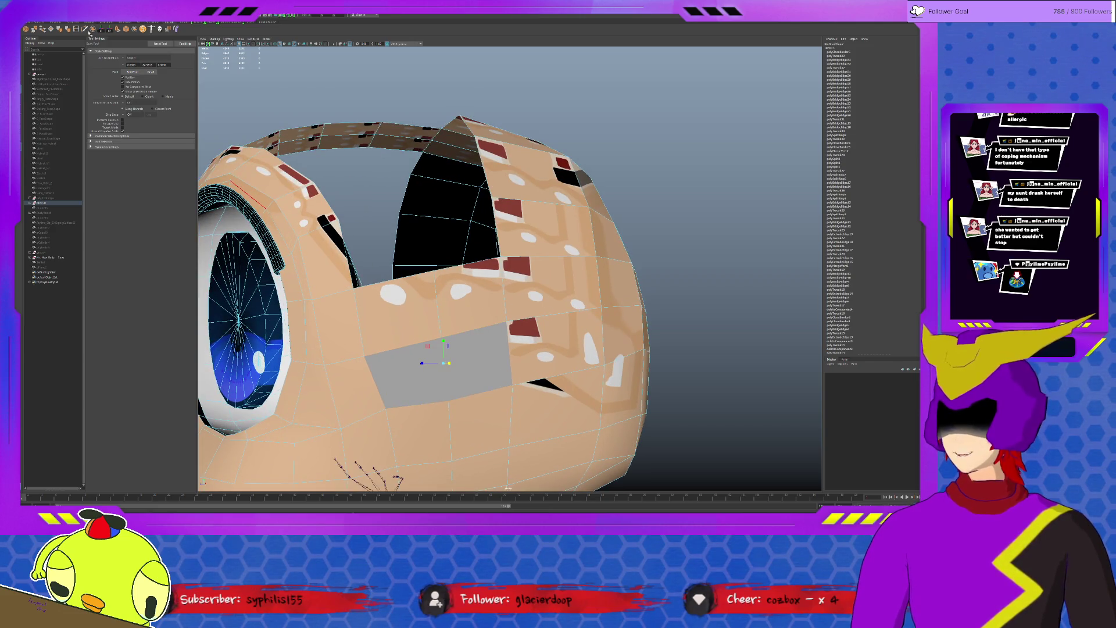
click(90, 29)
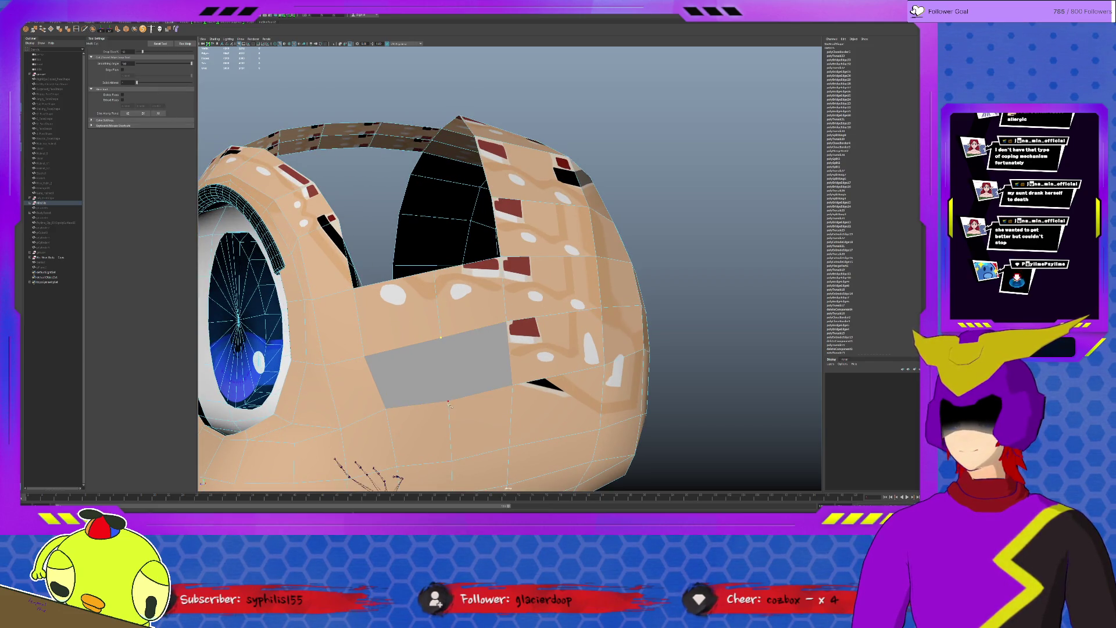
click(399, 373)
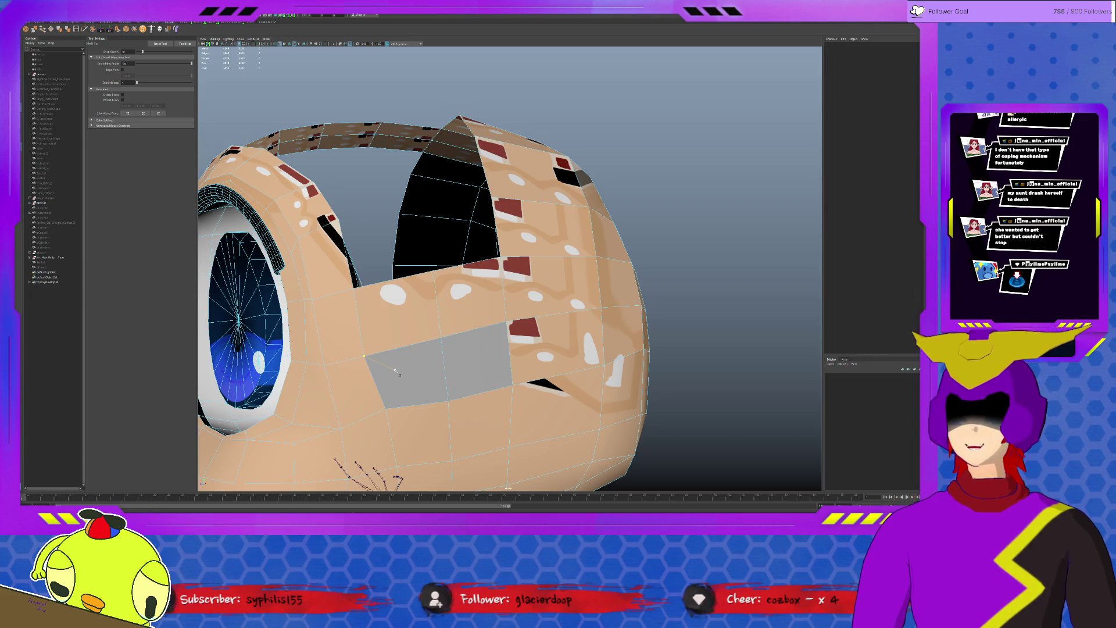
key(q)
alt+drag(393, 371, 506, 309)
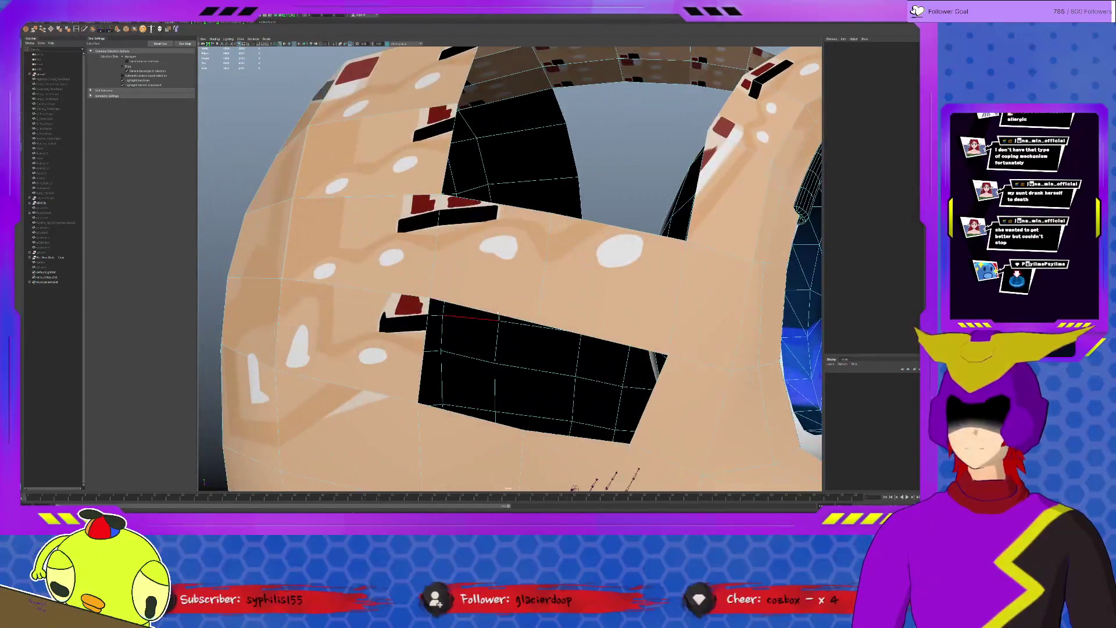
click(53, 203)
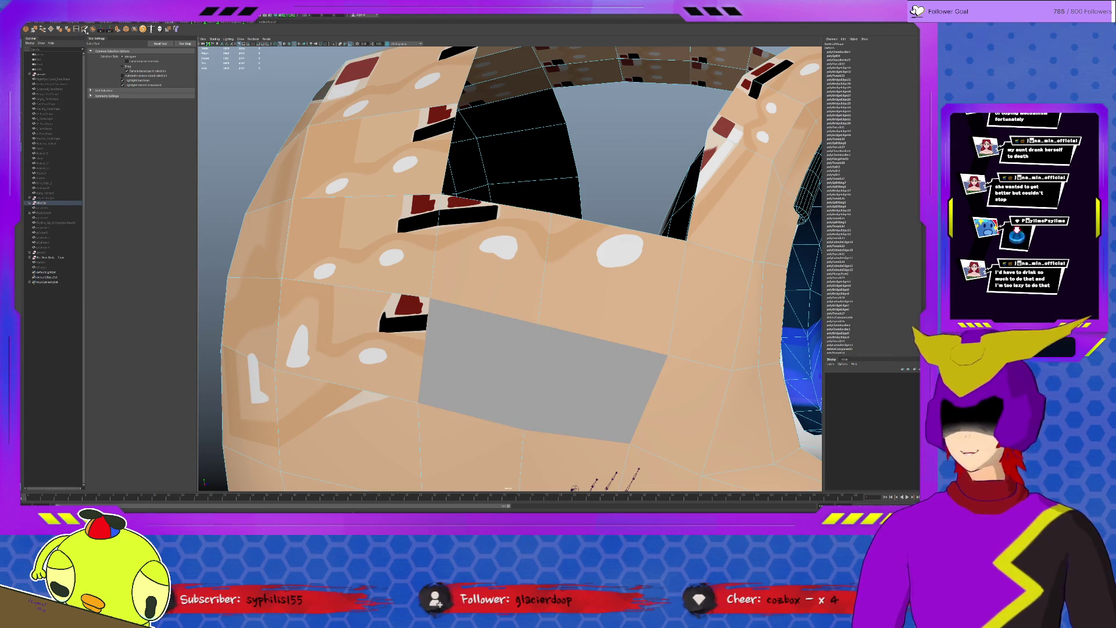
key(w)
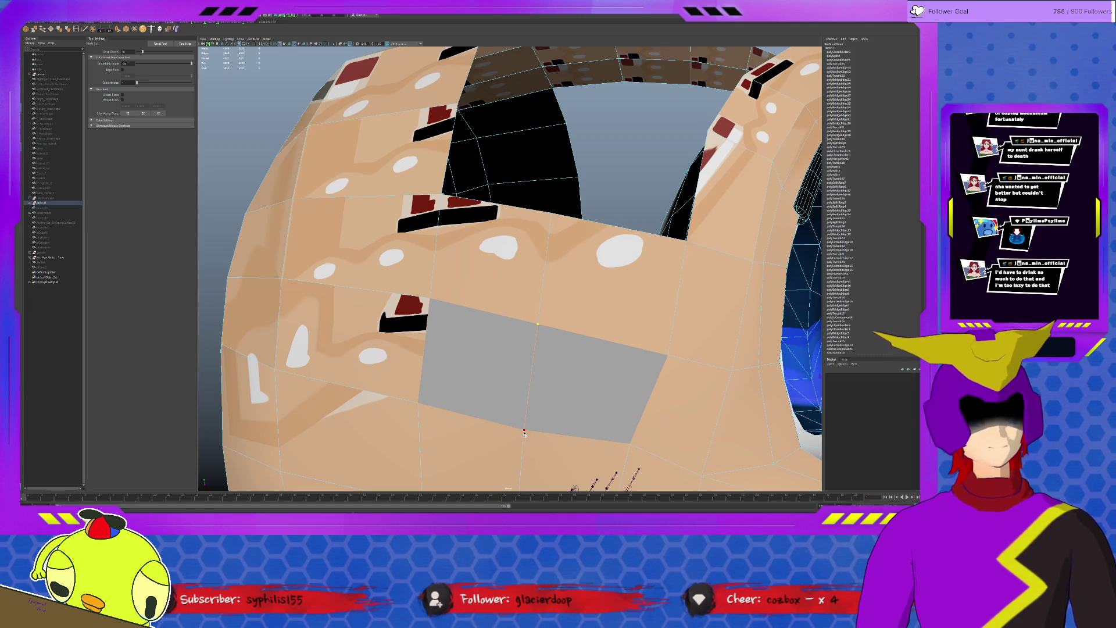
click(590, 358)
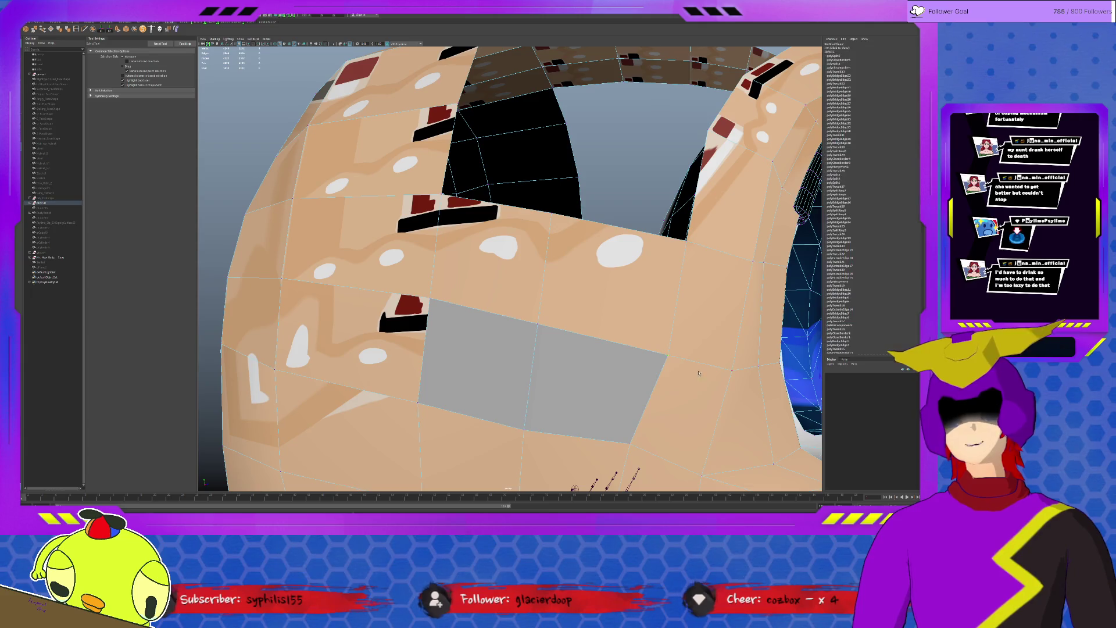
key(f)
alt+drag(611, 331, 488, 338)
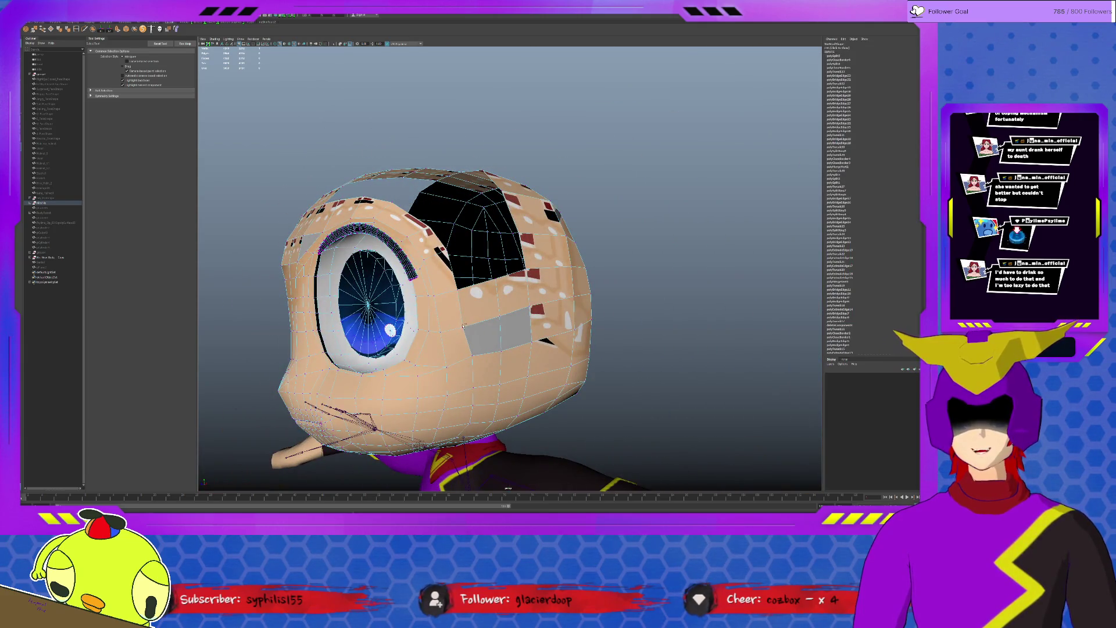
mouse_move(389, 329)
alt+mouse_down()
mouse_move(593, 329)
mouse_move(642, 343)
alt+mouse_up()
key(w)
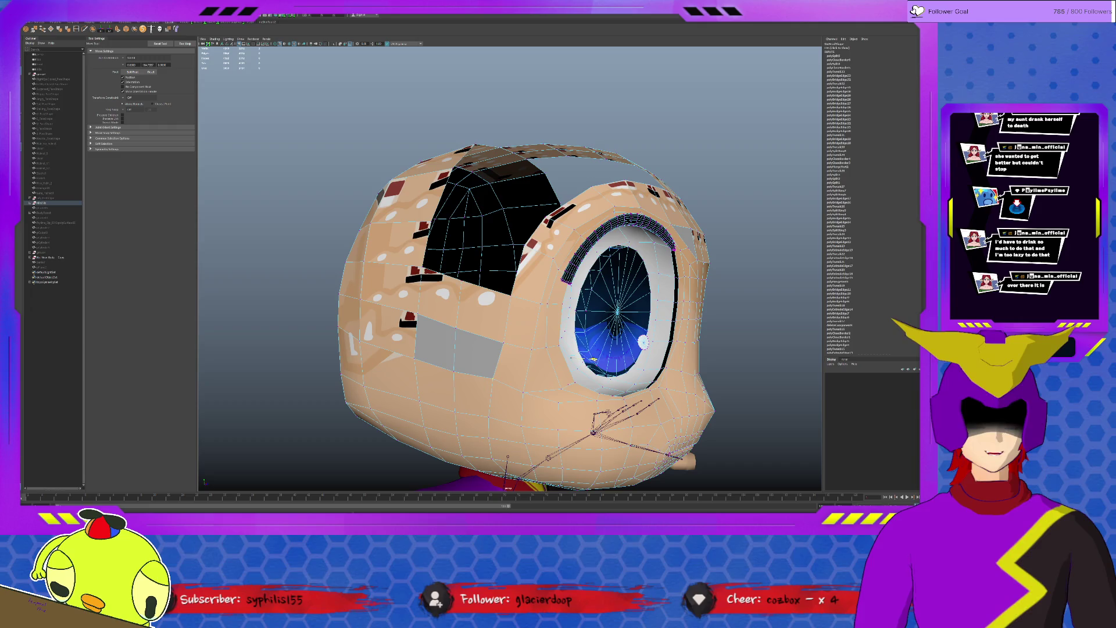
alt+drag(642, 343, 411, 308)
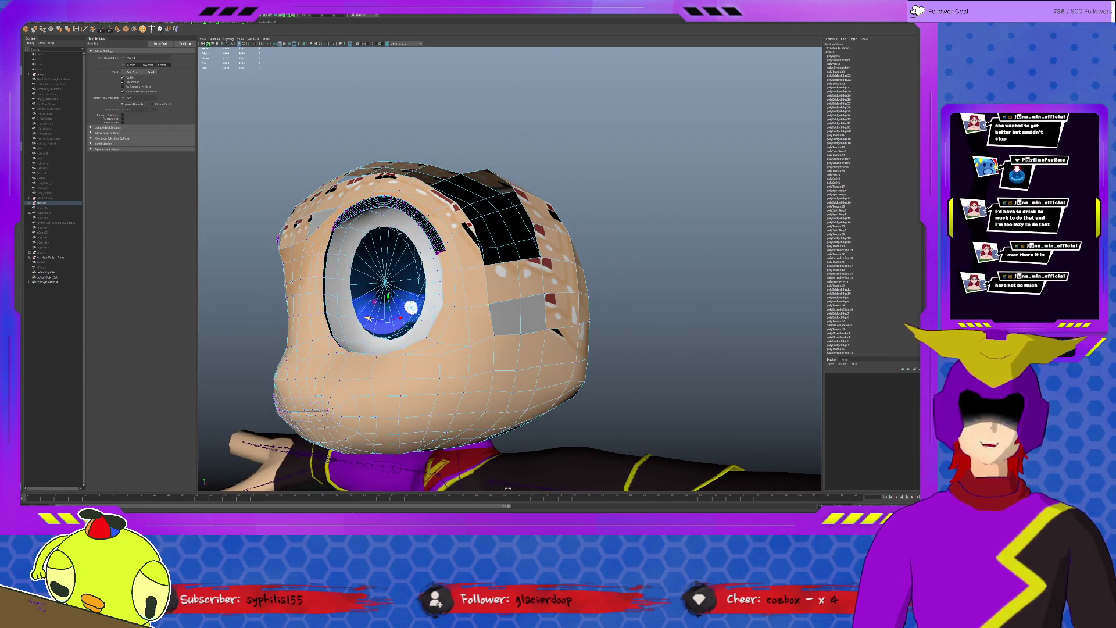
mouse_move(411, 307)
alt+mouse_down()
mouse_move(595, 399)
mouse_move(579, 401)
alt+mouse_up()
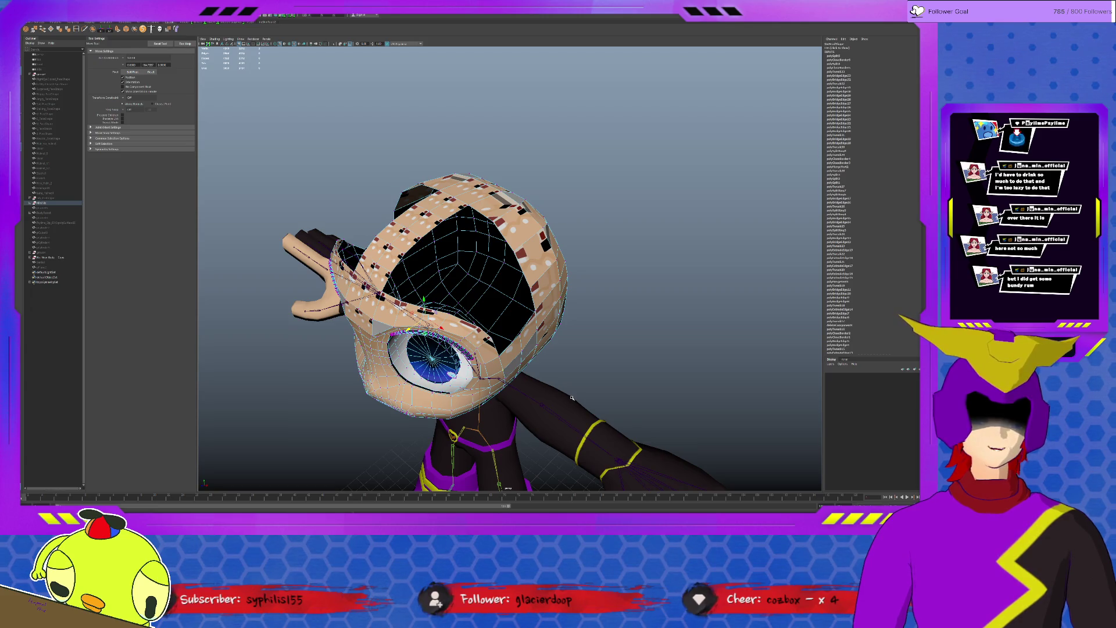
mouse_move(514, 380)
alt+mouse_down()
mouse_move(527, 394)
mouse_move(508, 487)
alt+mouse_up()
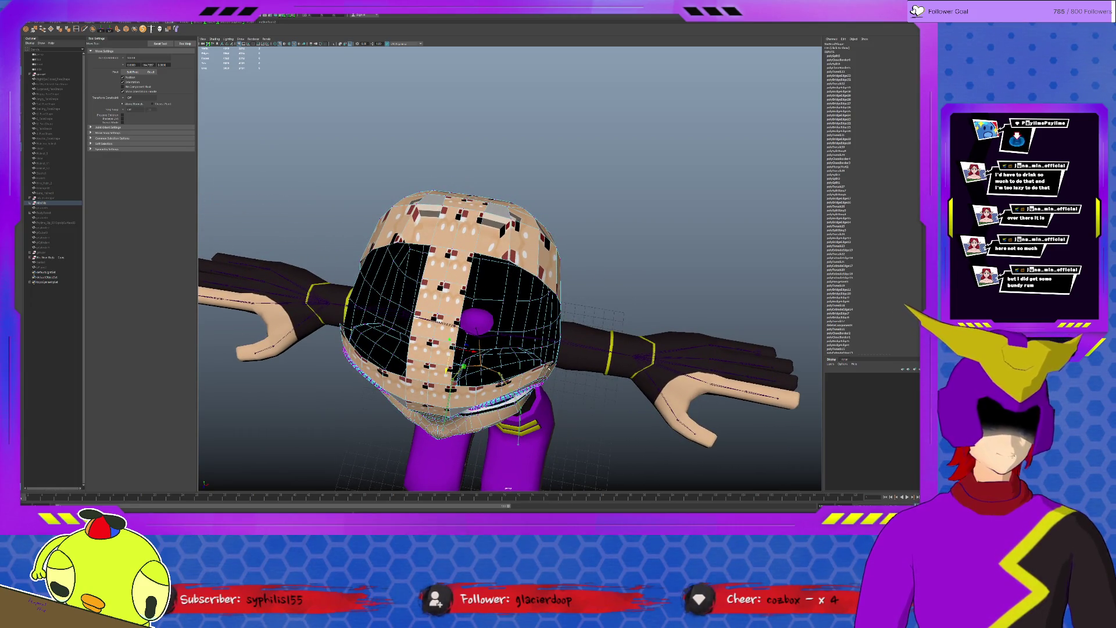
alt+drag(488, 367, 432, 298)
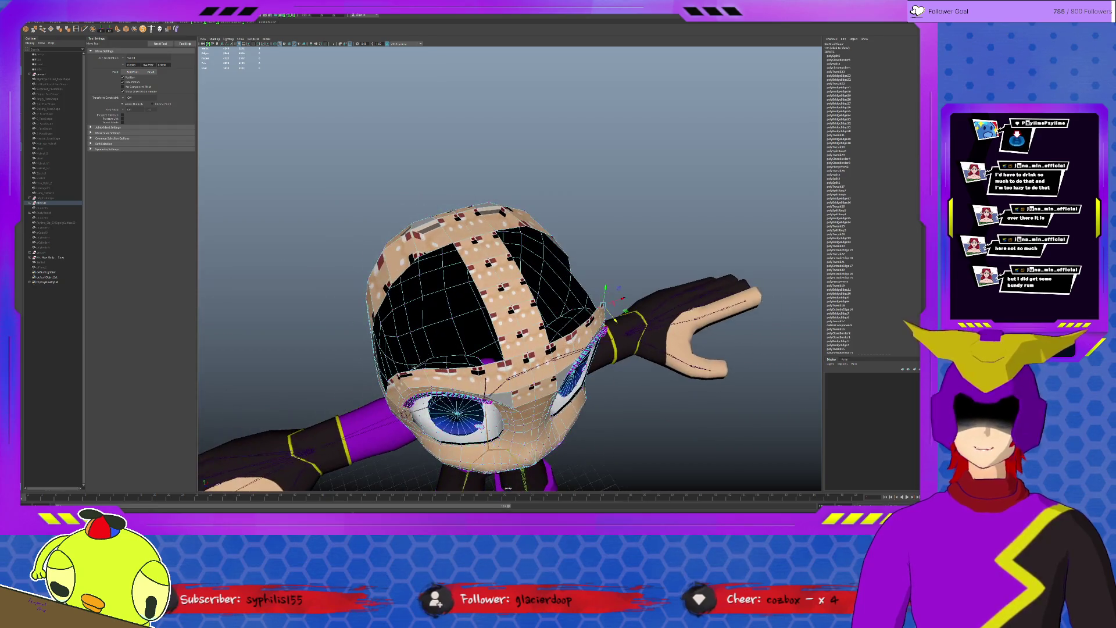
alt+drag(506, 348, 437, 288)
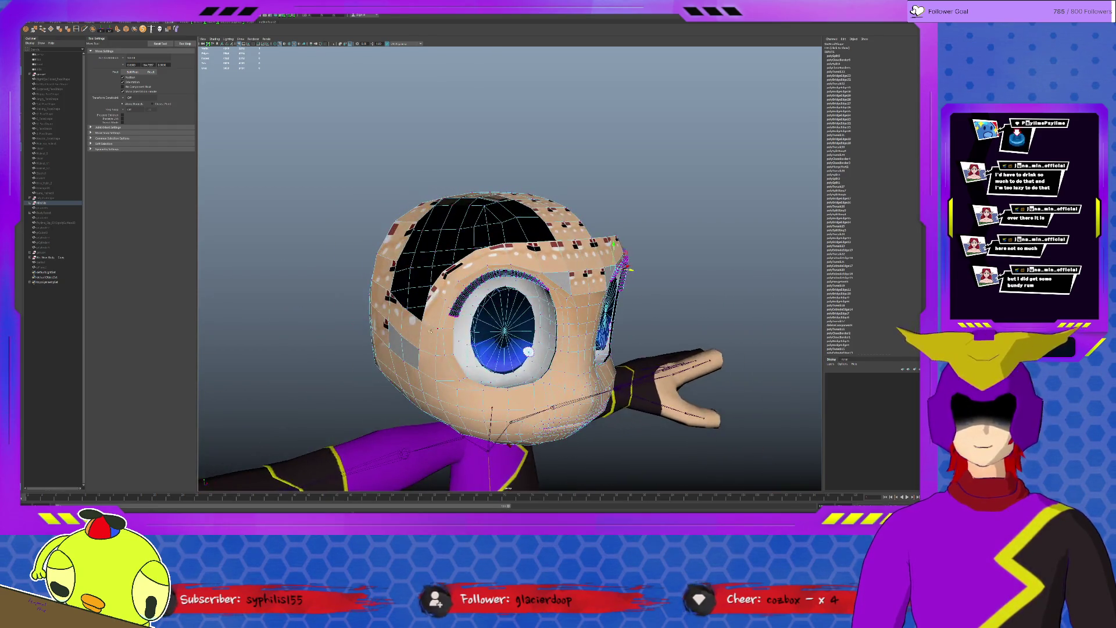
alt+drag(527, 351, 506, 489)
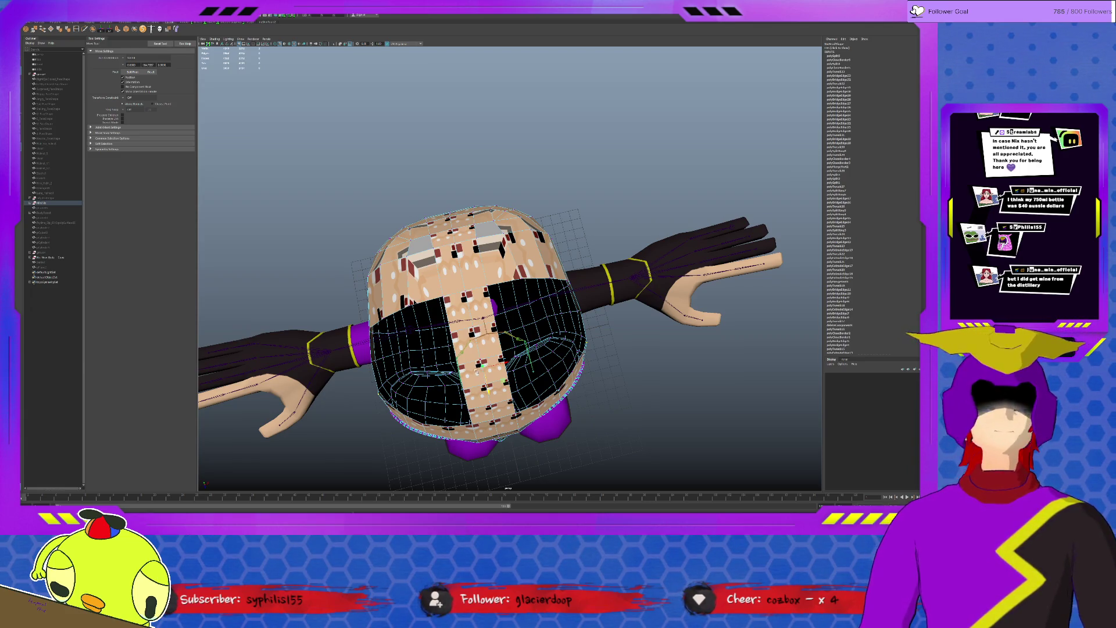
alt+drag(366, 262, 340, 252)
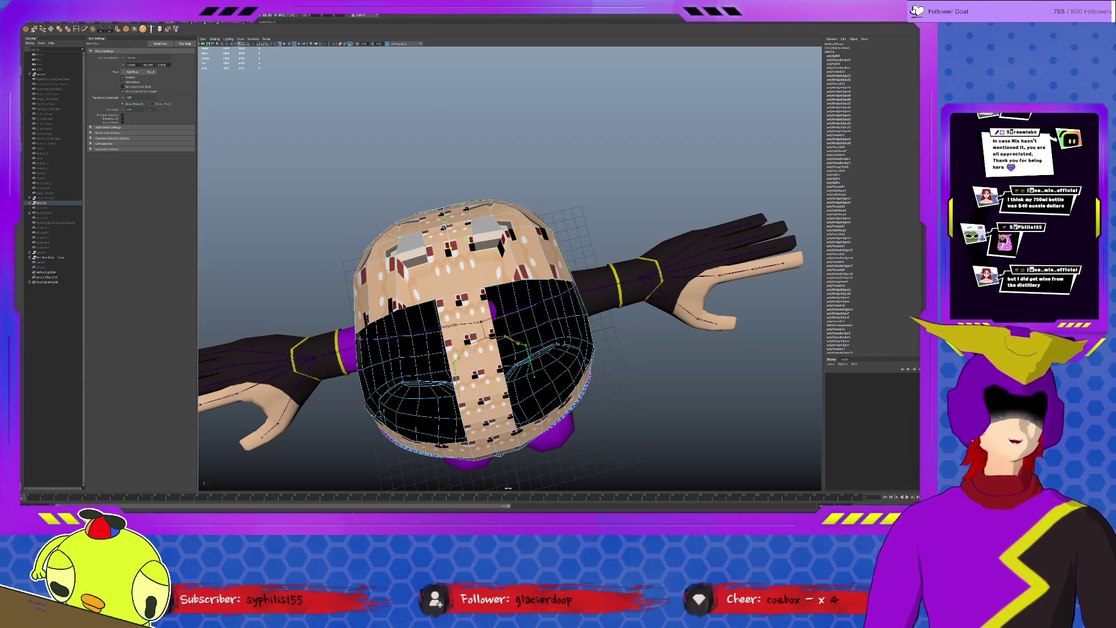
key(r)
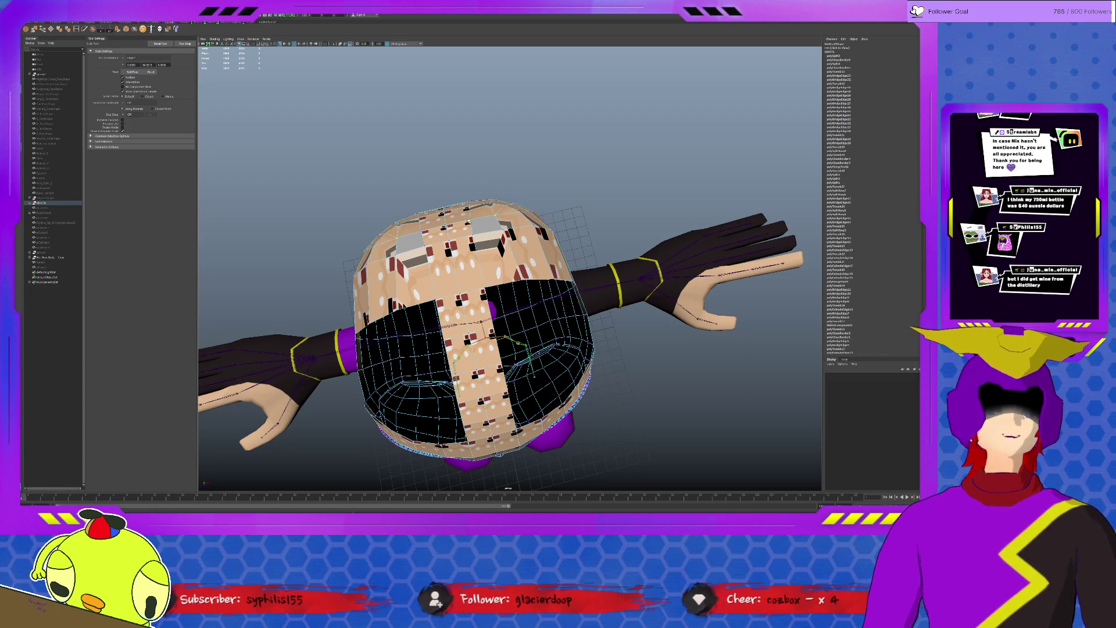
alt+drag(489, 314, 505, 201)
key(w)
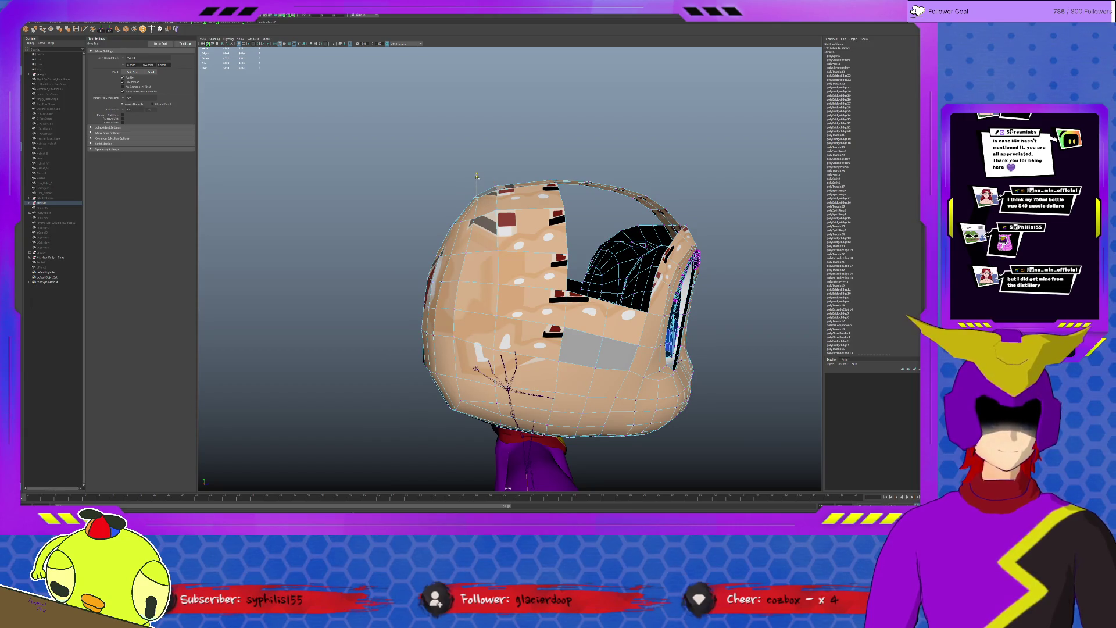
alt+drag(600, 281, 560, 327)
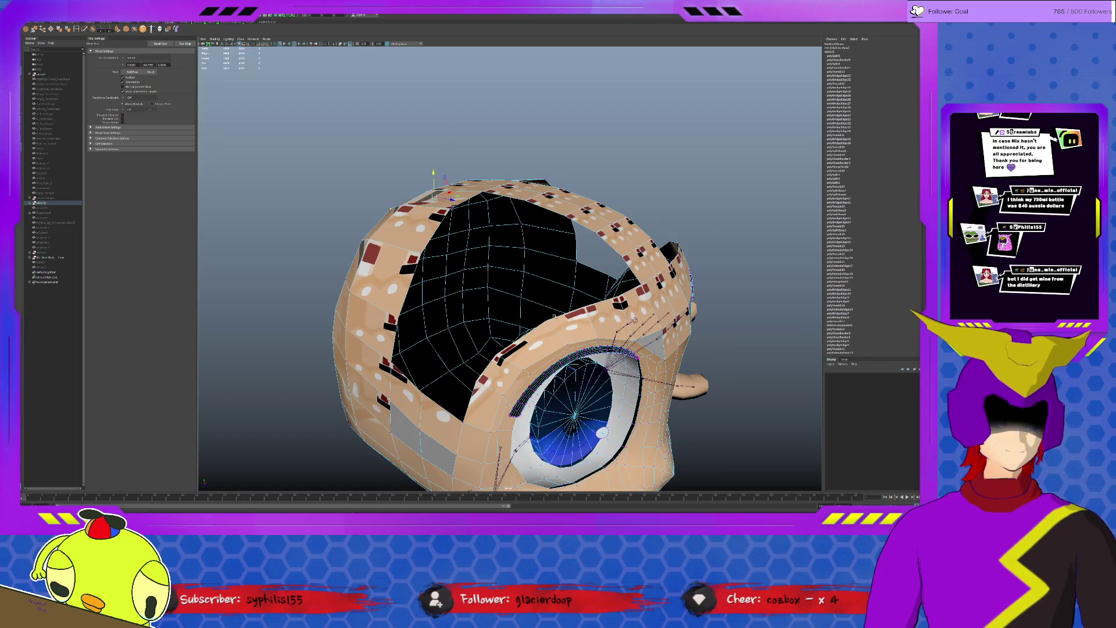
click(491, 255)
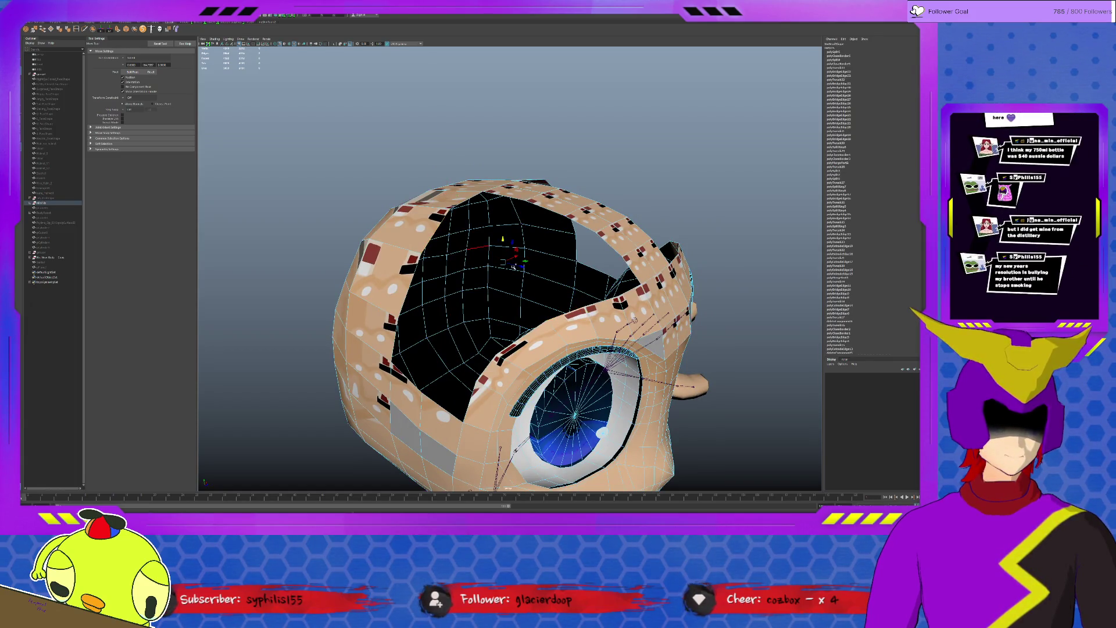
alt+drag(535, 282, 489, 313)
alt+drag(506, 288, 486, 279)
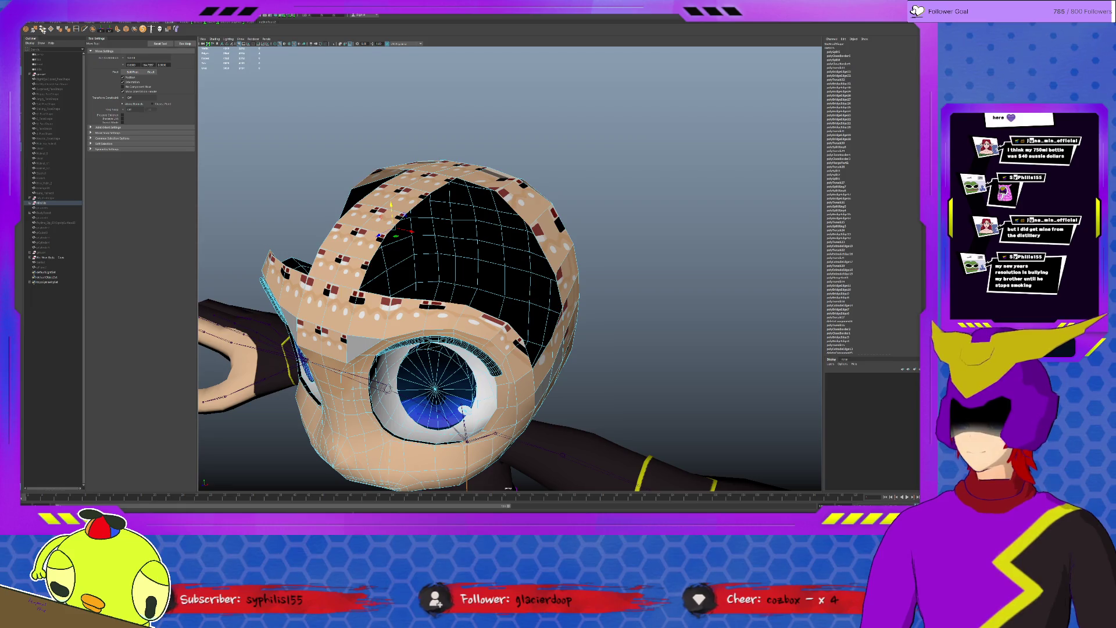
- Cycle the quick tool menus while orbiting the head, then pick a different mesh-editing tool
key(t)
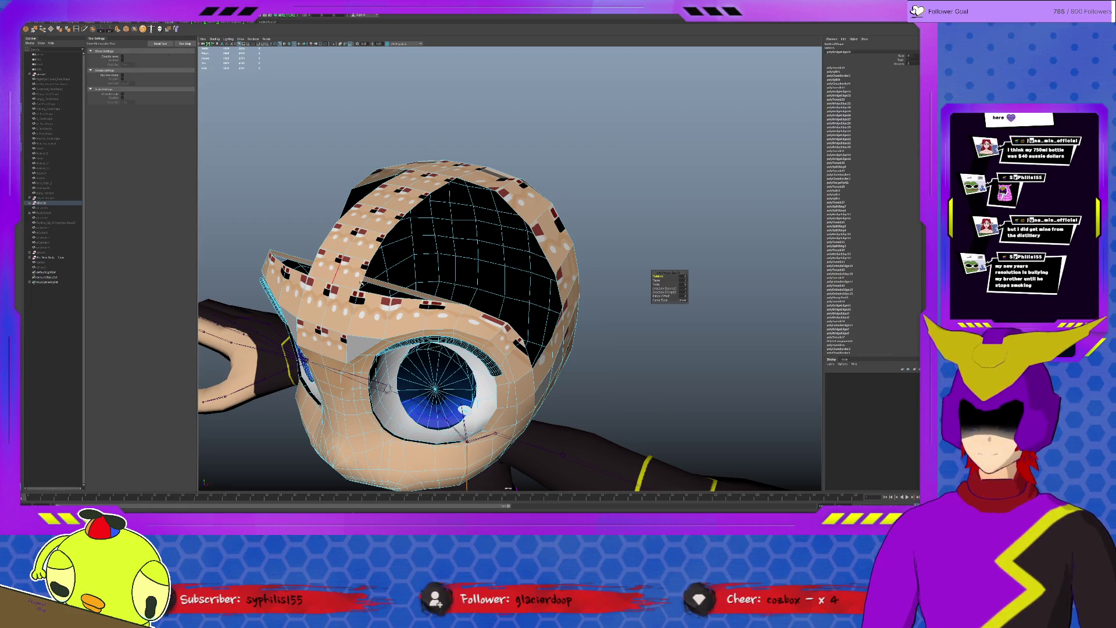
key(q)
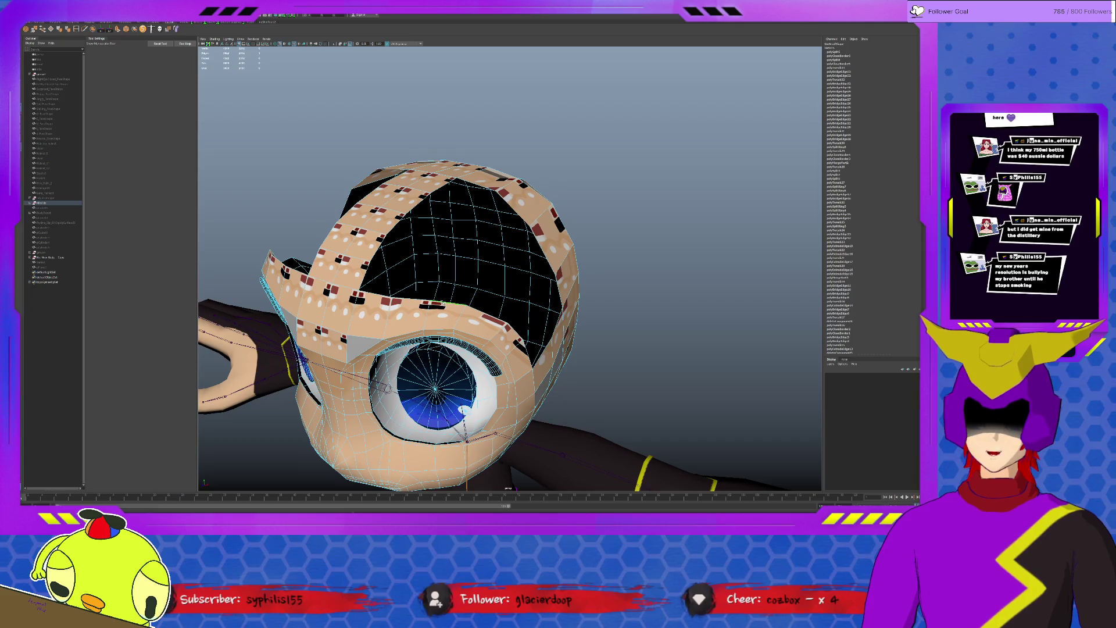
key(w)
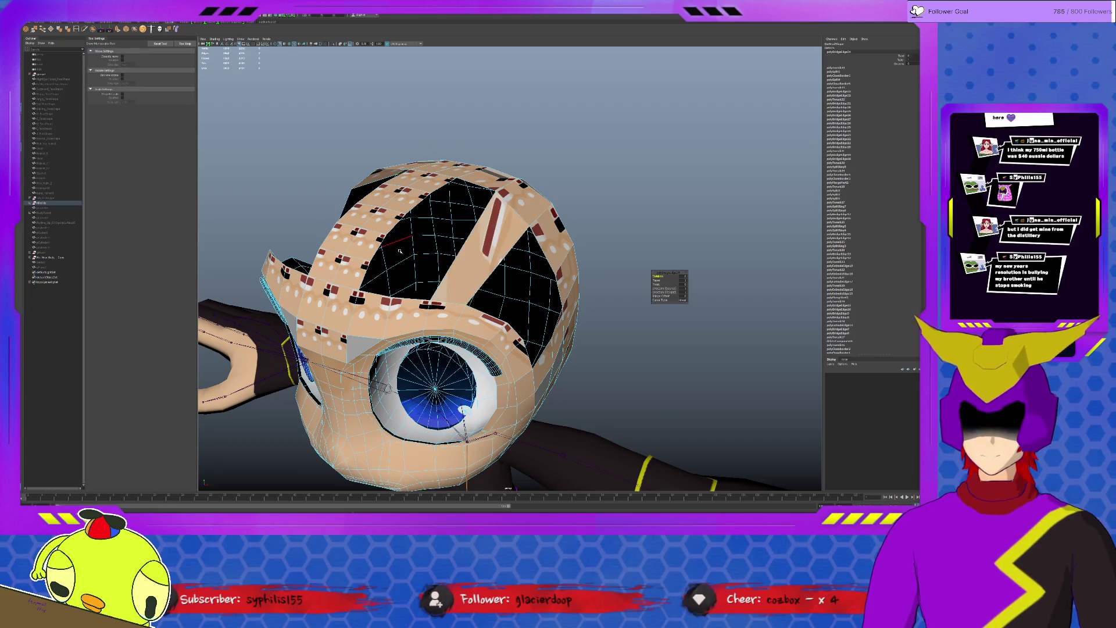
alt+drag(399, 250, 523, 261)
key(q)
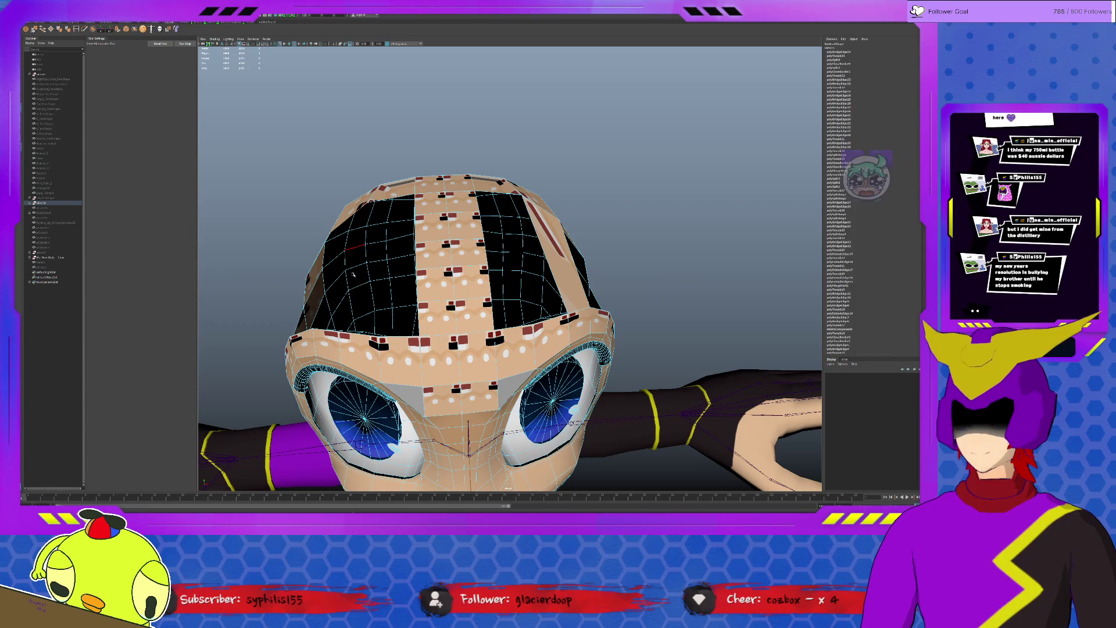
key(w)
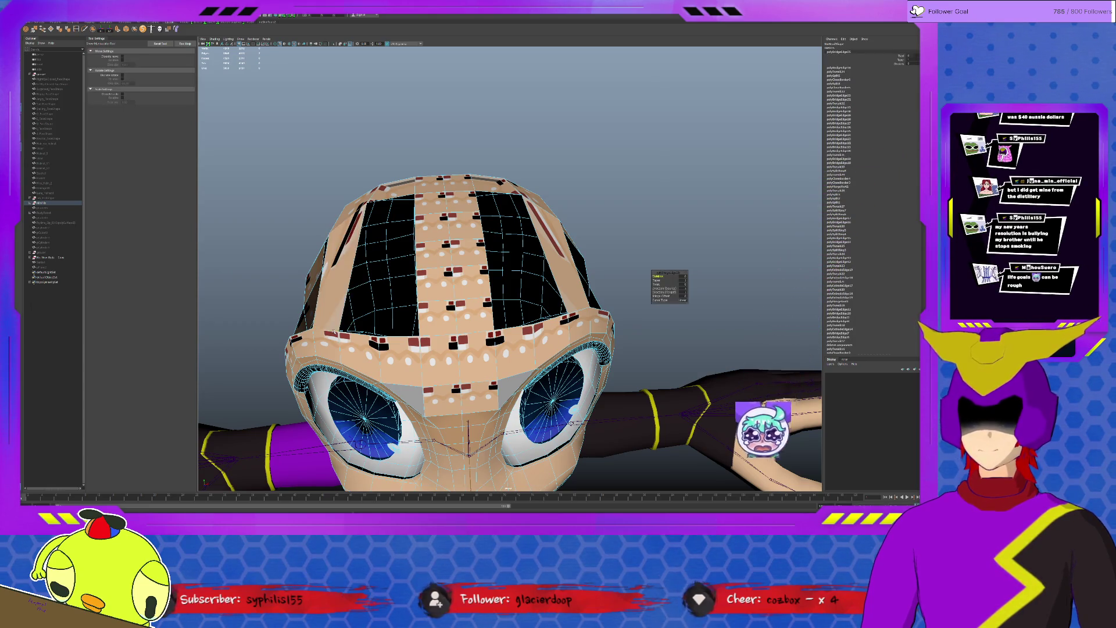
alt+drag(488, 288, 366, 279)
alt+drag(488, 288, 523, 297)
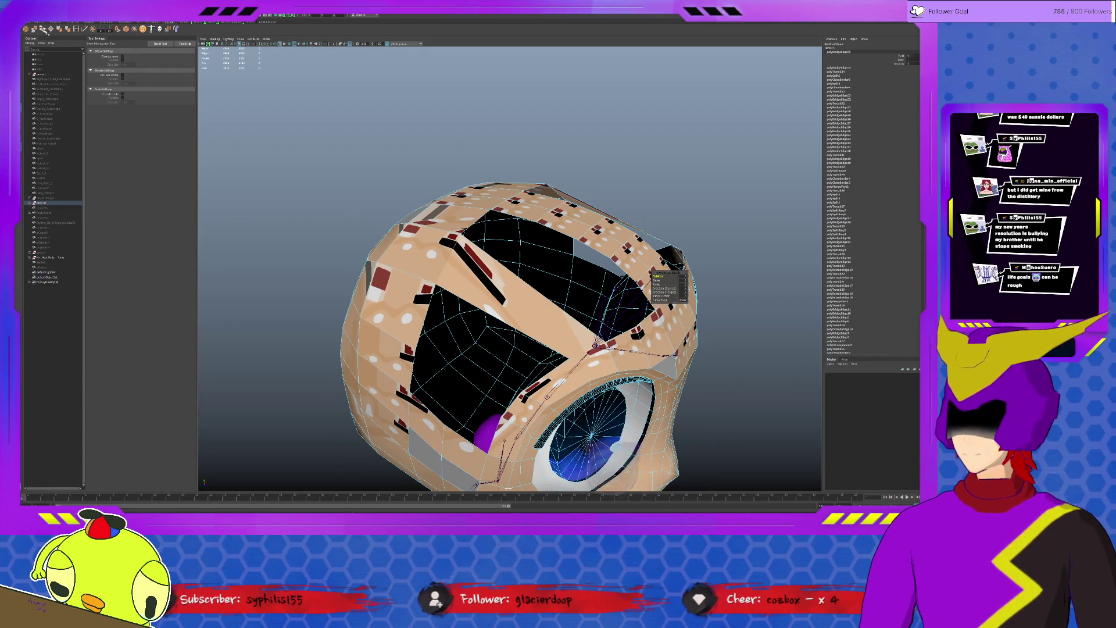
click(77, 28)
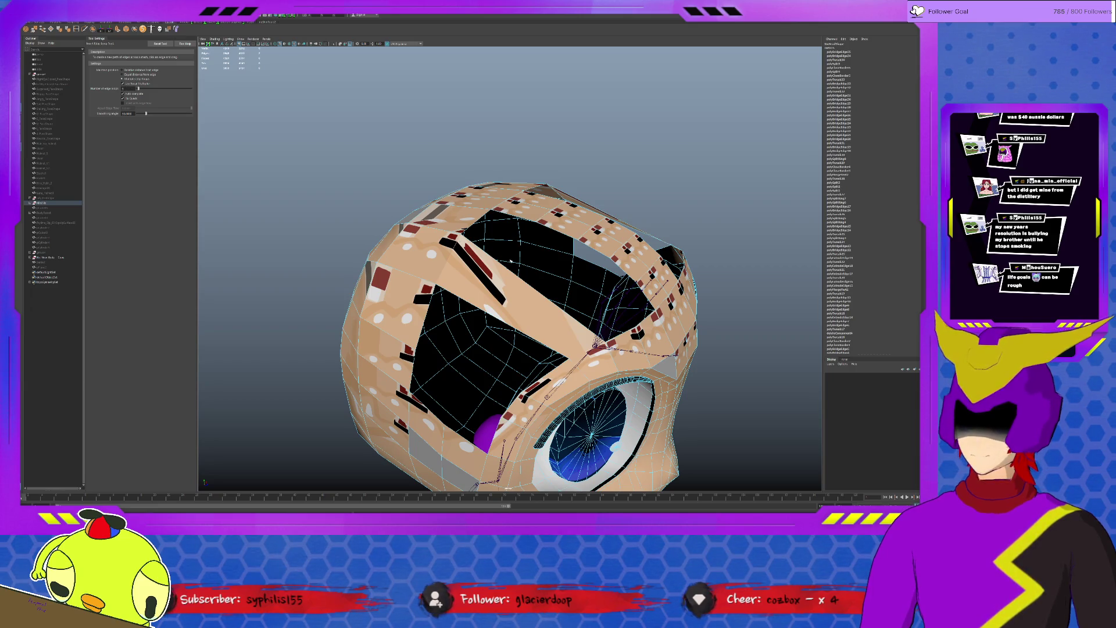
alt+drag(593, 344, 453, 262)
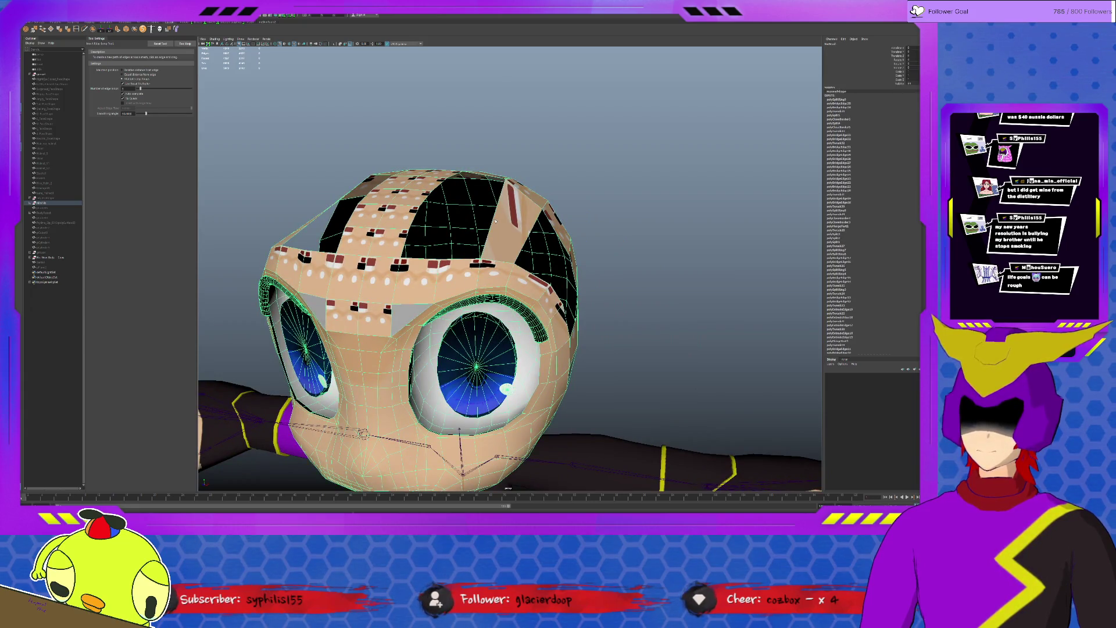
alt+drag(436, 305, 566, 279)
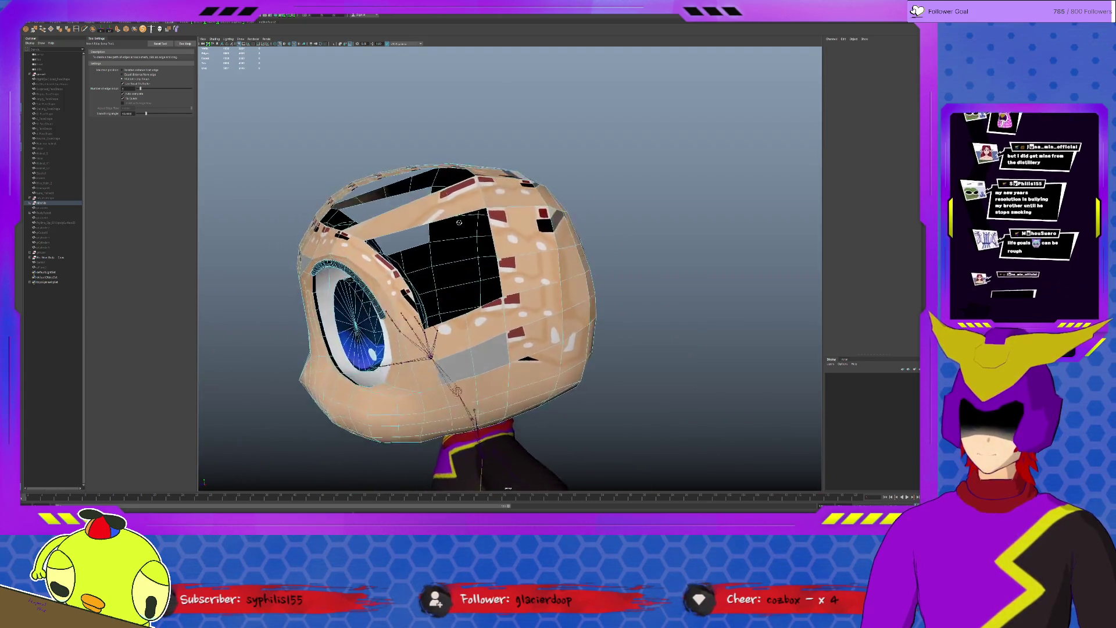
alt+drag(436, 279, 566, 296)
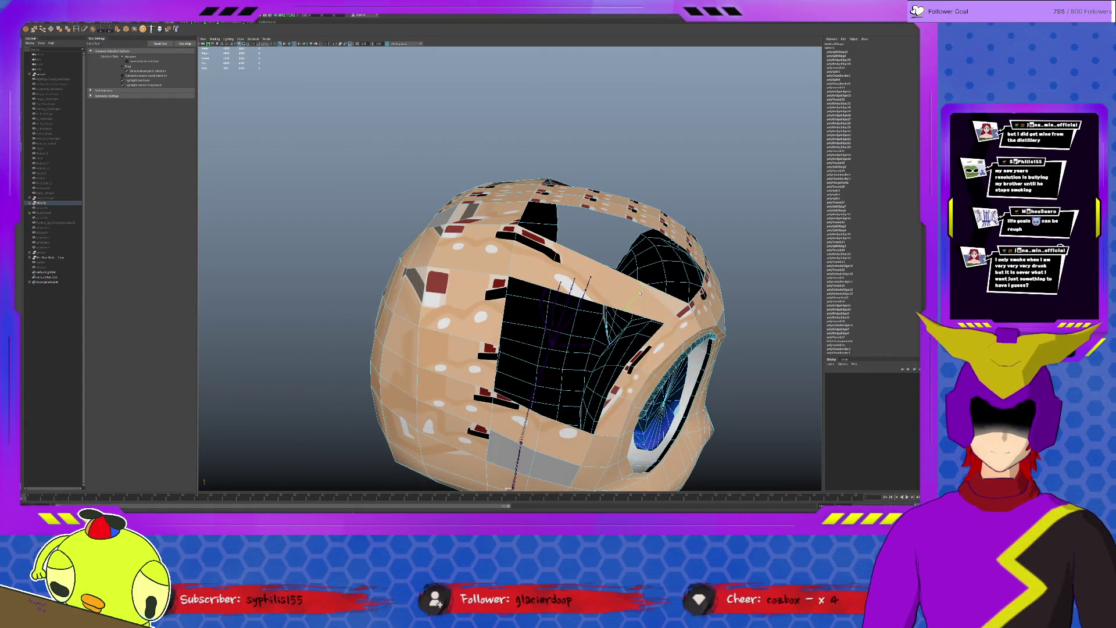
key(w)
mouse_move(610, 222)
mouse_down()
mouse_move(609, 206)
mouse_move(628, 225)
mouse_move(604, 183)
mouse_move(607, 167)
mouse_up()
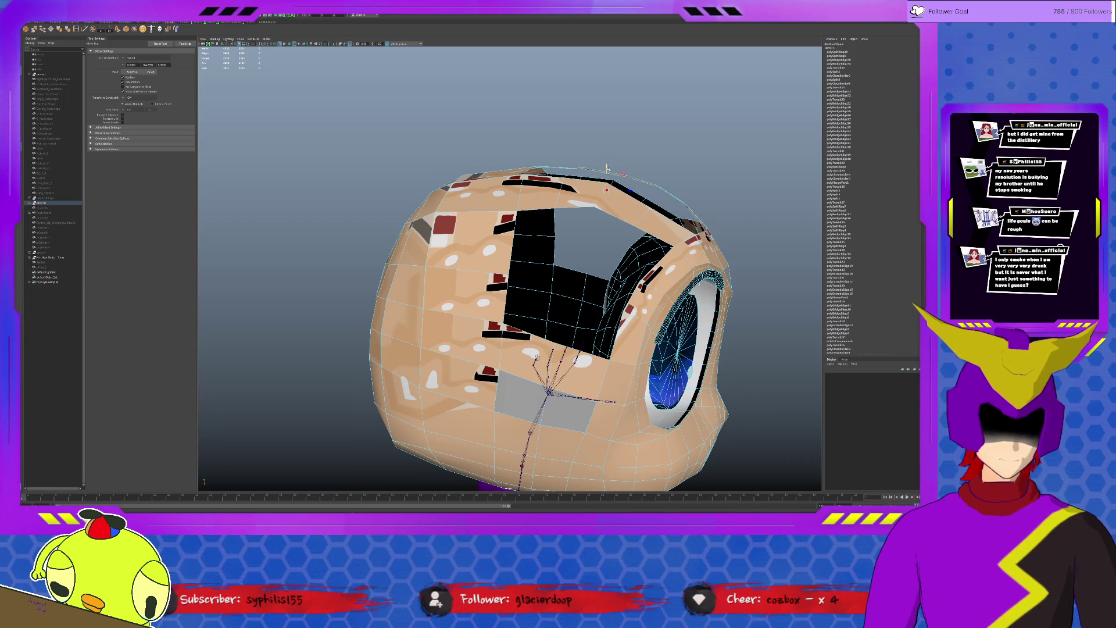
drag(610, 213, 615, 175)
mouse_move(610, 305)
alt+mouse_down()
mouse_move(392, 305)
mouse_move(654, 305)
alt+mouse_up()
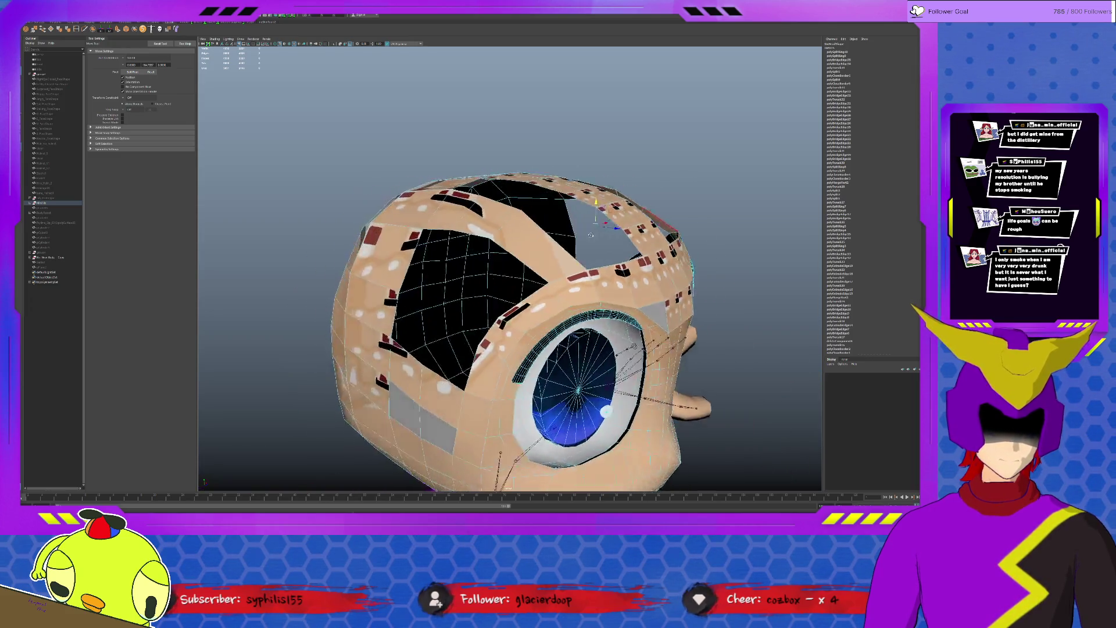
mouse_move(649, 188)
mouse_down()
mouse_move(655, 179)
mouse_move(436, 349)
mouse_up()
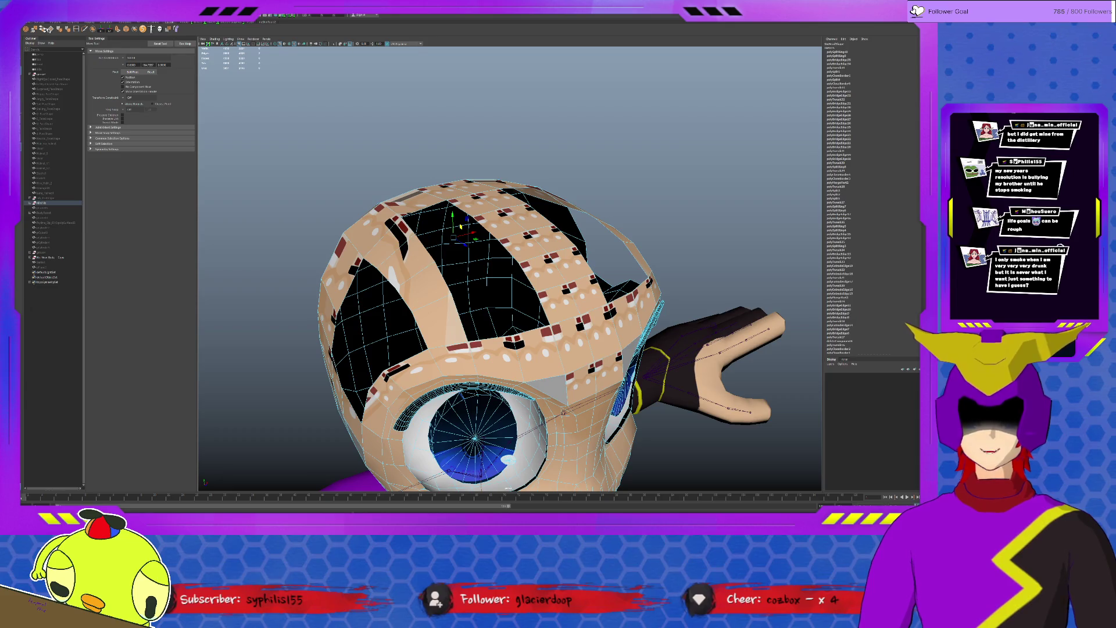
- Orbit around the head to view its top opening from the side
alt+middle_drag(501, 218, 663, 288)
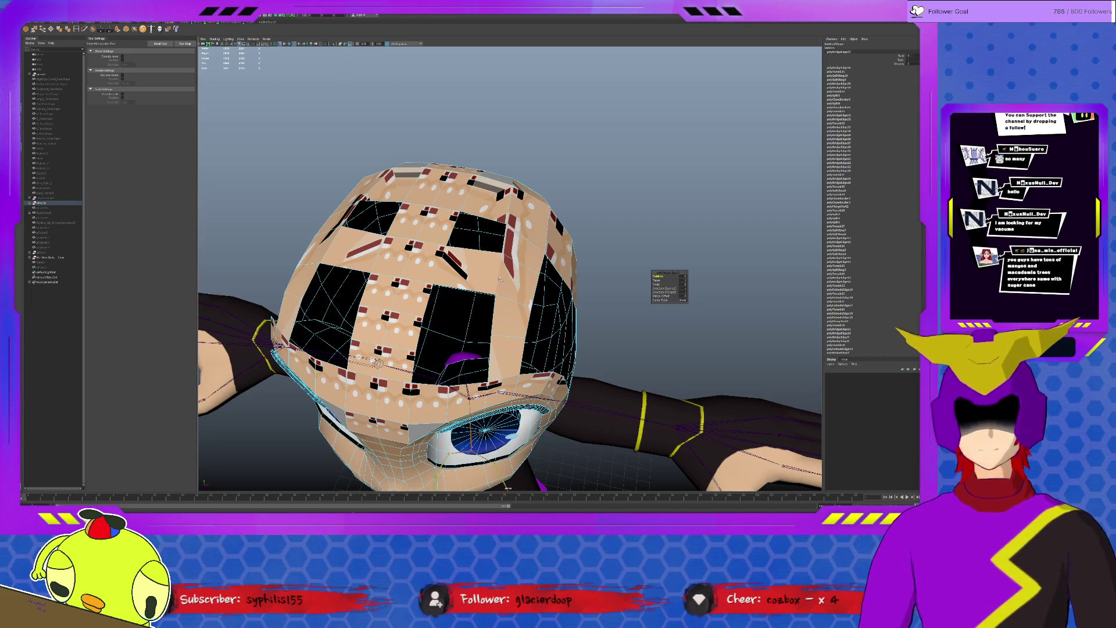
mouse_move(471, 339)
alt+mouse_down()
mouse_move(509, 317)
mouse_move(486, 185)
alt+mouse_up()
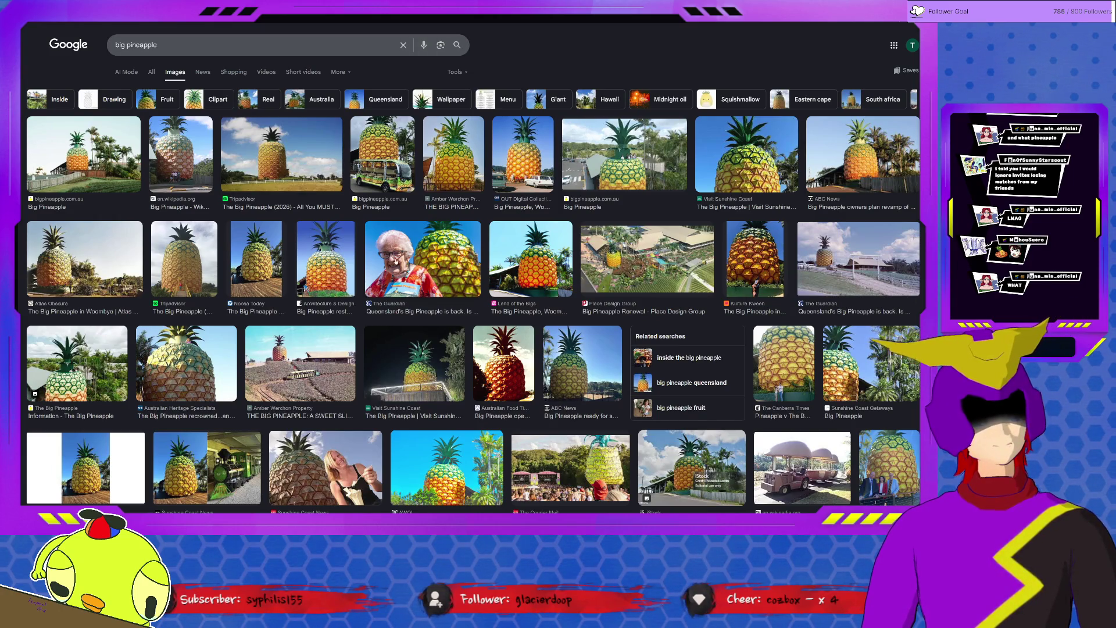
- Preview the woman-beside-pineapple photo, the QUT Digital Collections photo and the Place Design Group aerial
click(422, 262)
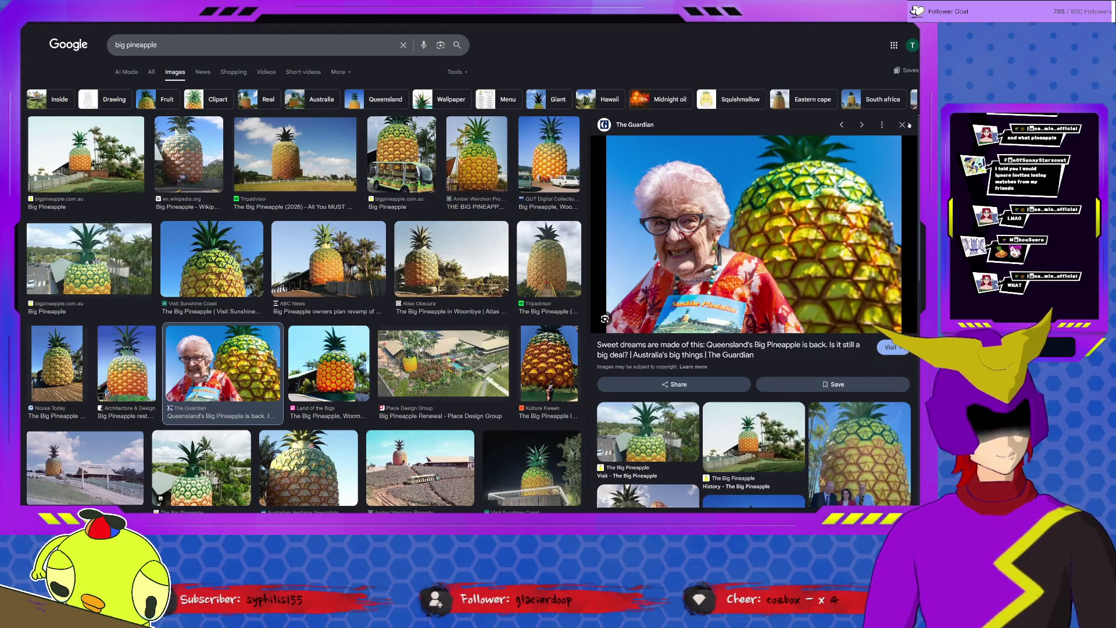
key(Escape)
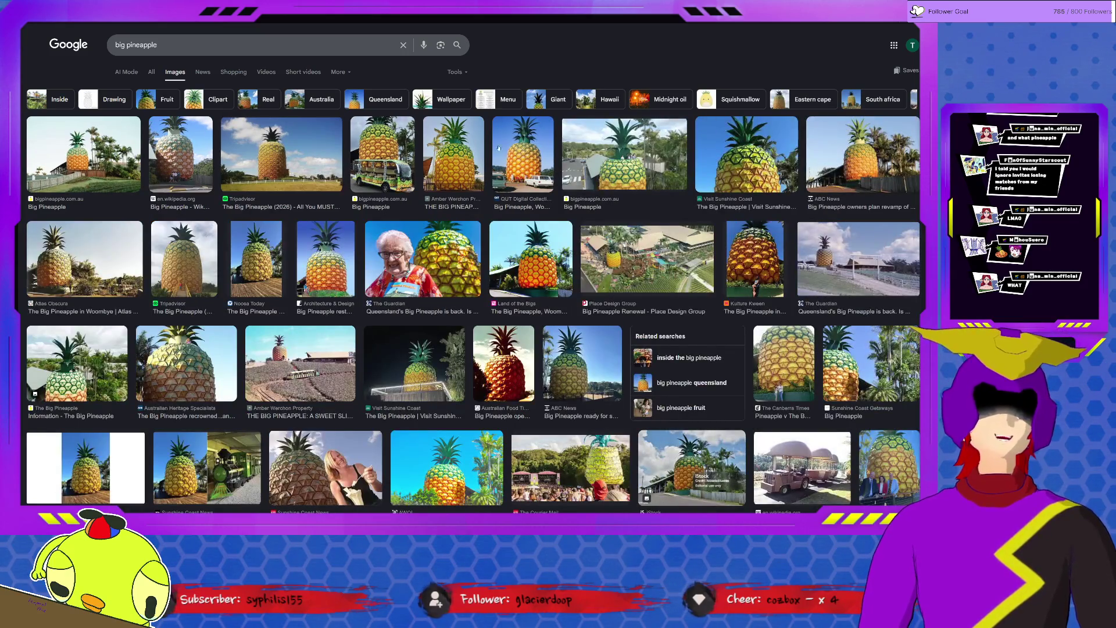
click(524, 157)
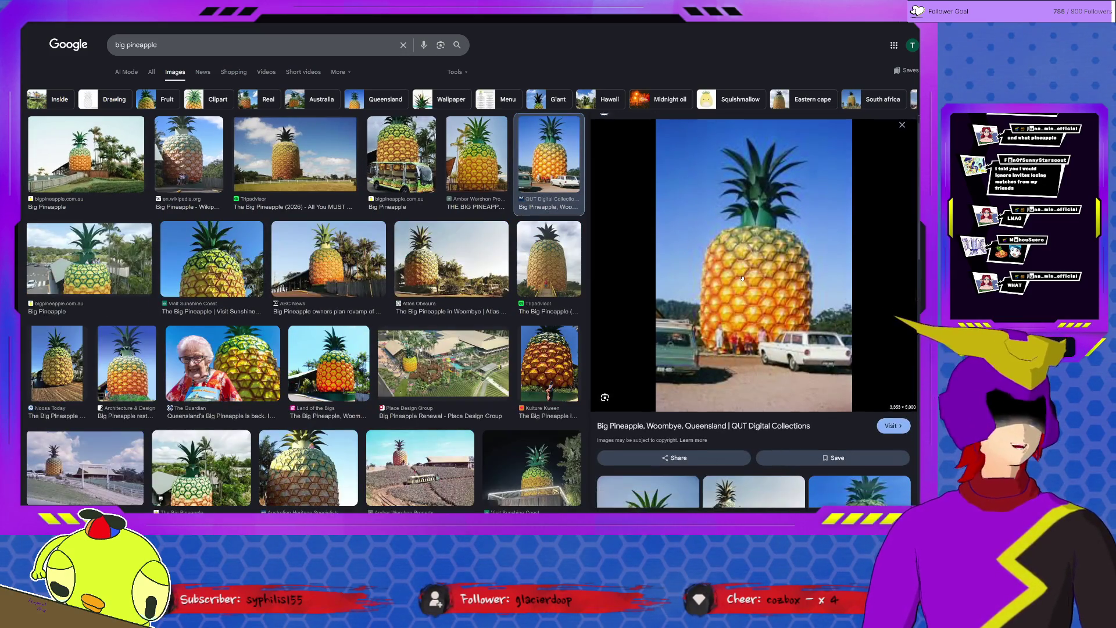
scroll(738, 259, down, 1)
scroll(746, 277, up, 1)
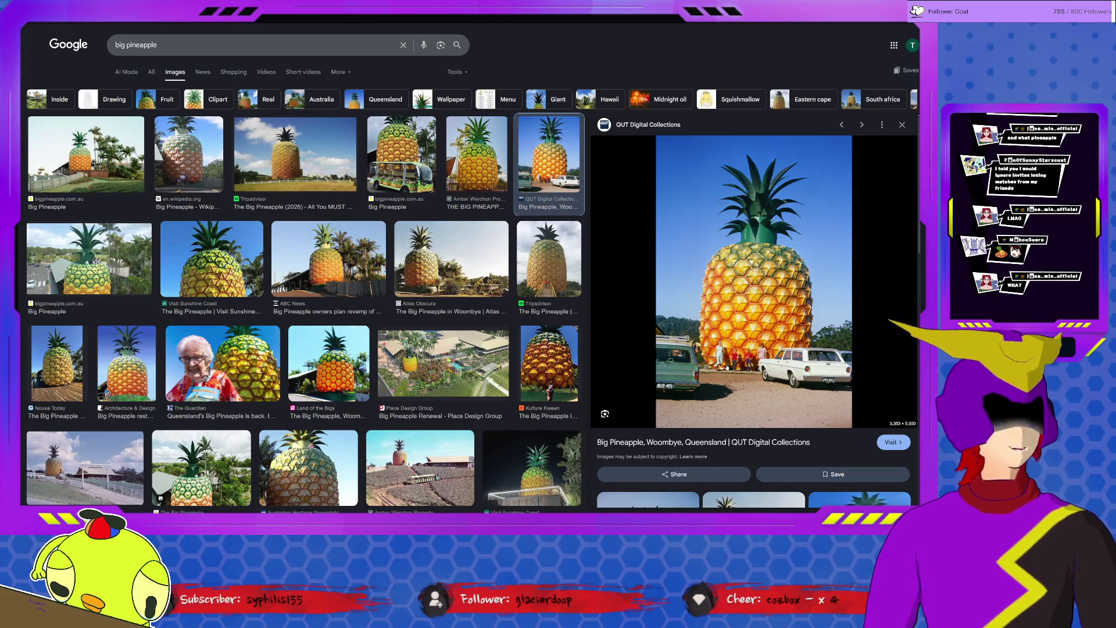
scroll(728, 366, down, 3)
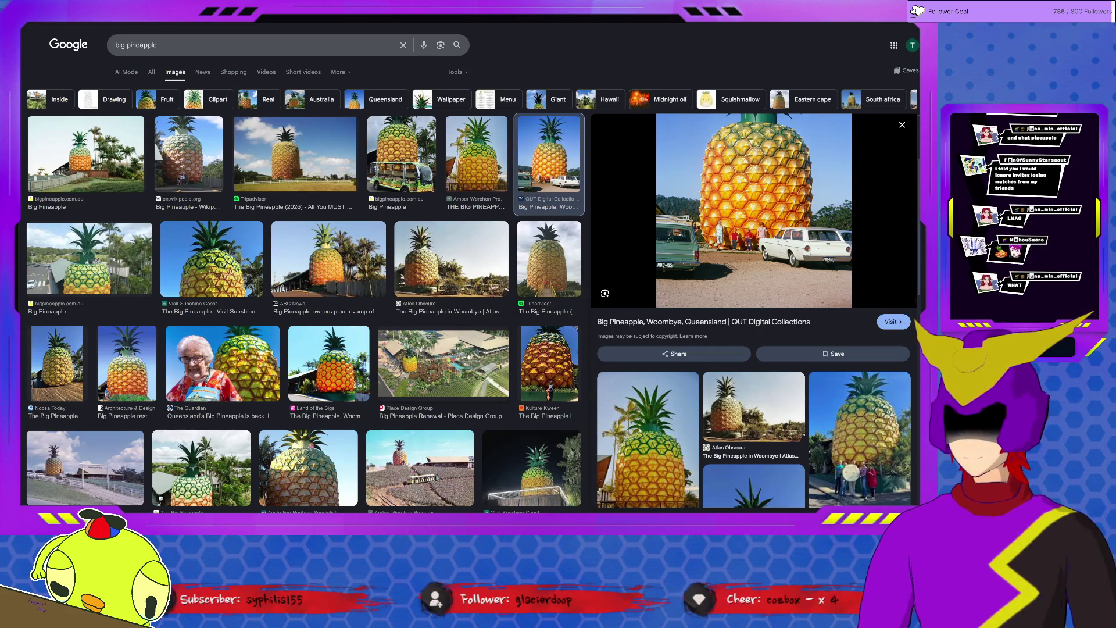
click(442, 367)
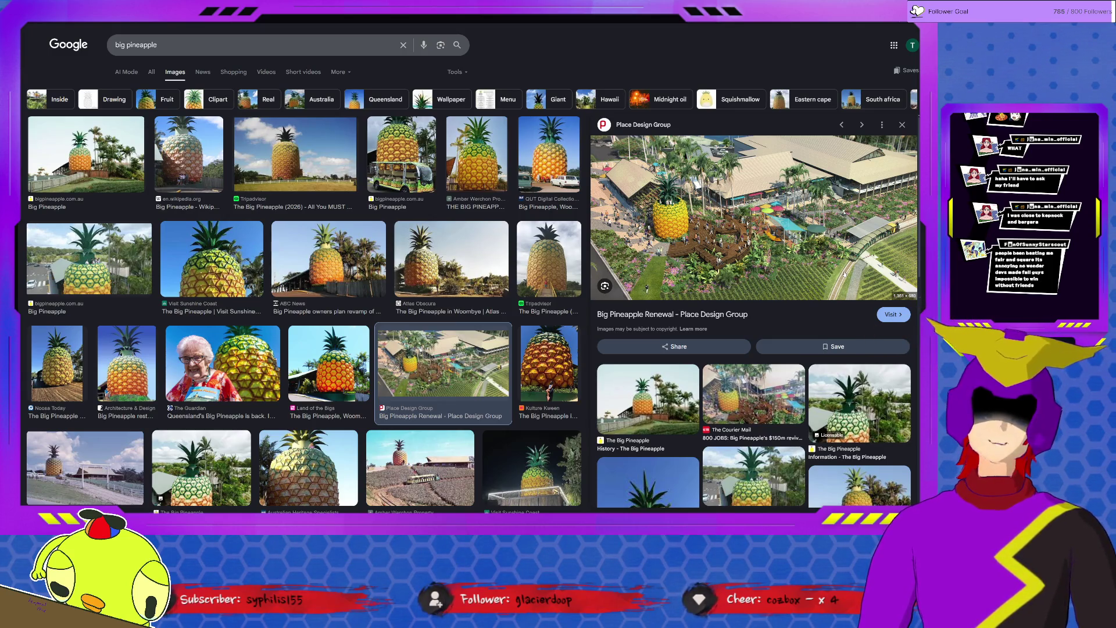
- Preview the pineapple field, recrowned and decorated-bus photos, end on the Place Design Group aerial, return to Maya
click(420, 468)
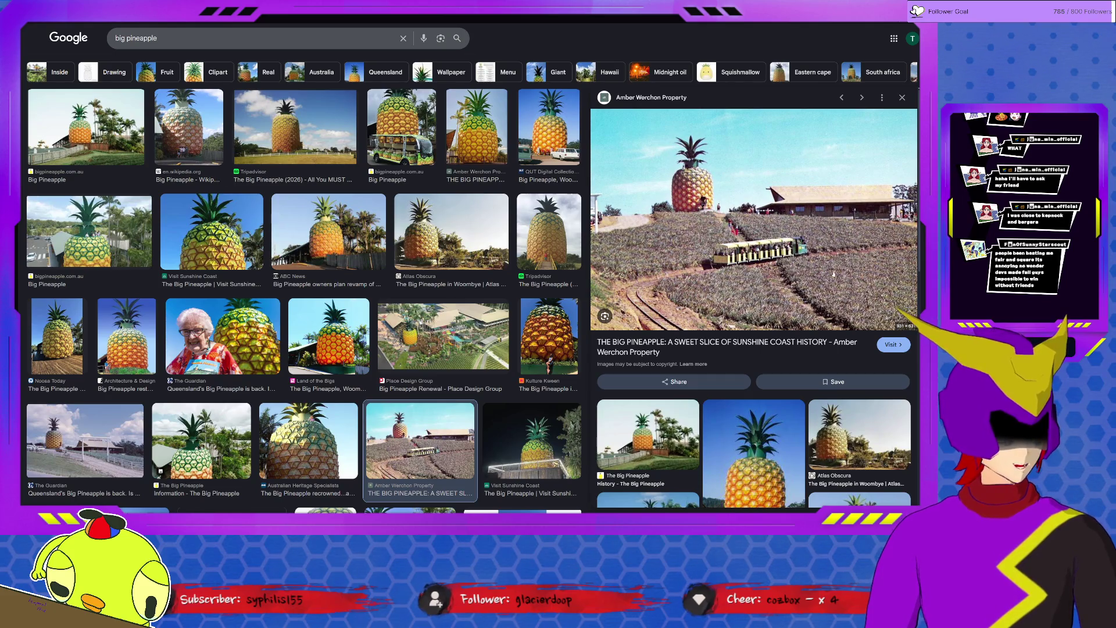
scroll(809, 375, down, 3)
scroll(809, 376, down, 3)
scroll(797, 387, down, 2)
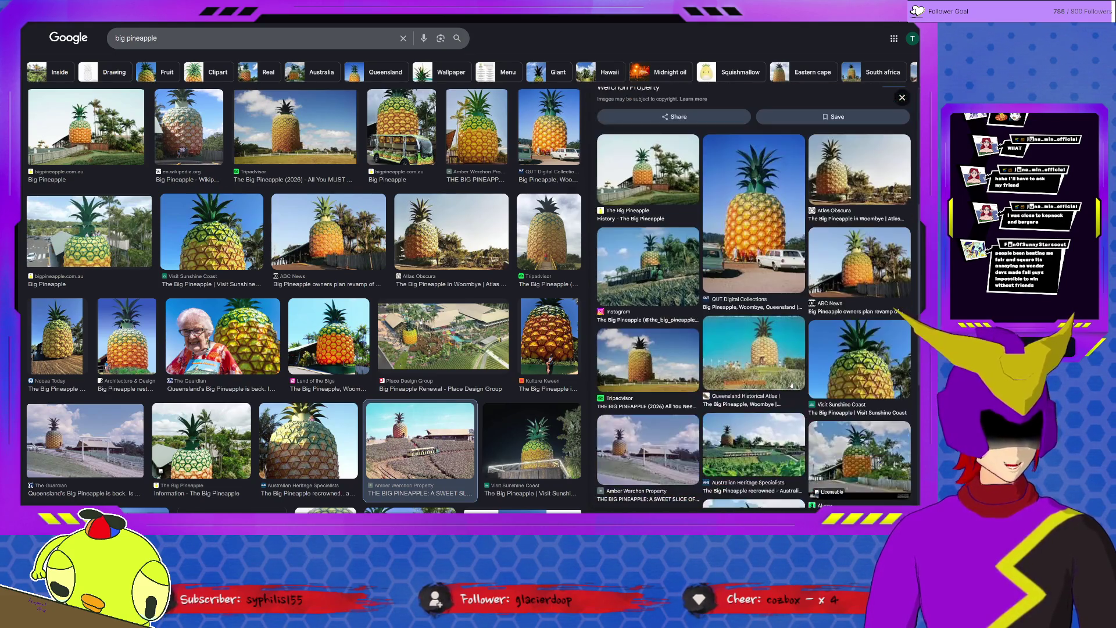
scroll(792, 377, up, 1)
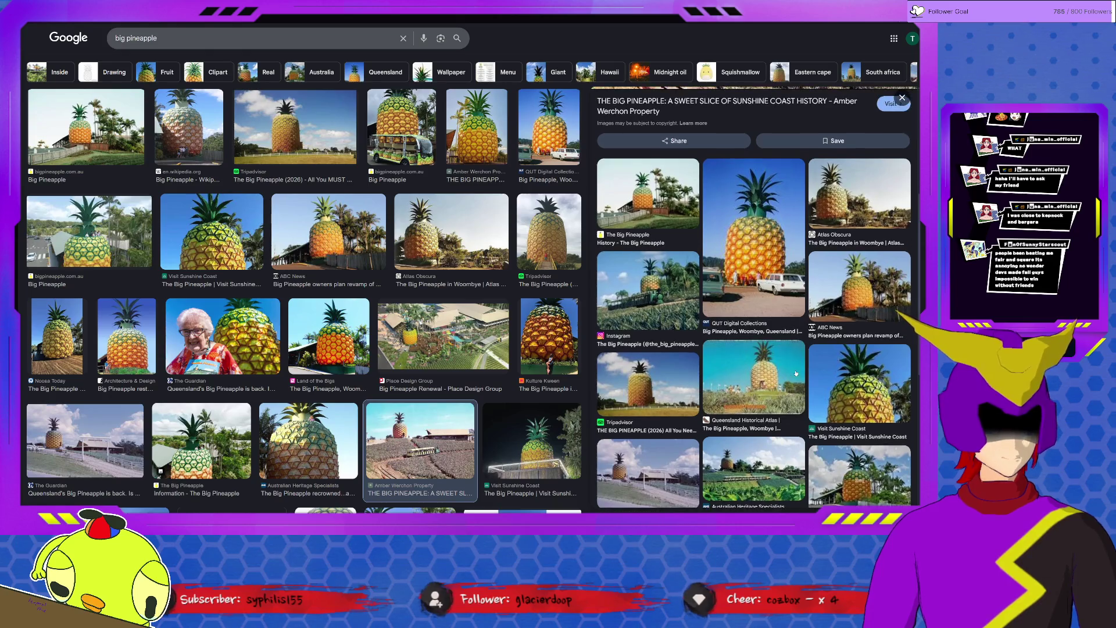
click(754, 475)
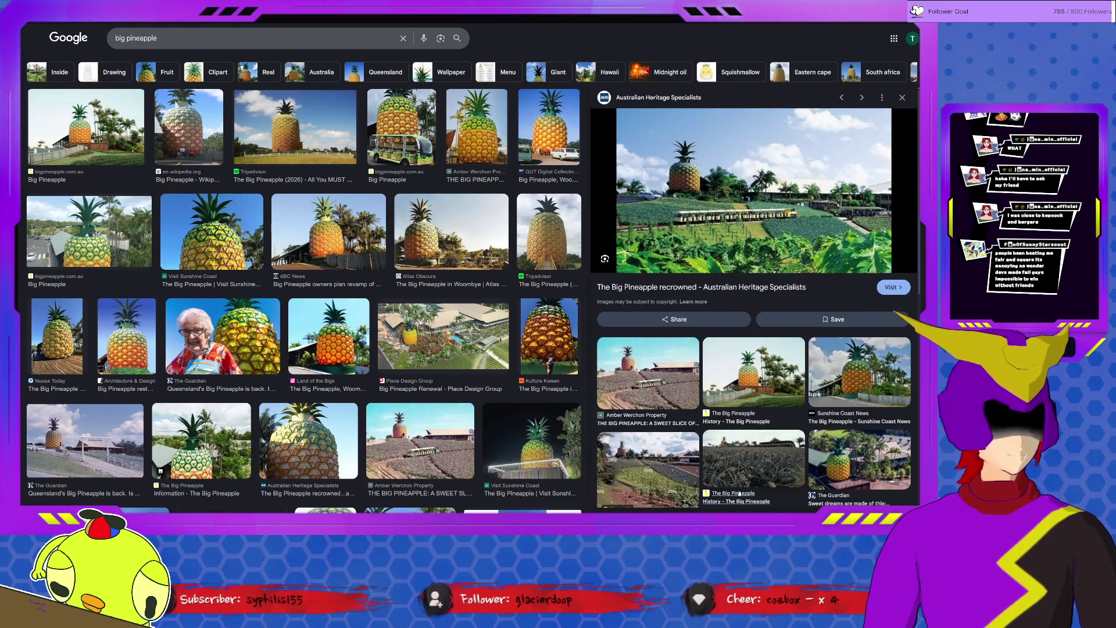
mouse_move(753, 190)
scroll(656, 207, up, 1)
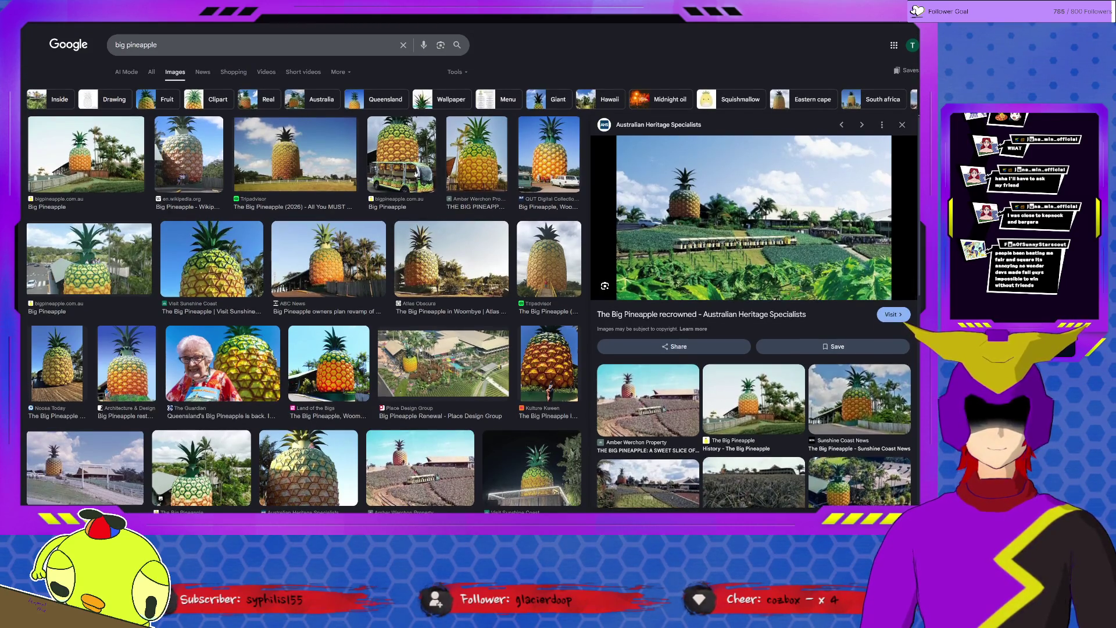
click(403, 152)
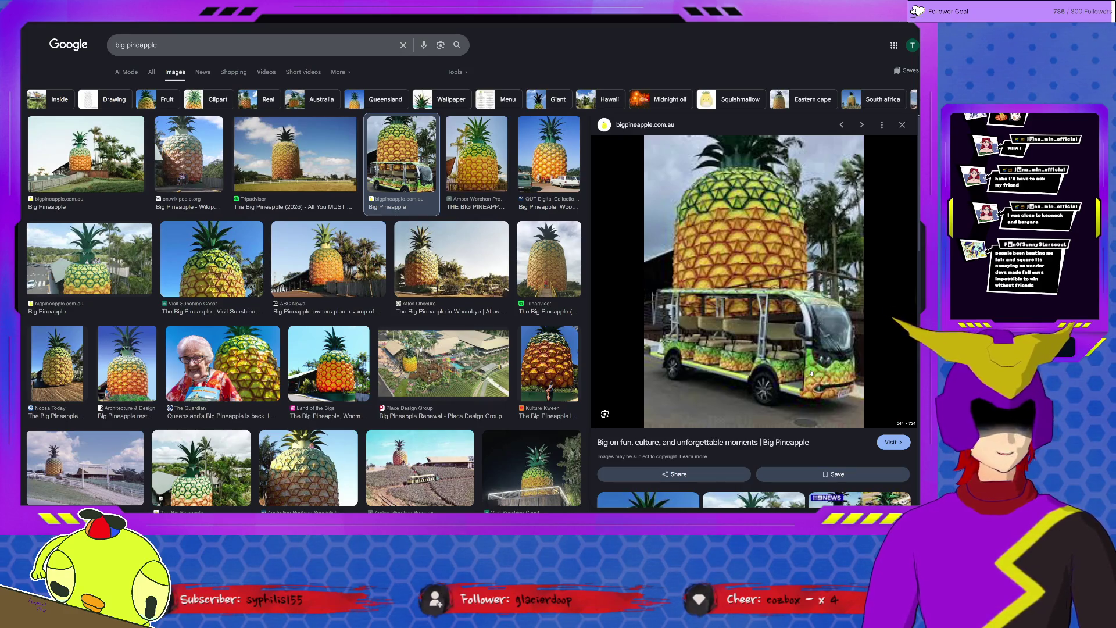
click(442, 367)
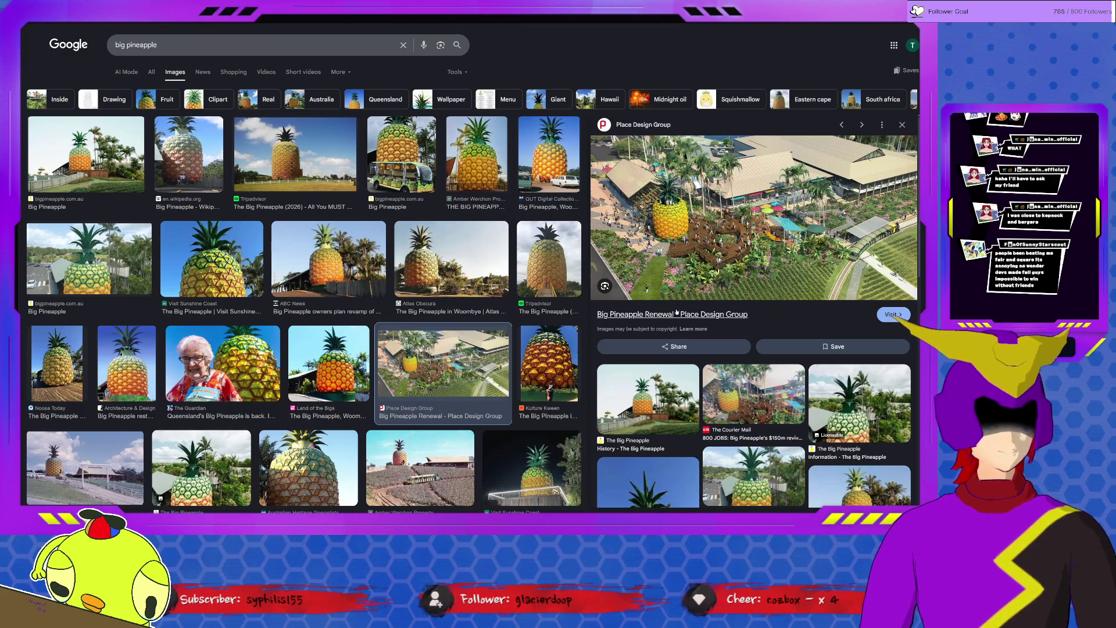
scroll(305, 305, down, 3)
scroll(305, 305, down, 3)
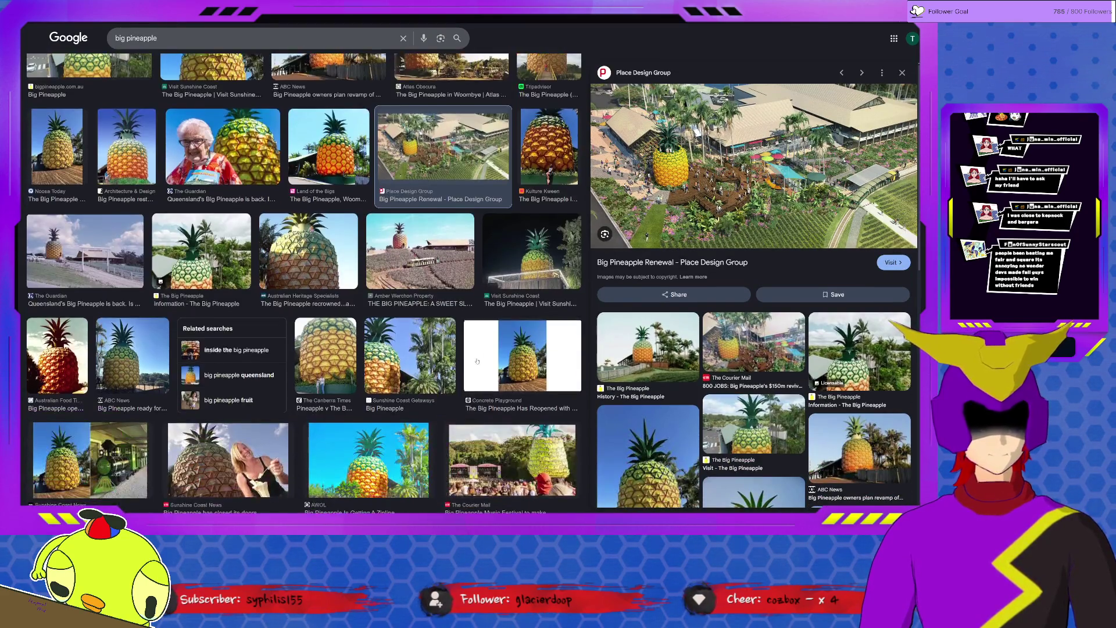
scroll(305, 305, down, 3)
scroll(306, 305, down, 3)
scroll(306, 306, down, 3)
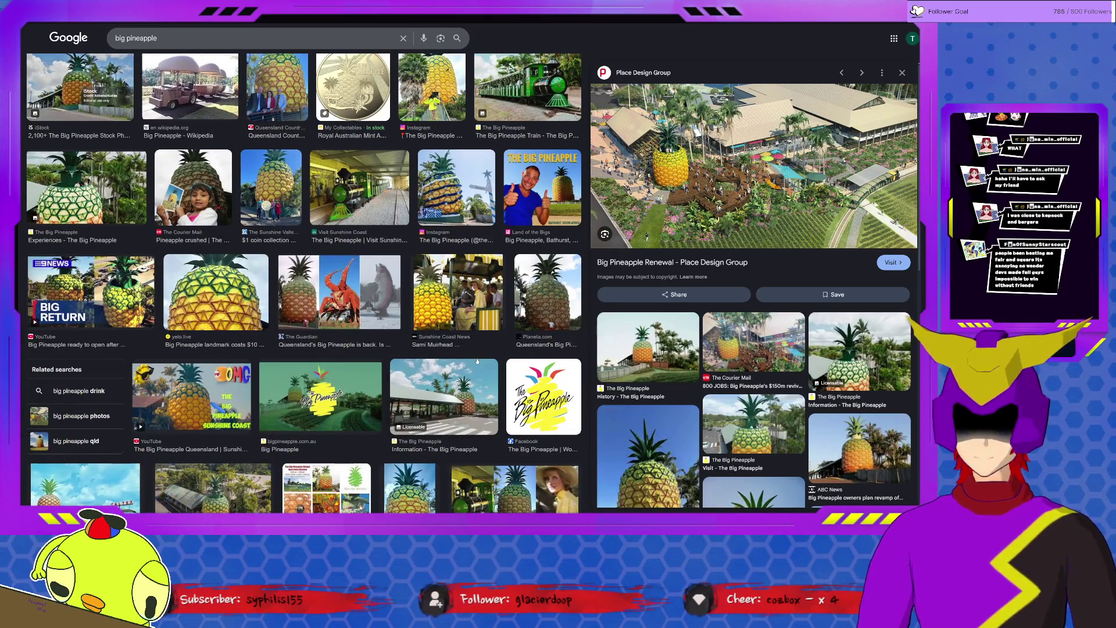
scroll(305, 305, down, 2)
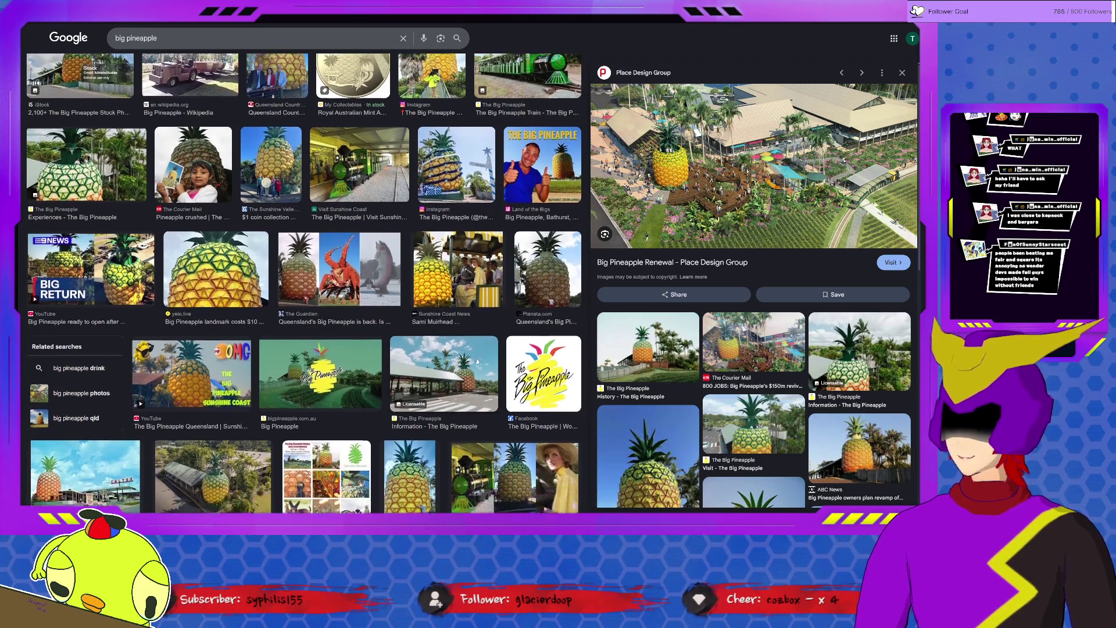
scroll(306, 305, down, 1)
scroll(305, 305, down, 1)
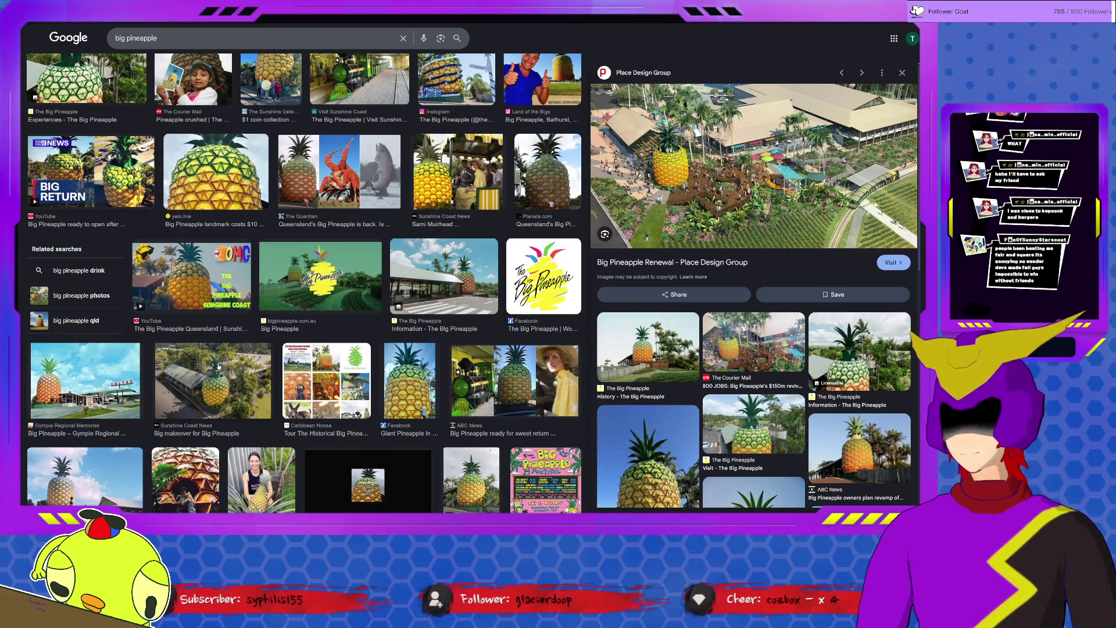
scroll(306, 305, down, 2)
scroll(305, 305, down, 2)
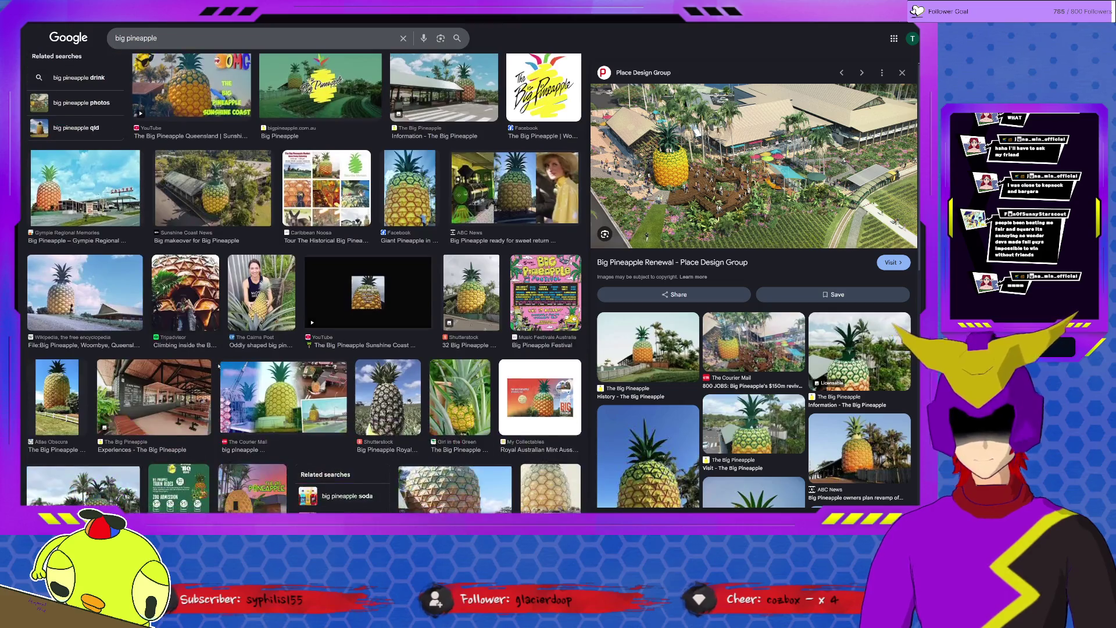
scroll(305, 305, down, 2)
scroll(306, 305, down, 5)
scroll(305, 305, down, 3)
scroll(305, 305, up, 1)
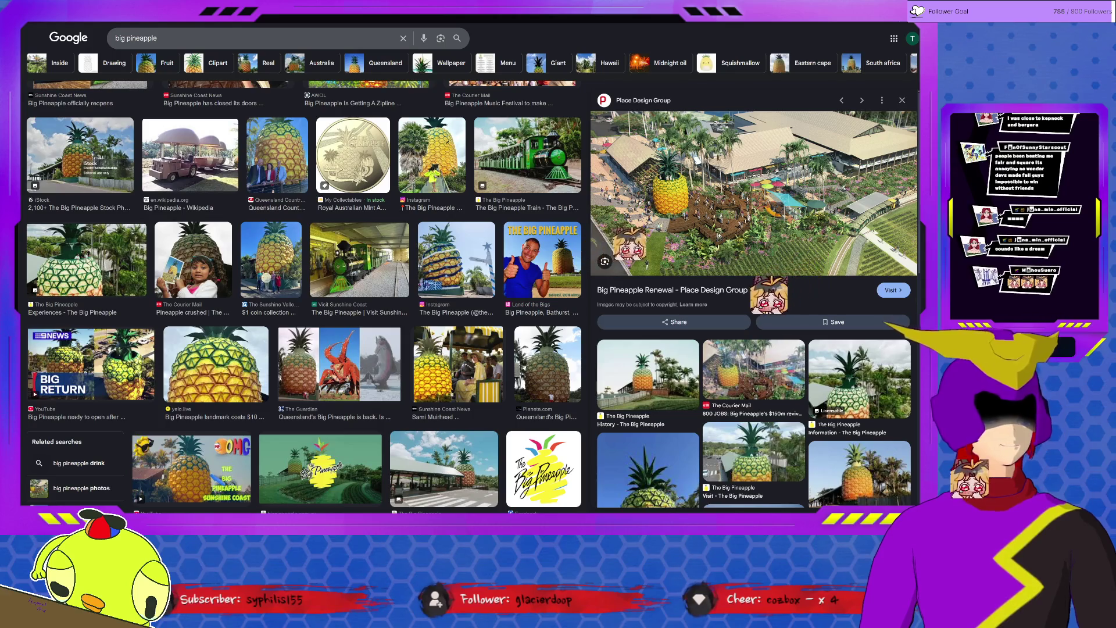
key(alt+Tab)
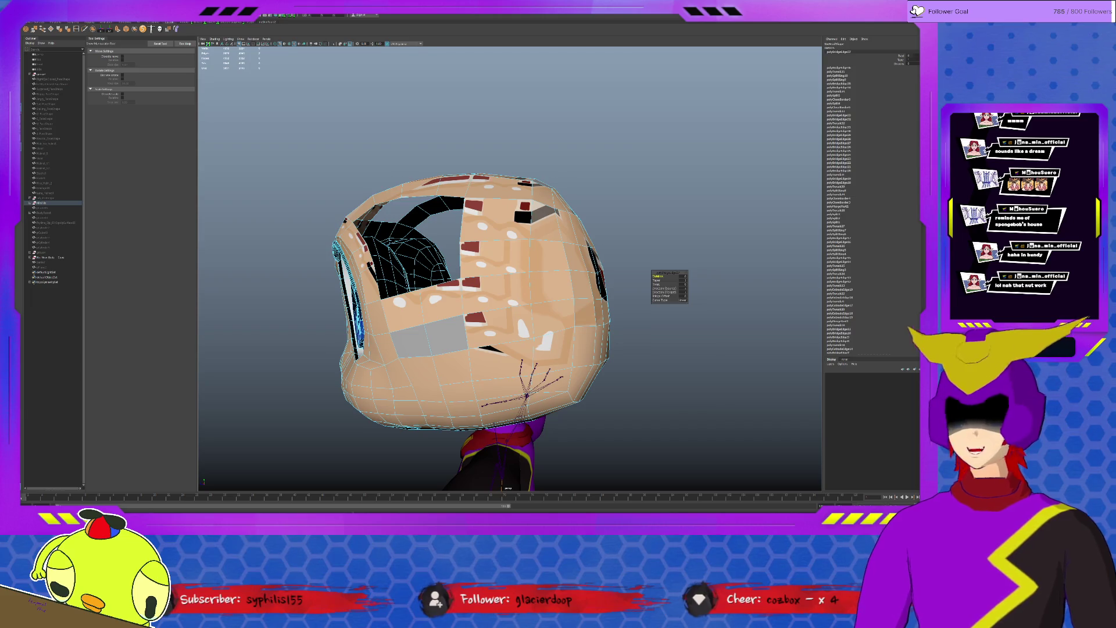
- Switch from Maya to the ginger factory image search in the browser
key(alt+Tab)
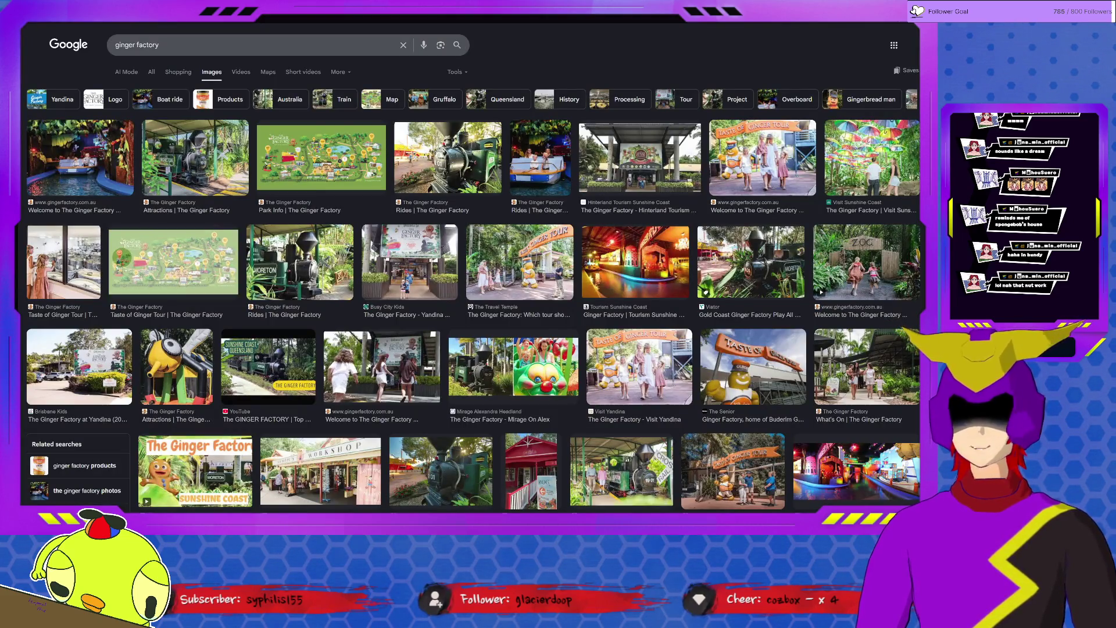
- Preview the entrance, RvTrips, train and park map images, then open the park map on its own page
click(645, 155)
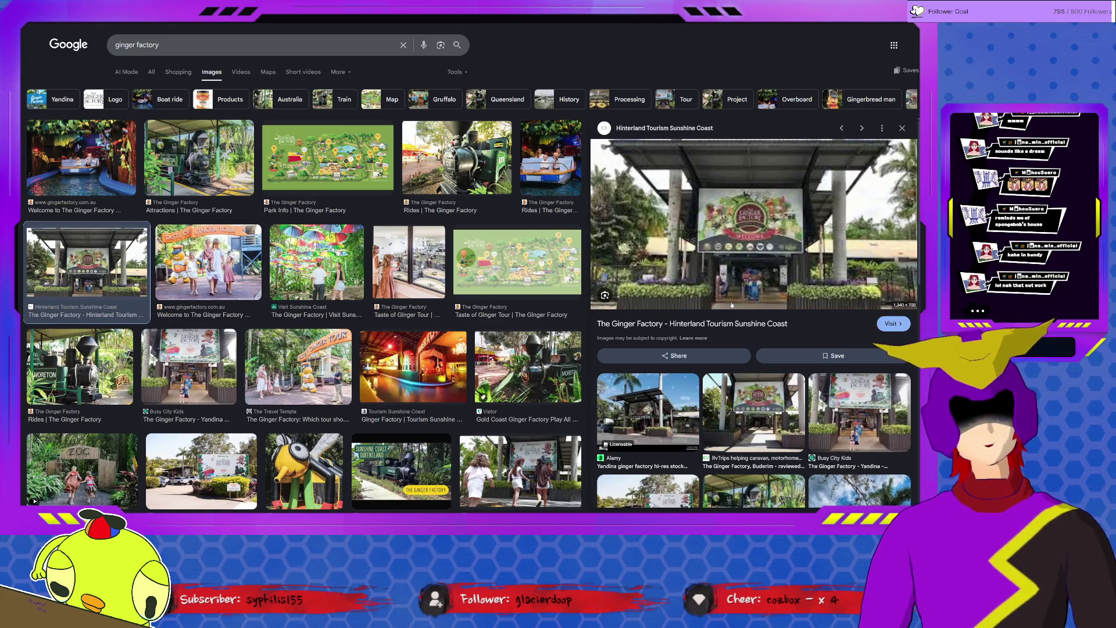
click(753, 409)
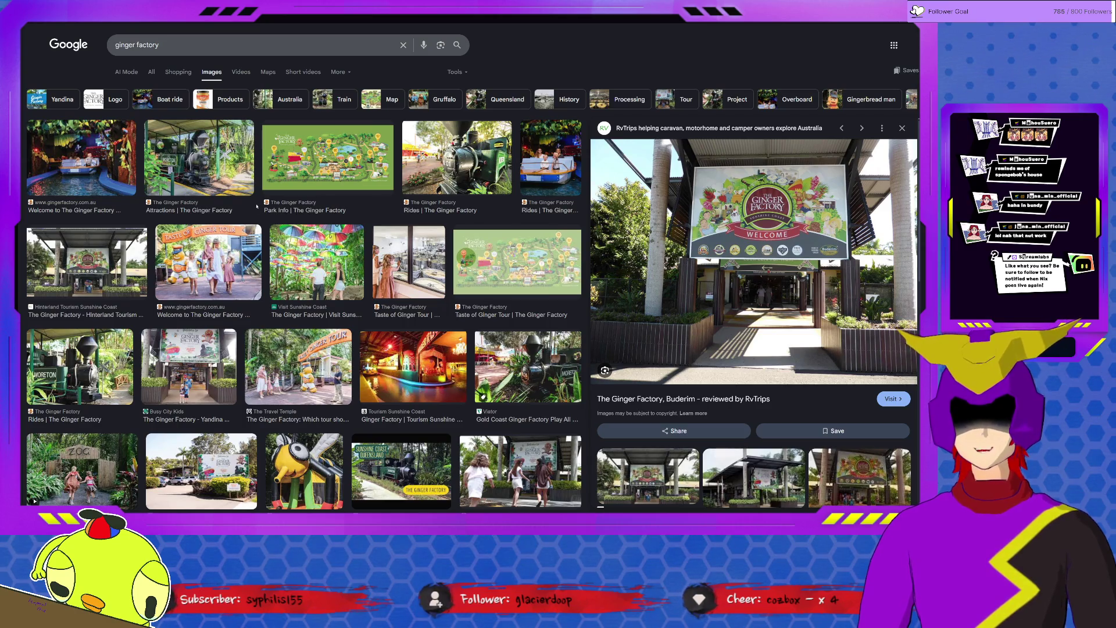
click(200, 158)
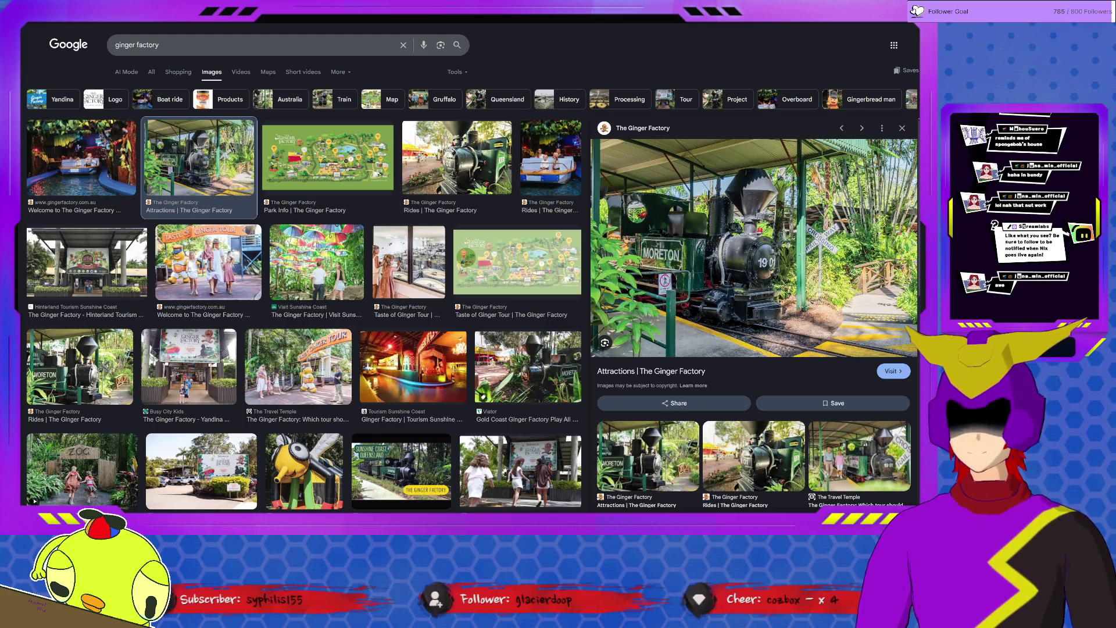
click(516, 261)
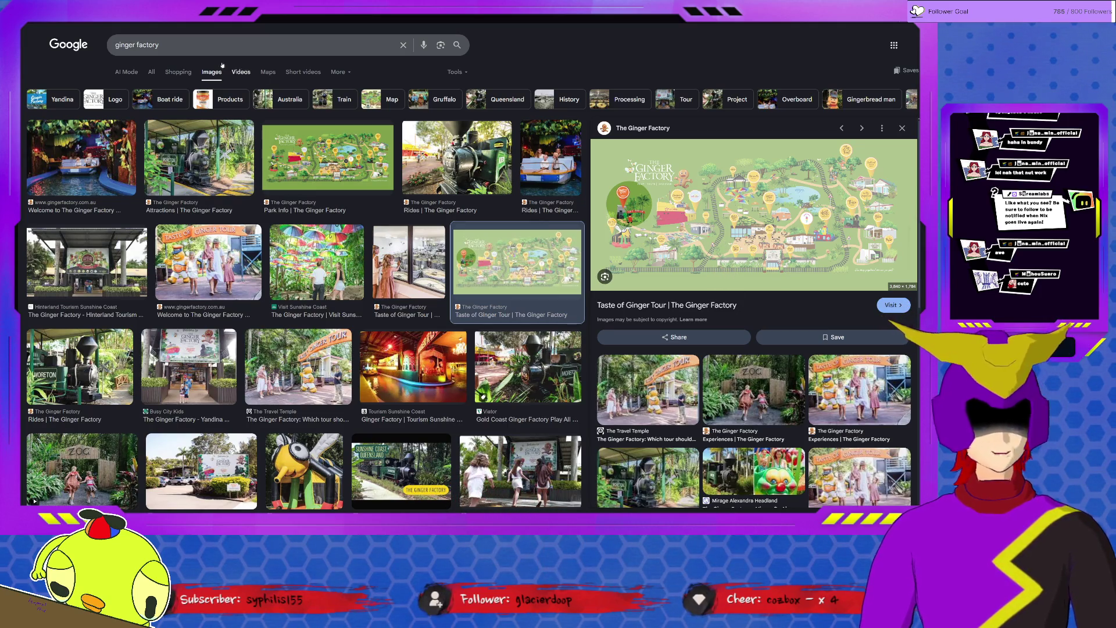
click(753, 214)
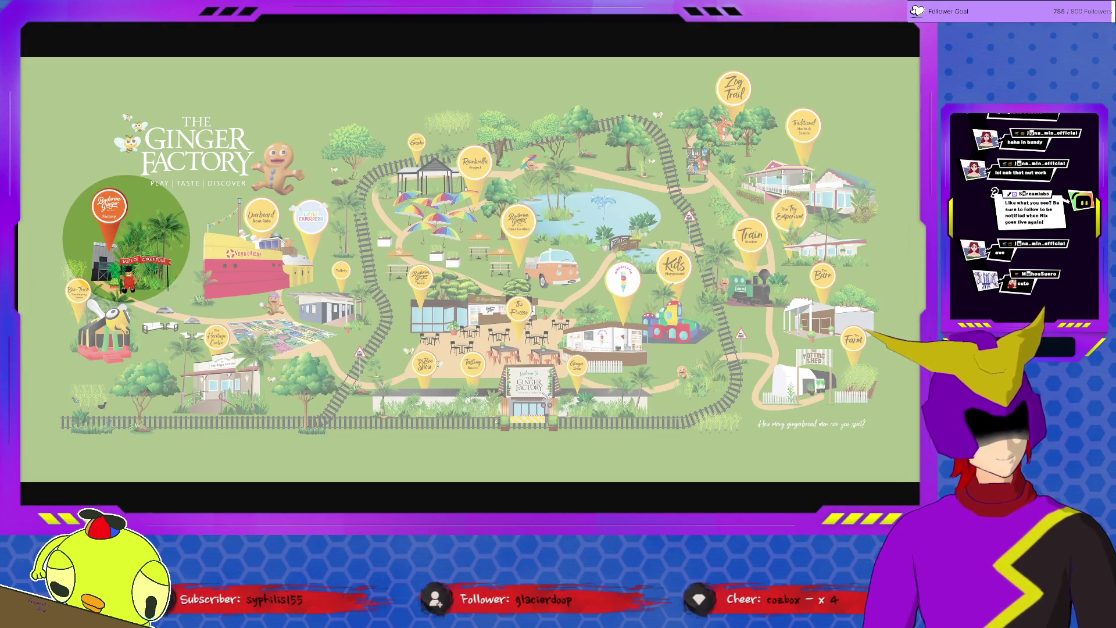
ctrl+scroll(261, 174, up, 4)
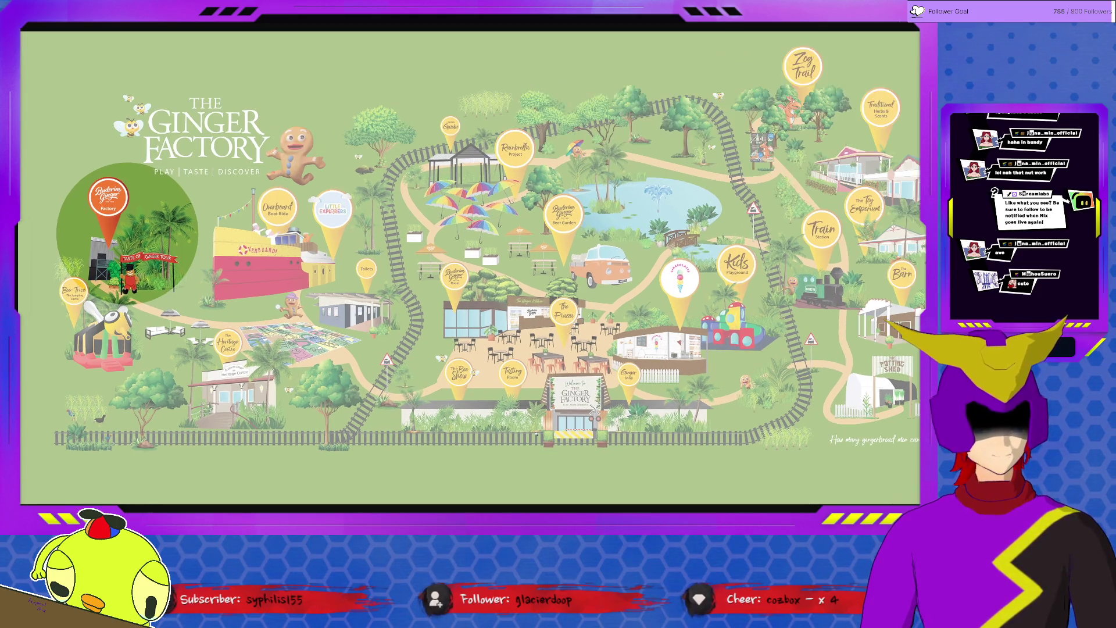
scroll(471, 262, down, 3)
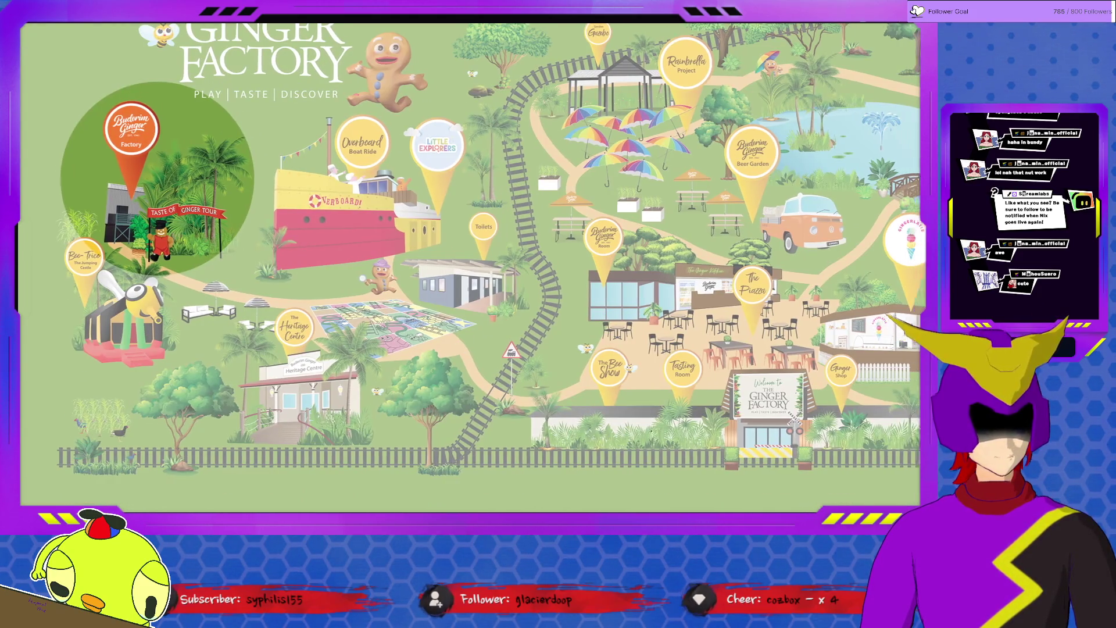
scroll(471, 262, right, 4)
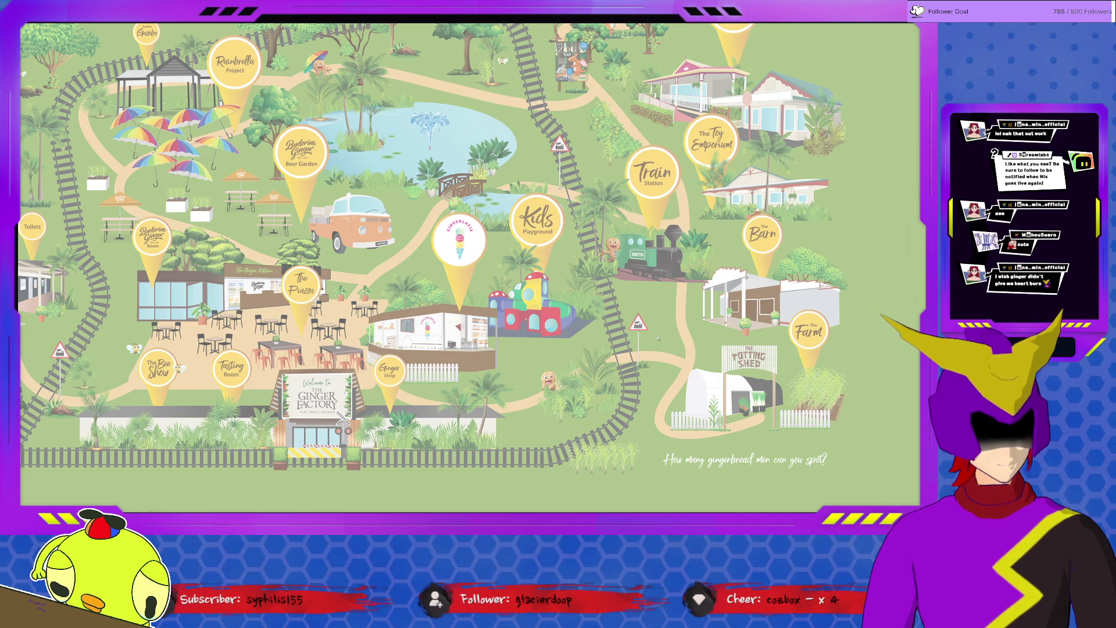
scroll(462, 262, up, 1)
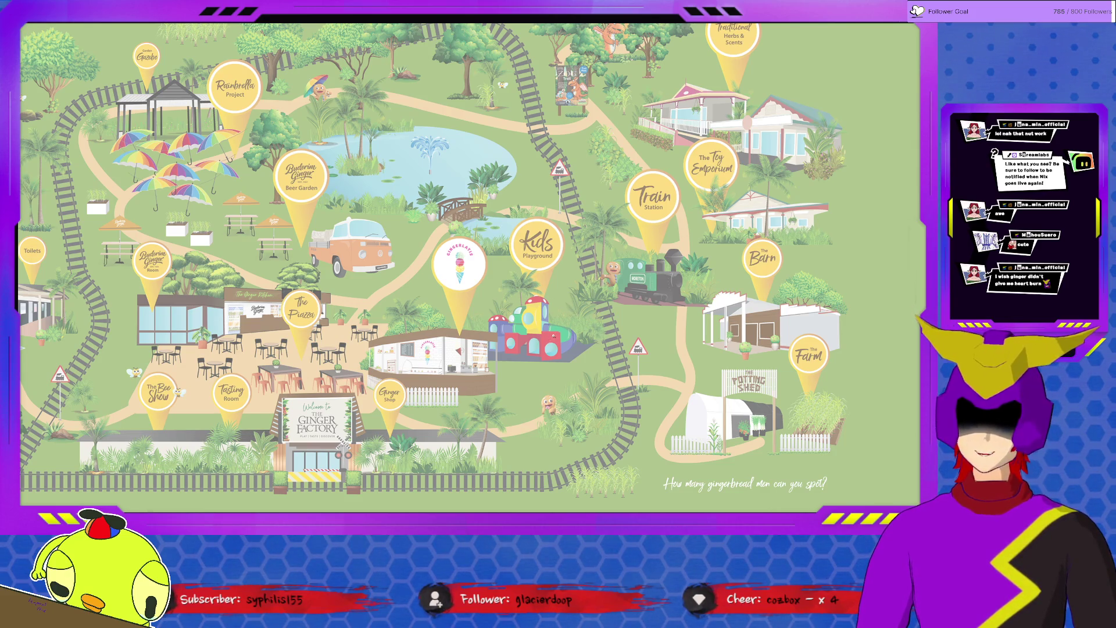
scroll(567, 321, up, 1)
scroll(566, 322, up, 3)
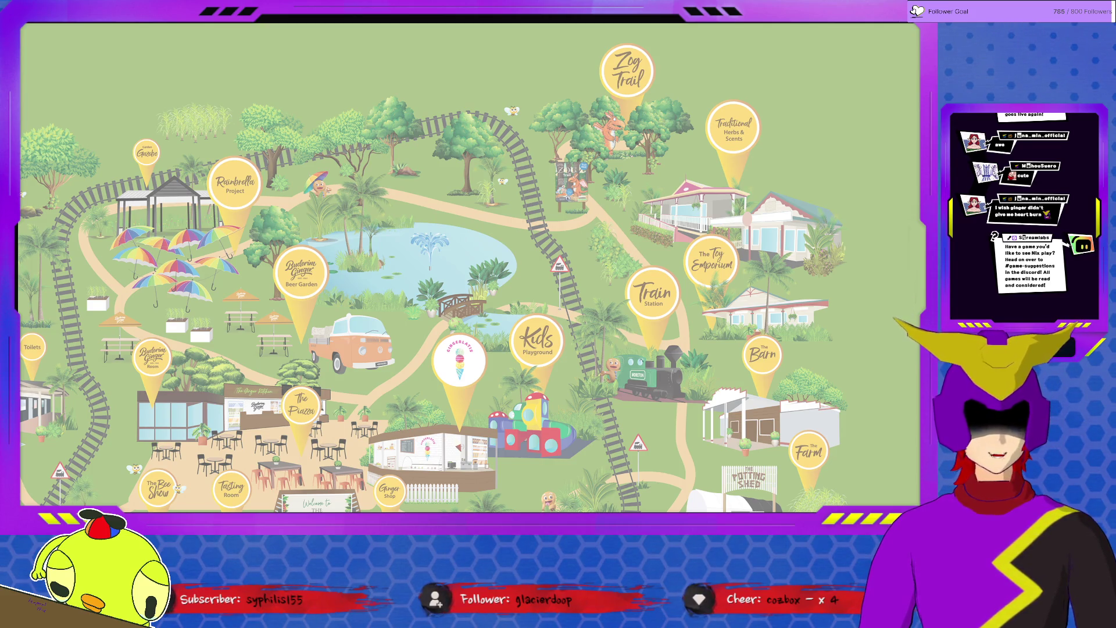
scroll(471, 262, down, 2)
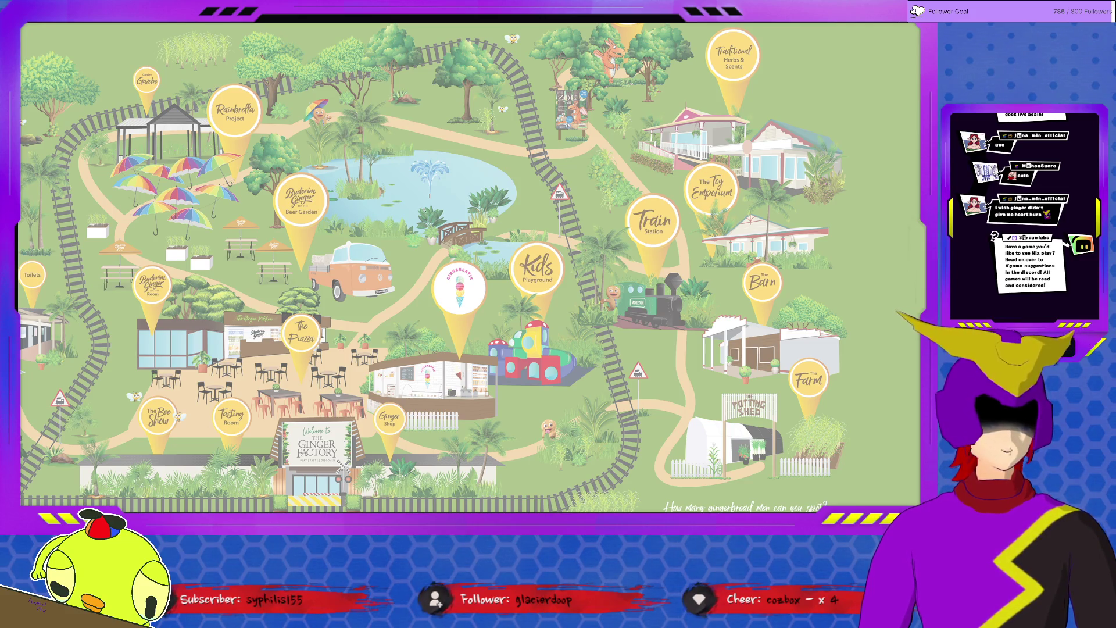
- Pan across the park map from the Train and Barn to the Kids Playground, then switch to Google Maps
drag(349, 262, 819, 210)
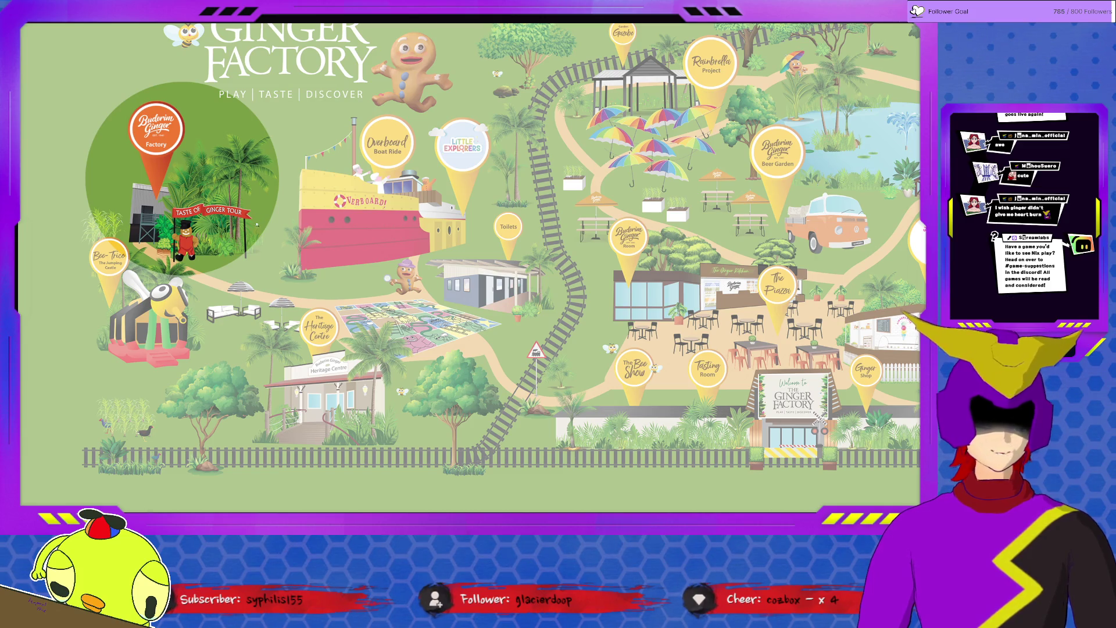
mouse_move(697, 262)
mouse_down()
mouse_move(217, 262)
mouse_move(741, 245)
mouse_up()
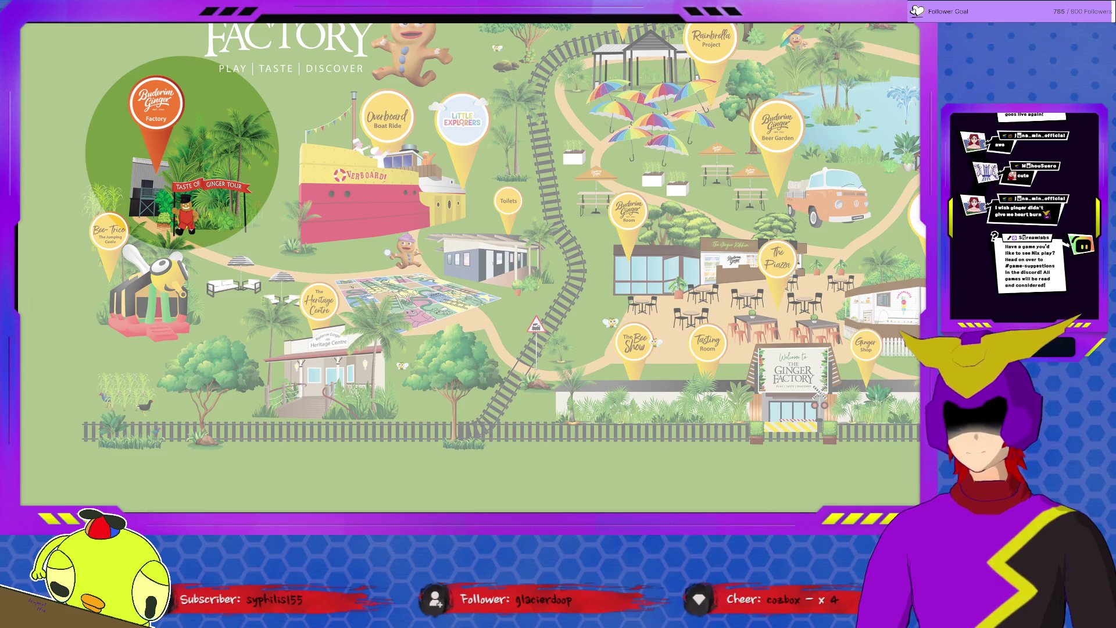
drag(610, 261, 471, 288)
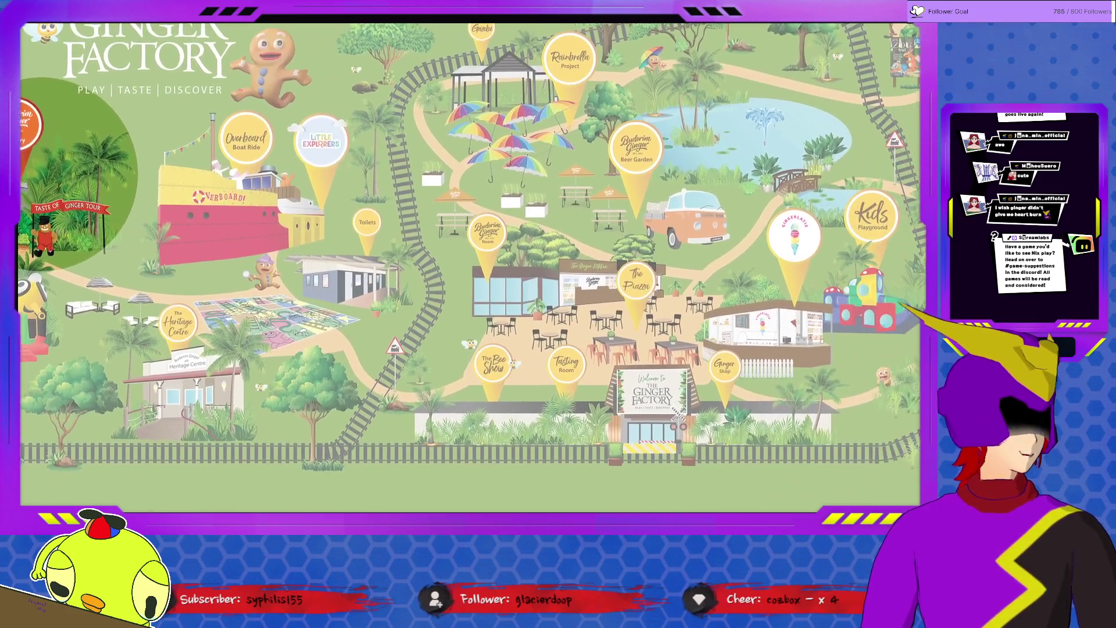
drag(610, 262, 454, 289)
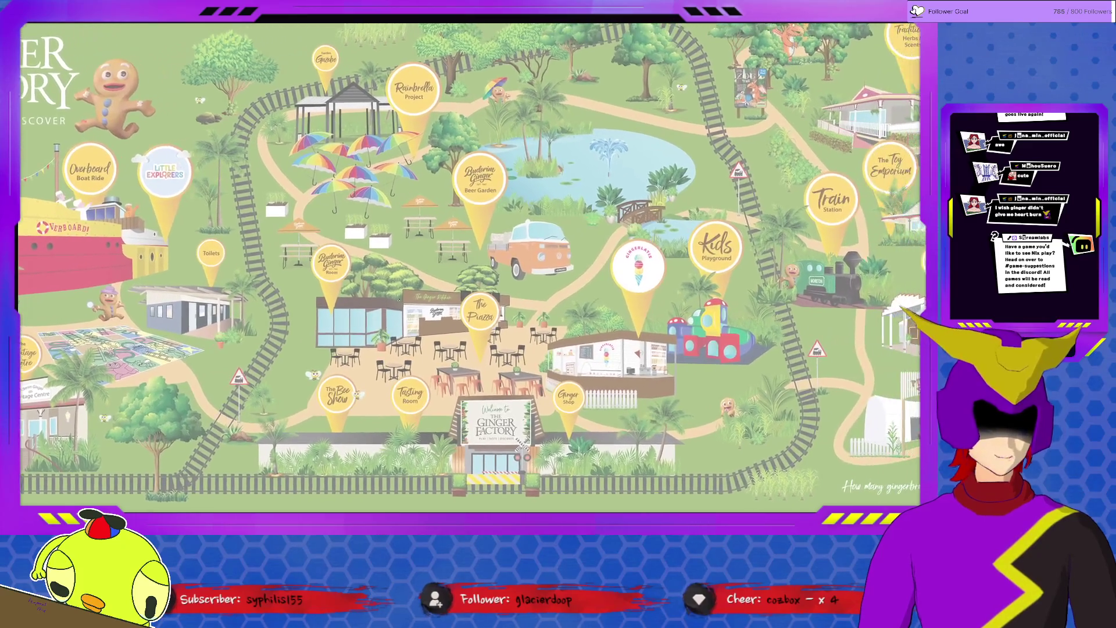
drag(610, 261, 536, 271)
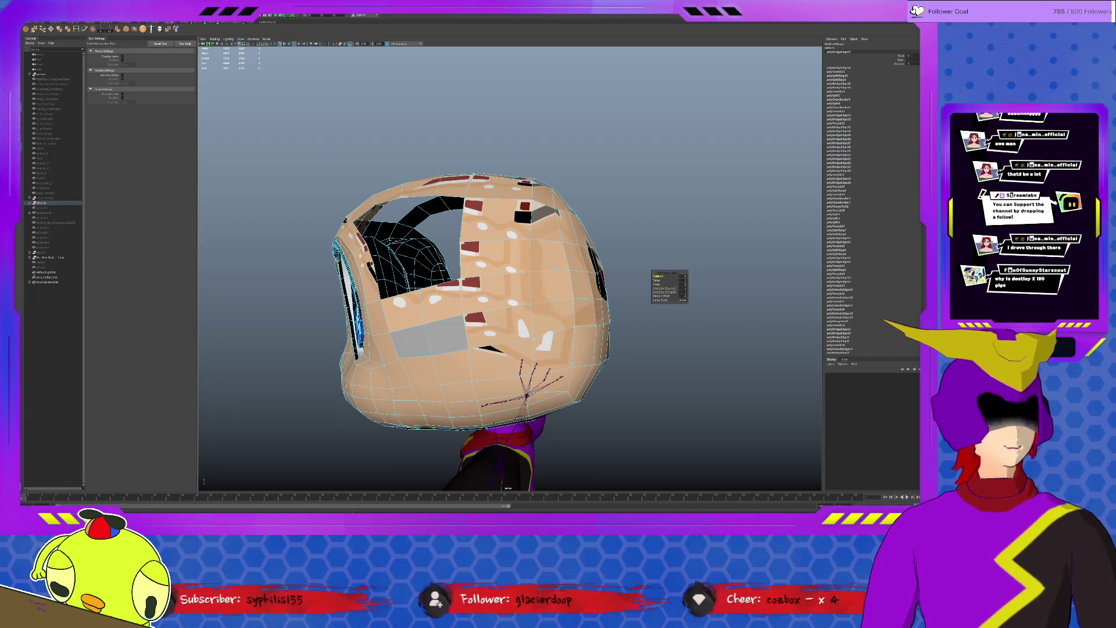
key(alt+Tab)
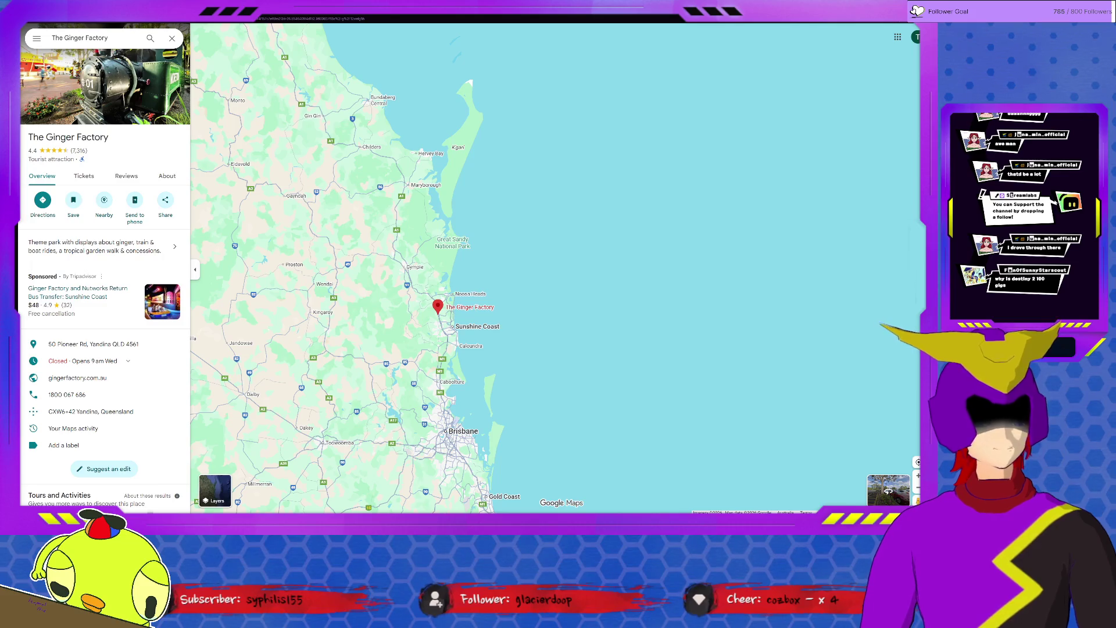
- Pan the map from the Ginger Factory pin north along the Queensland coast past Bundaberg
drag(542, 350, 613, 242)
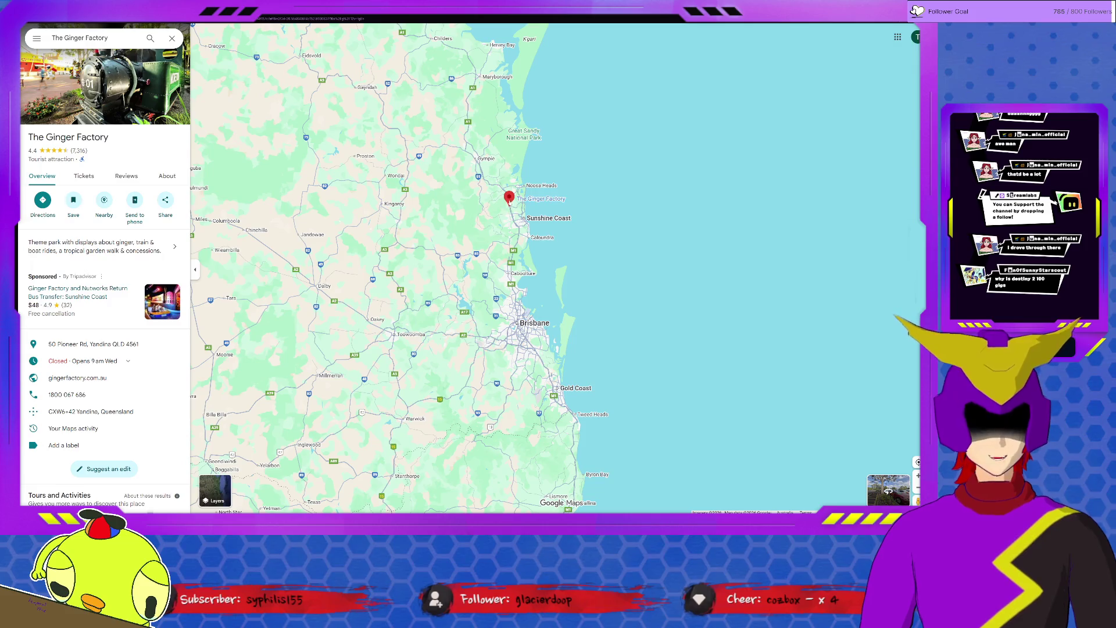
drag(510, 199, 560, 398)
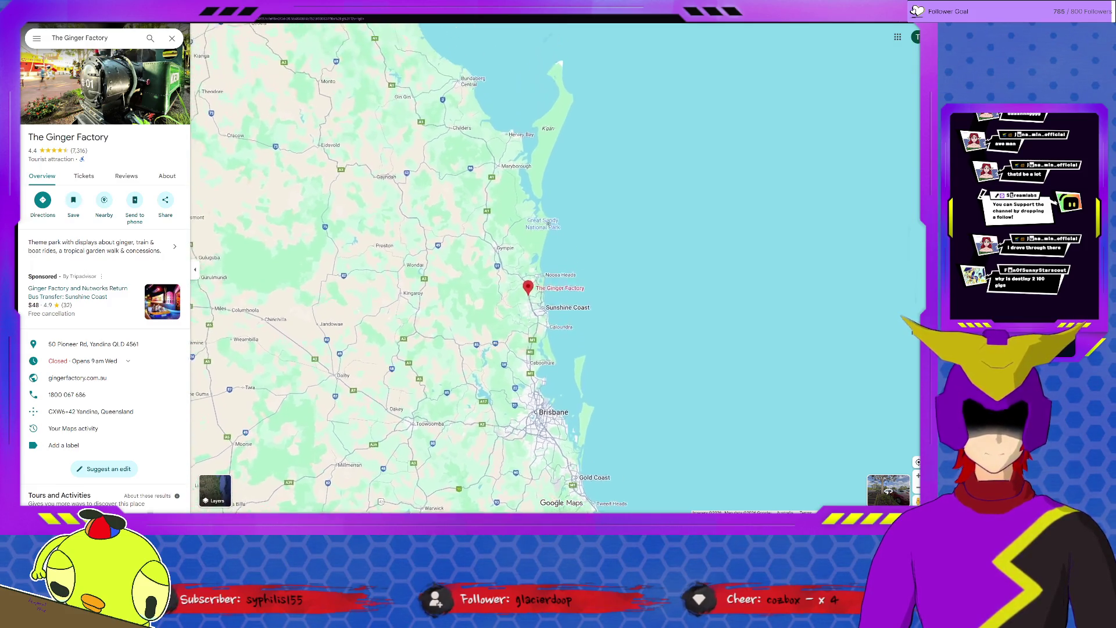
drag(510, 261, 521, 316)
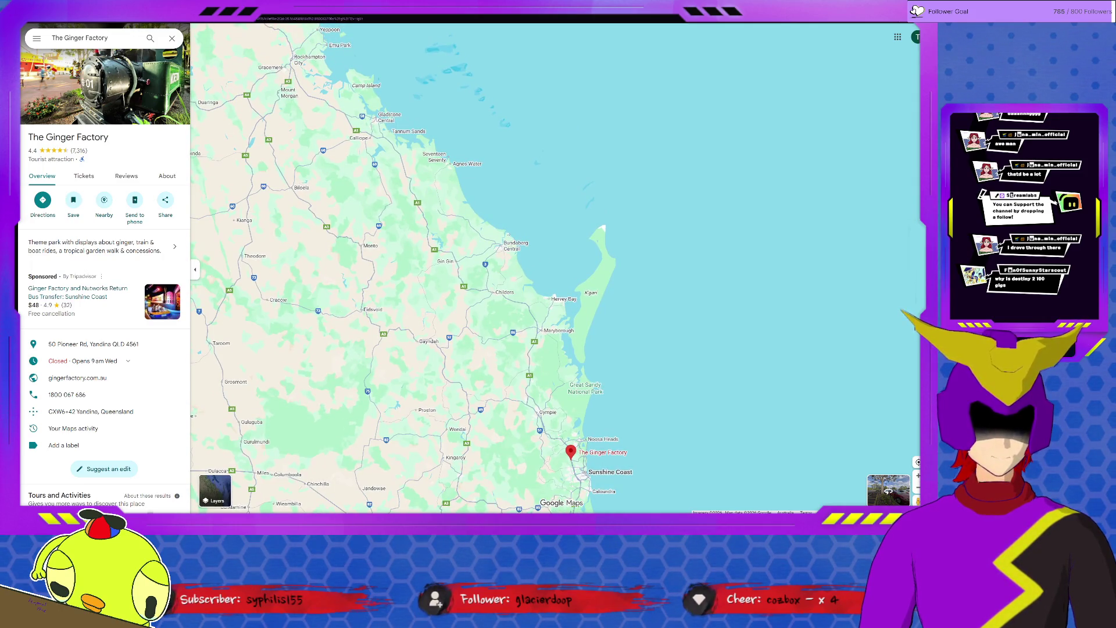
drag(524, 349, 498, 201)
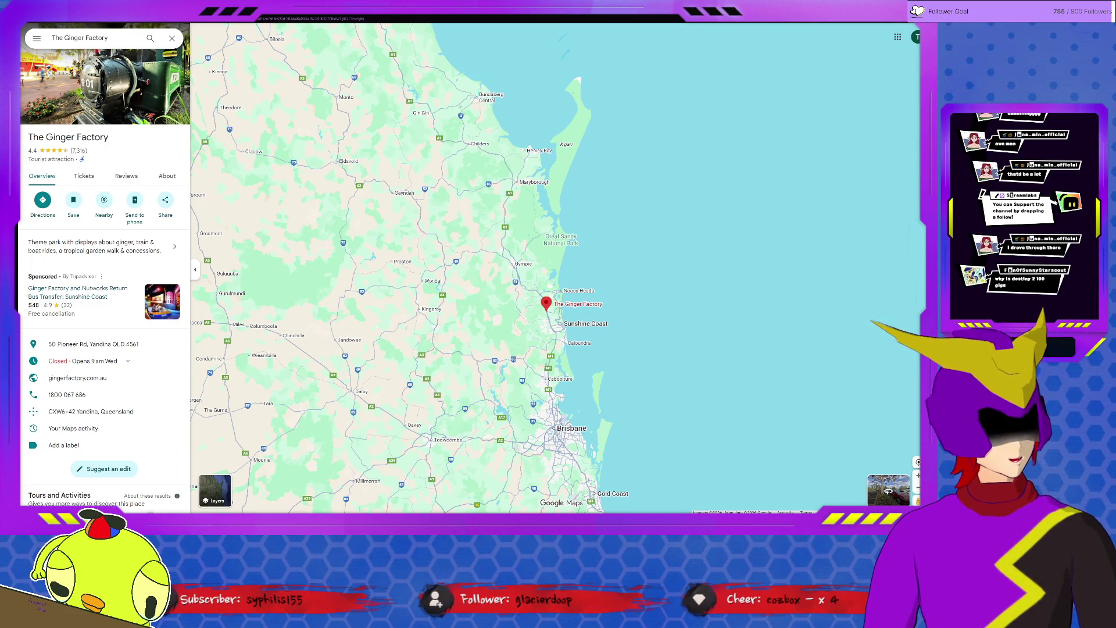
drag(436, 218, 505, 349)
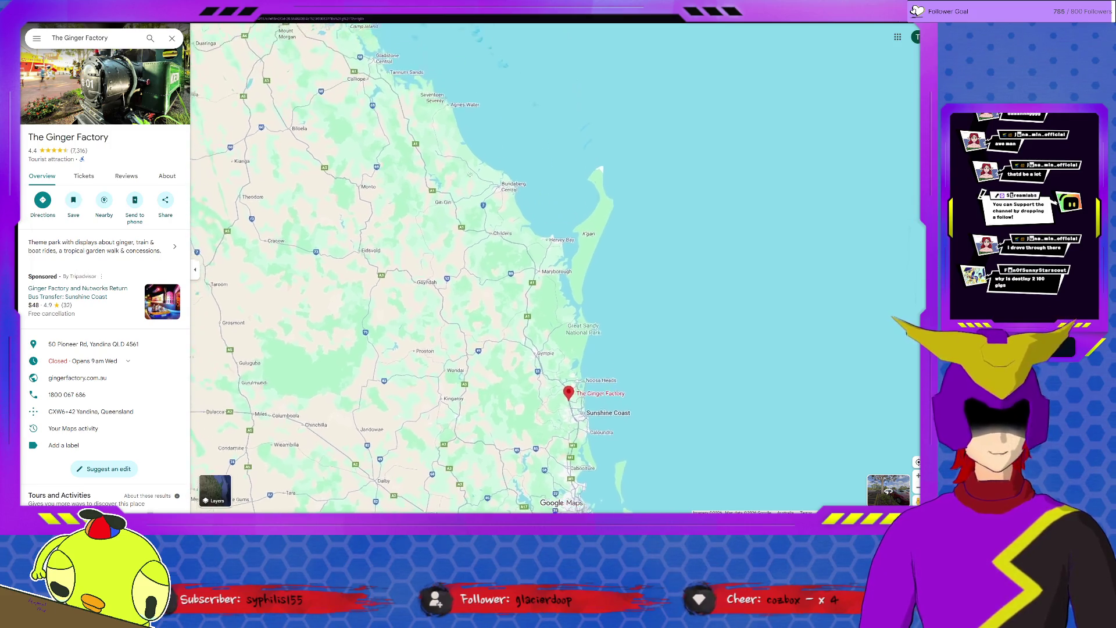
drag(436, 218, 541, 323)
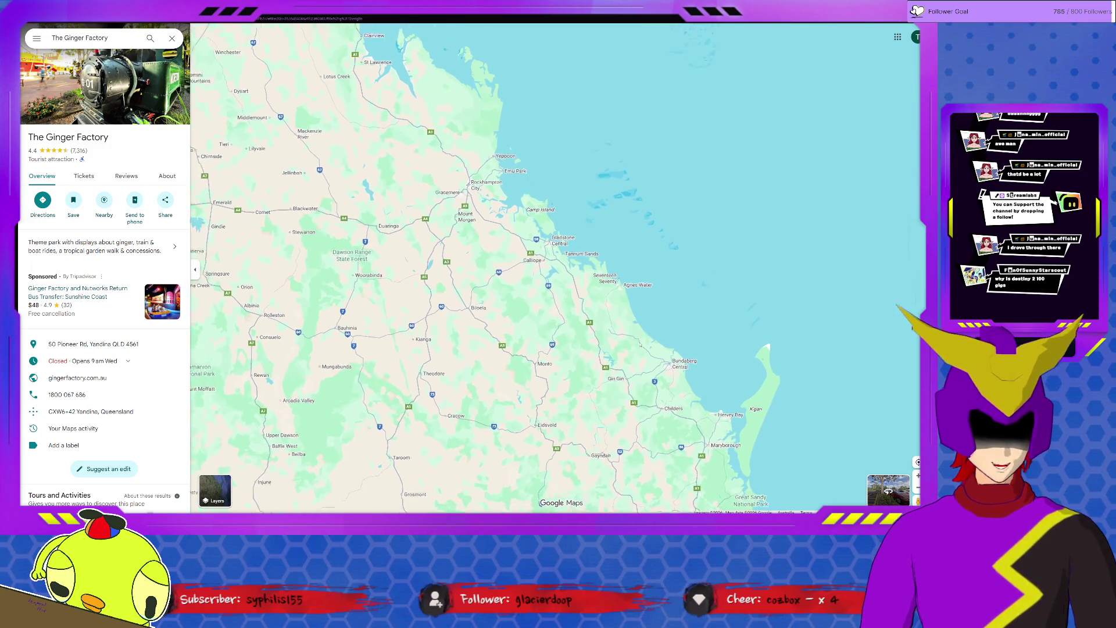
drag(392, 218, 497, 279)
scroll(558, 262, down, 4)
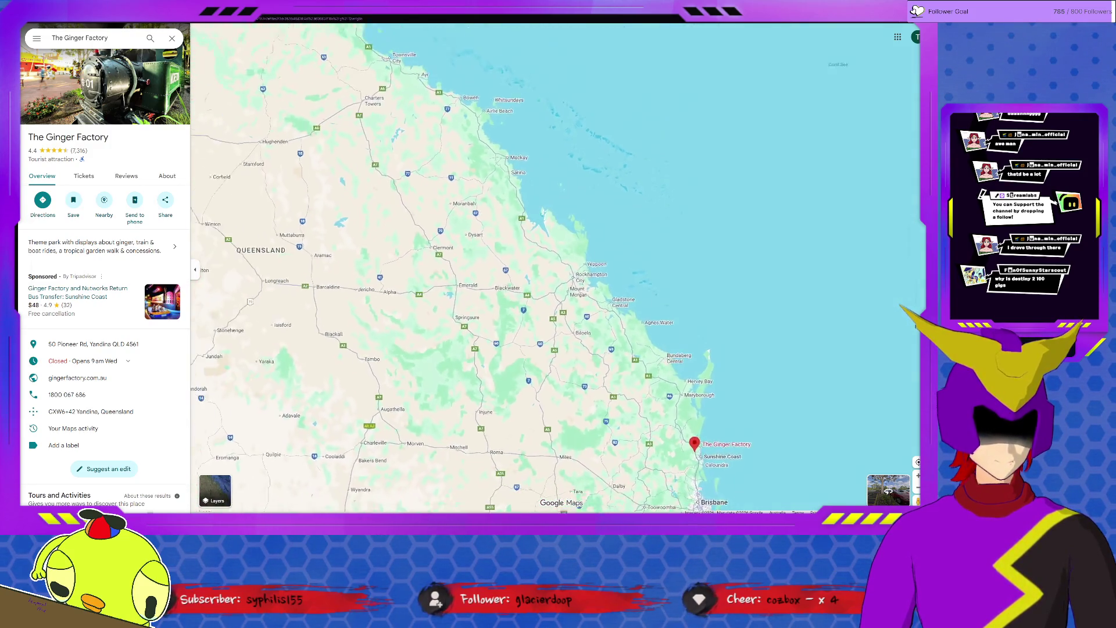
scroll(689, 349, down, 2)
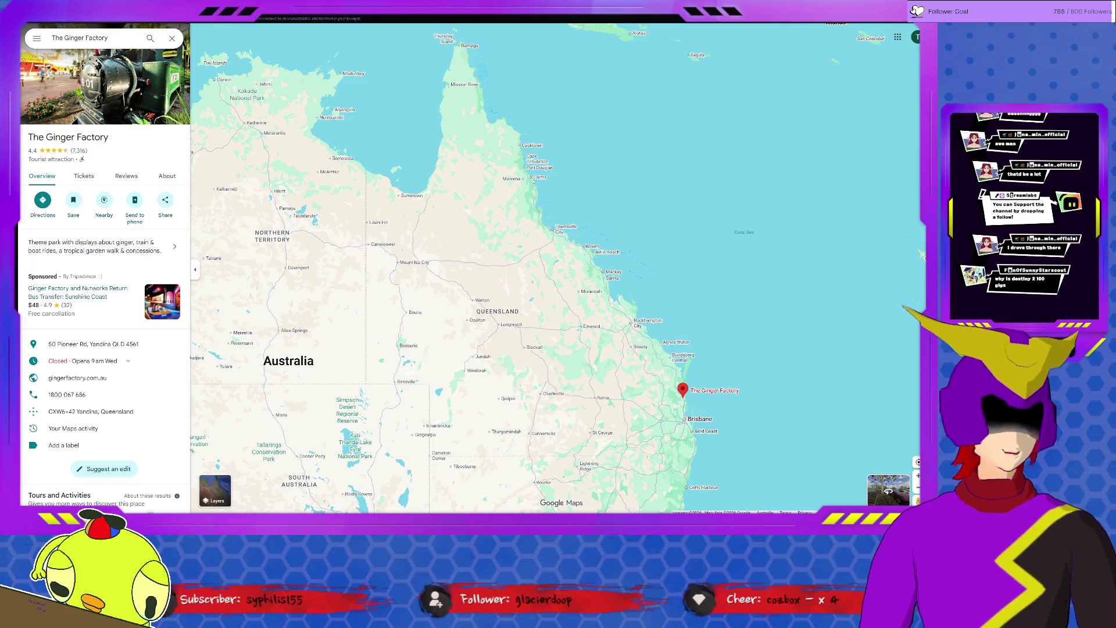
mouse_move(536, 178)
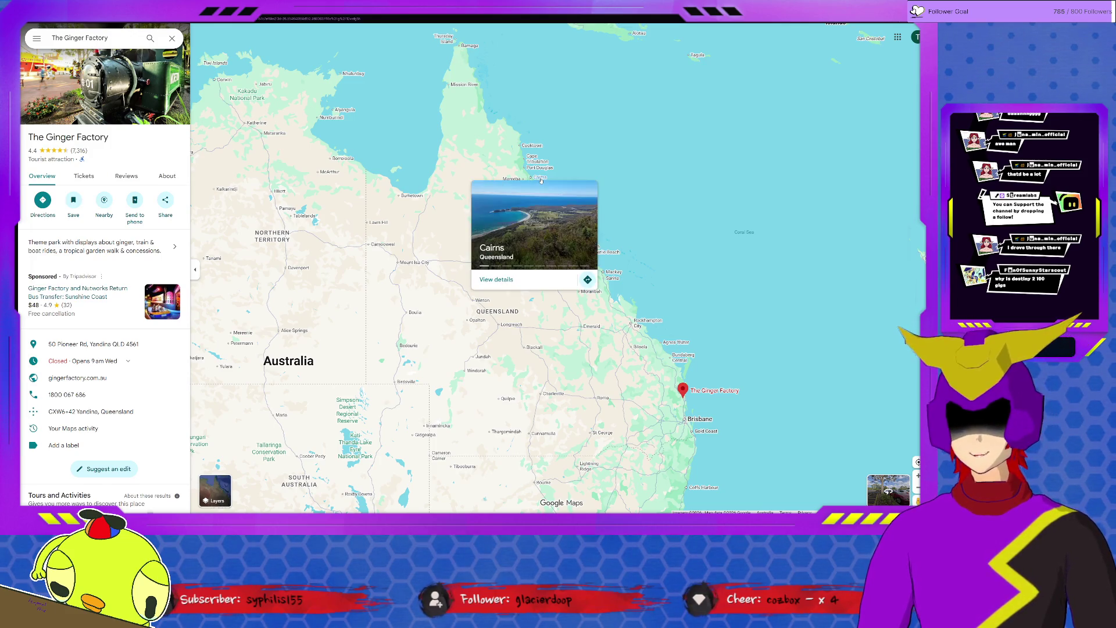
- Pan the map from Cape York and Papua New Guinea south to show more of Queensland
drag(542, 179, 494, 206)
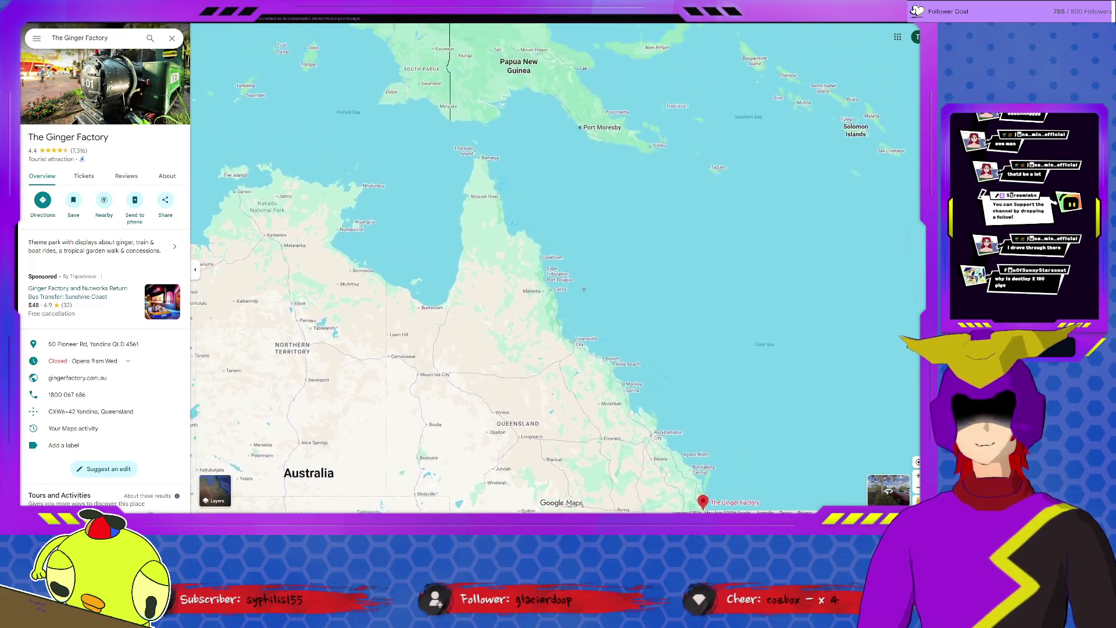
scroll(494, 207, up, 1)
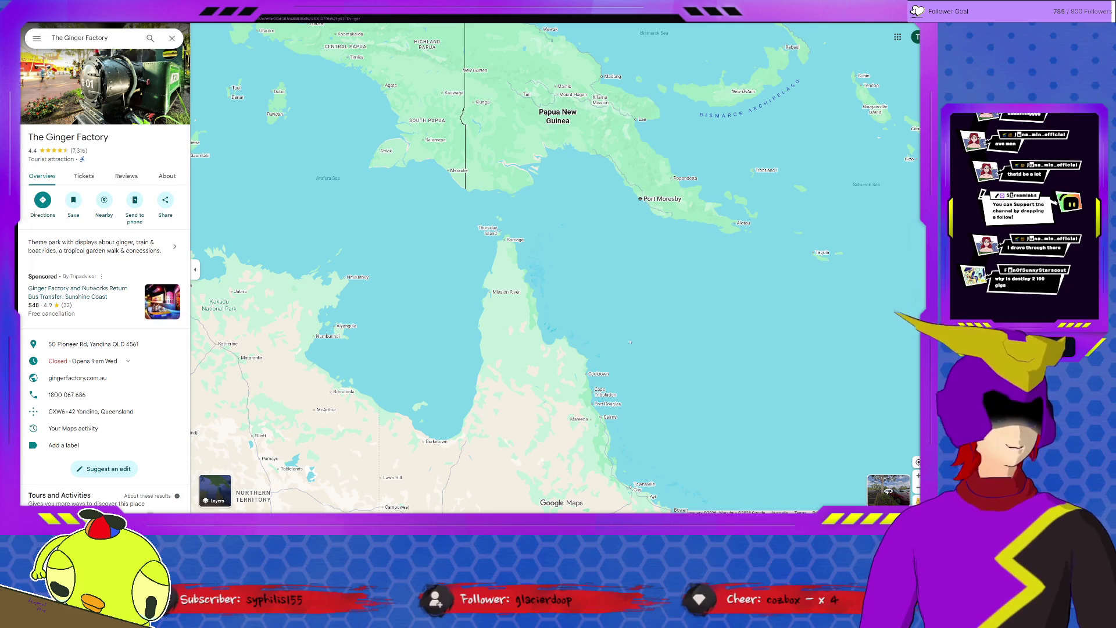
drag(511, 239, 498, 190)
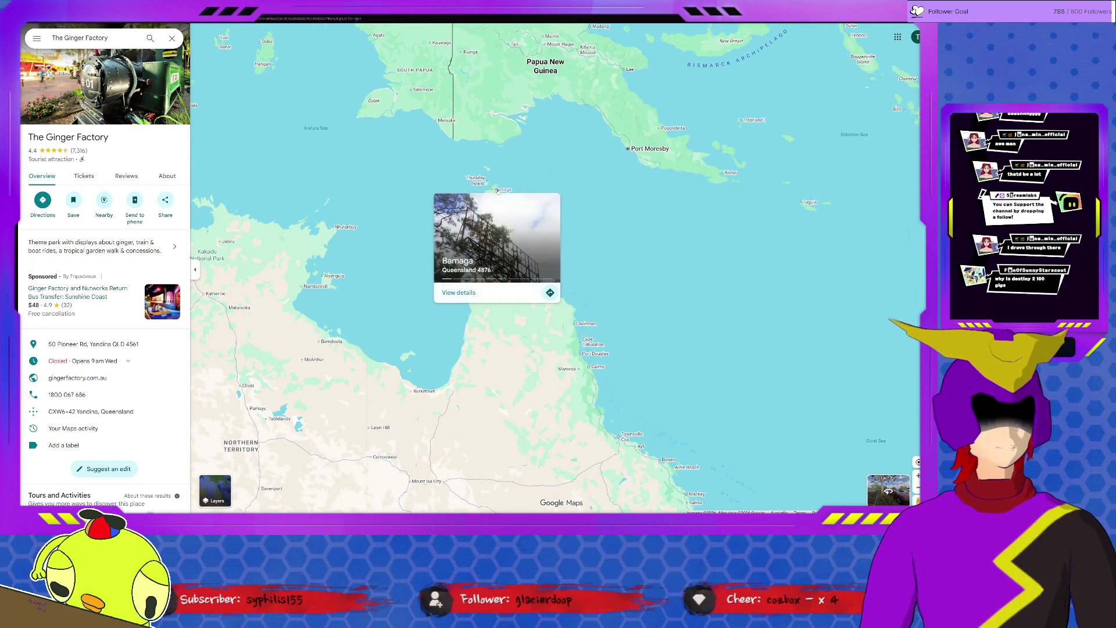
drag(523, 305, 492, 196)
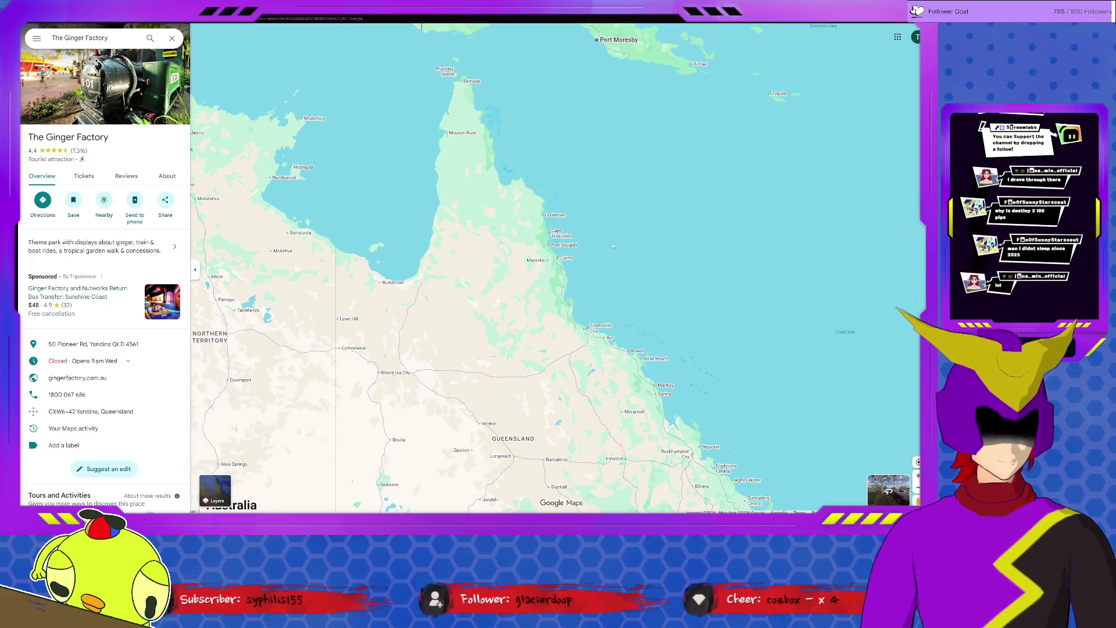
drag(560, 395, 559, 359)
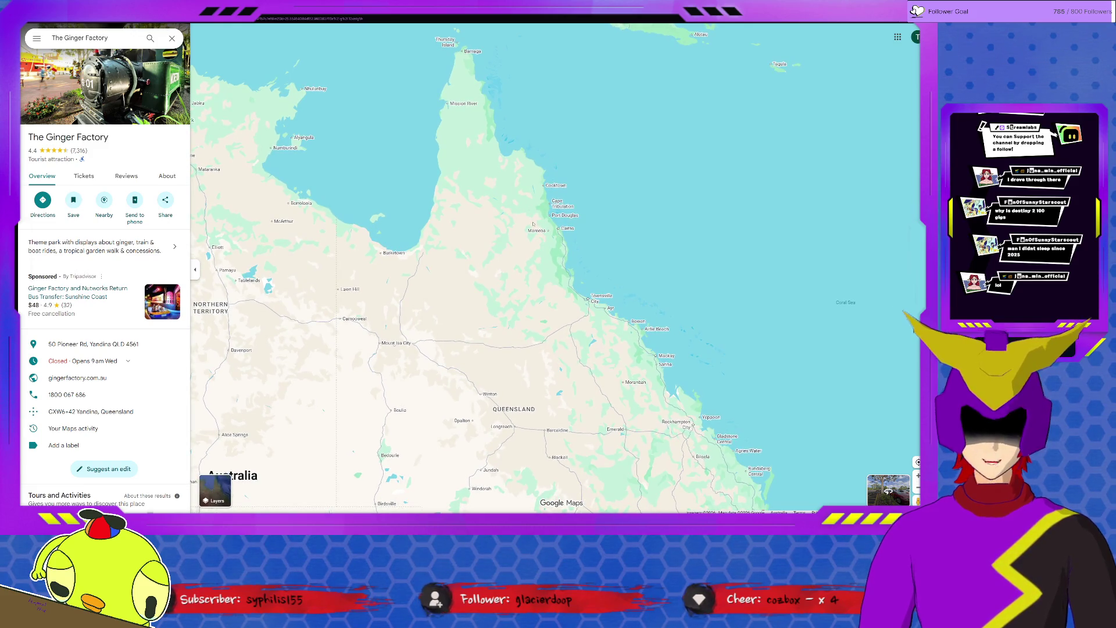
- Keep panning south to the Ginger Factory area and show Jandowae's place details
drag(524, 371, 514, 218)
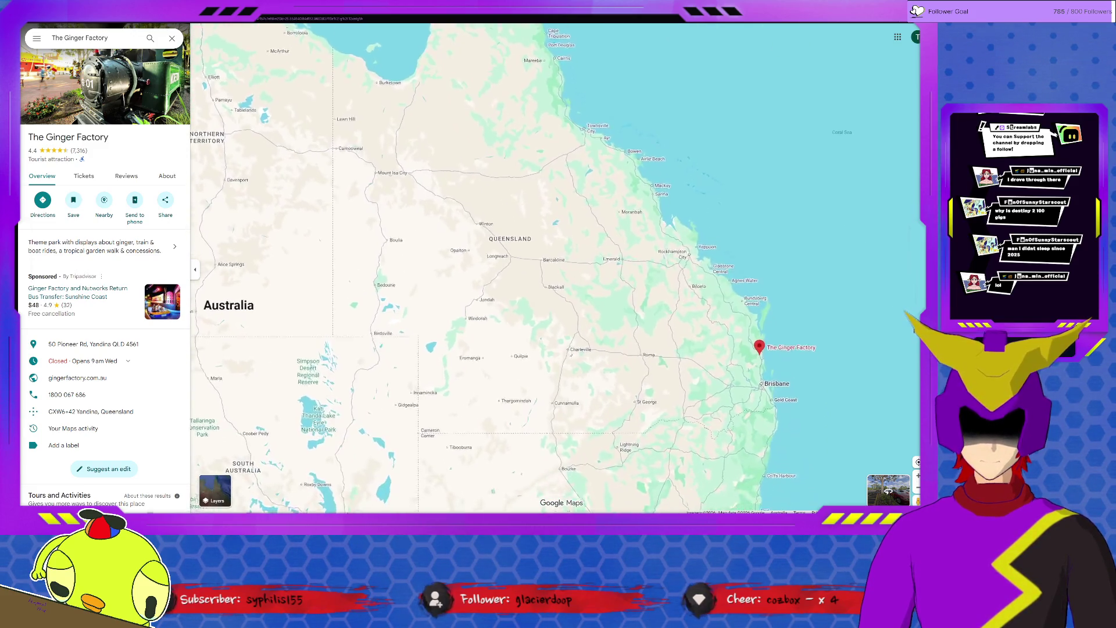
drag(515, 350, 510, 262)
drag(610, 349, 523, 311)
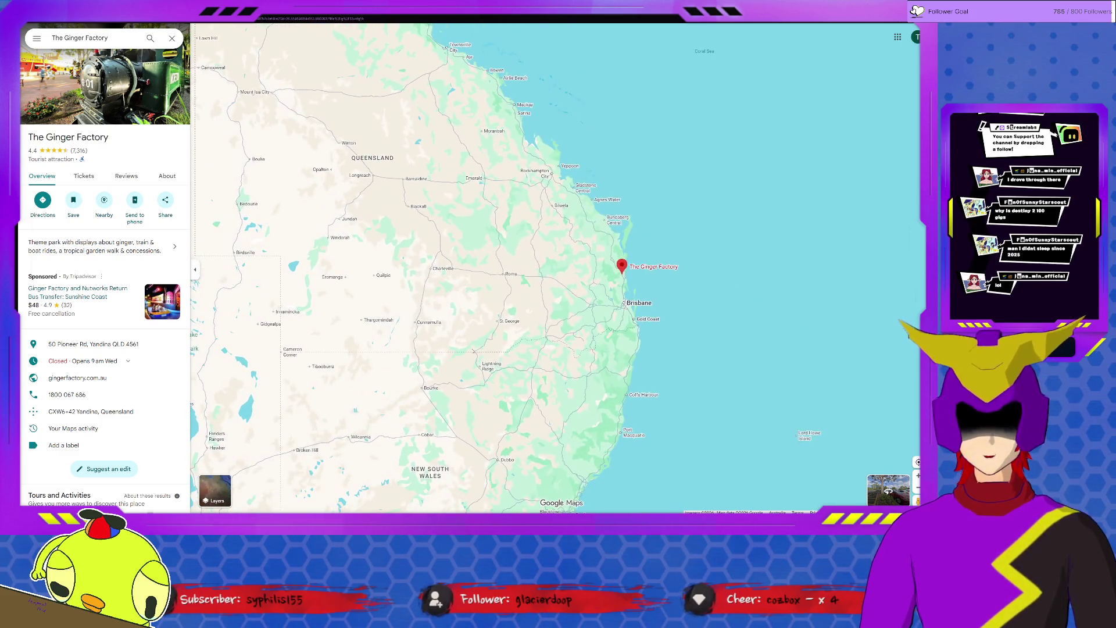
scroll(559, 288, up, 1)
scroll(558, 261, up, 2)
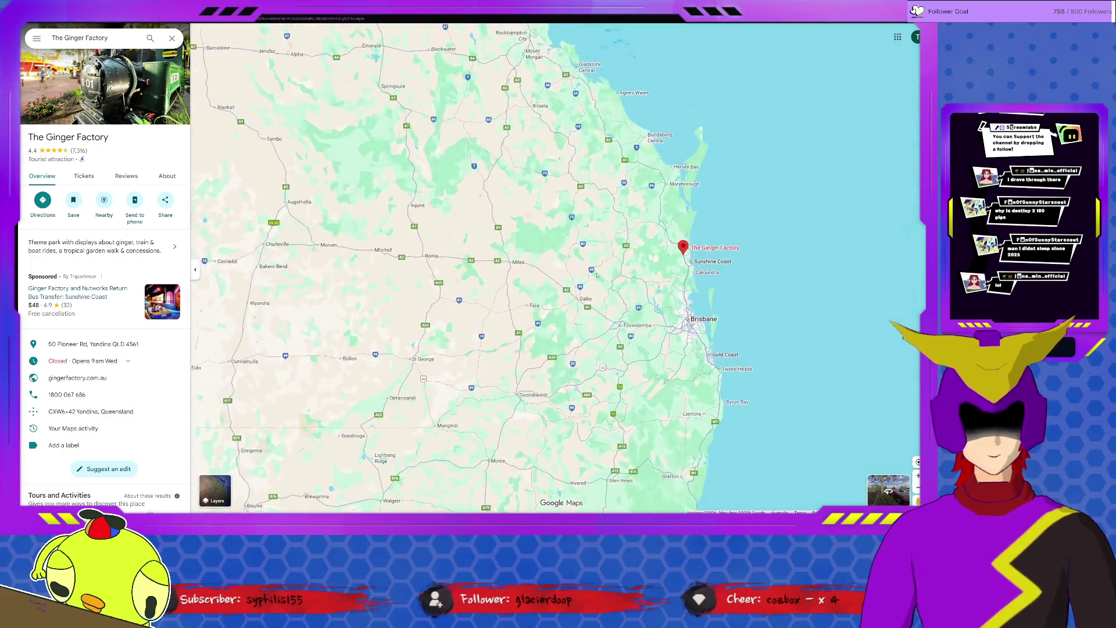
scroll(558, 262, up, 2)
scroll(558, 262, up, 2)
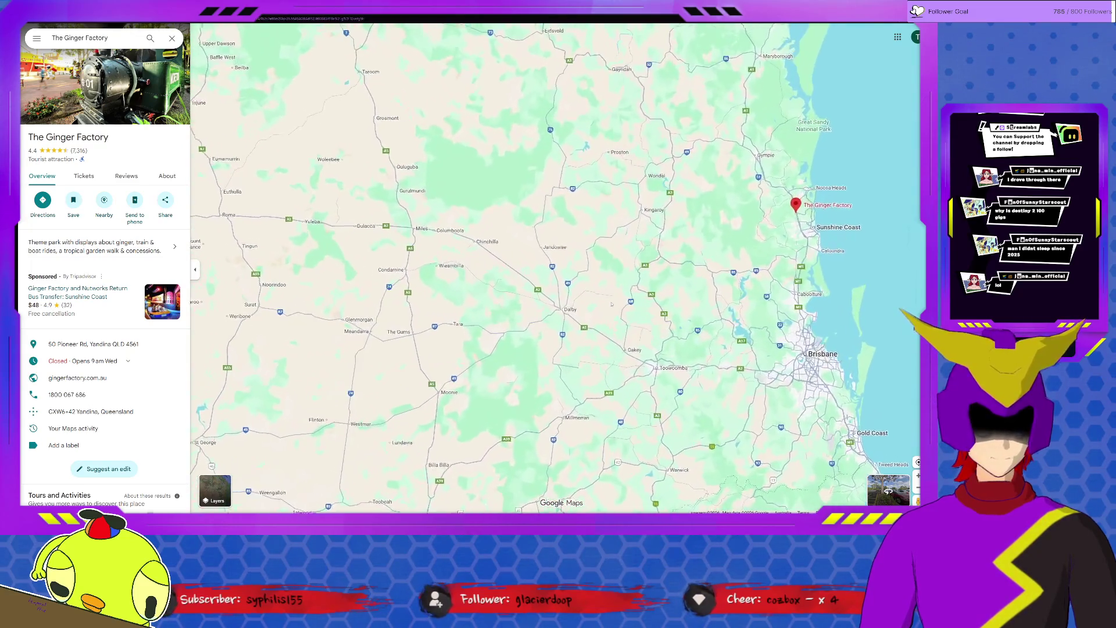
scroll(557, 262, up, 2)
click(532, 234)
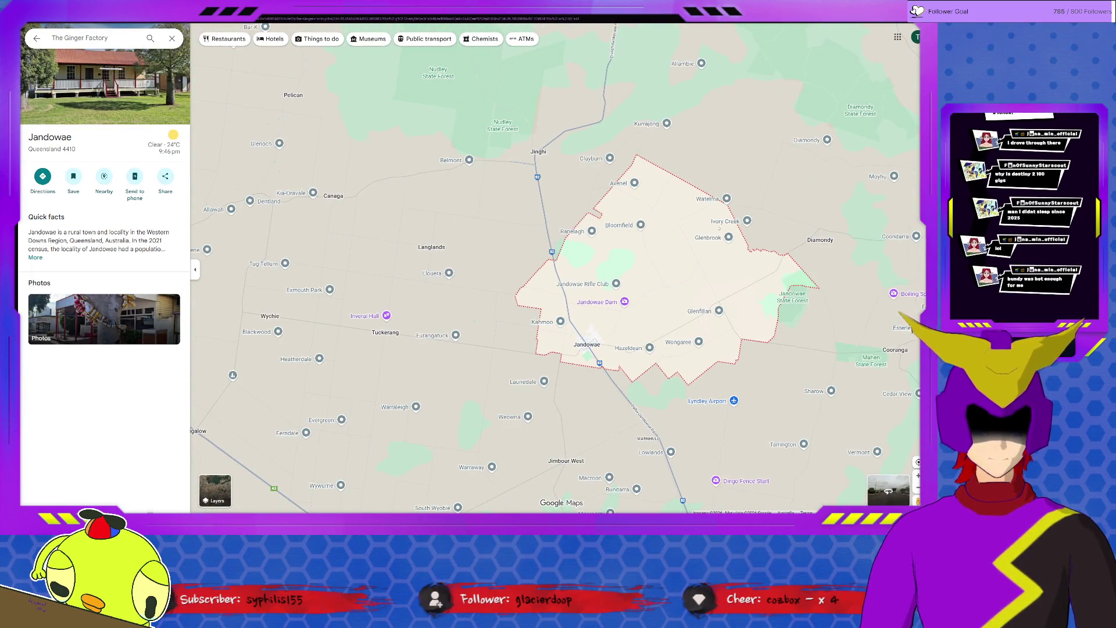
scroll(608, 296, up, 1)
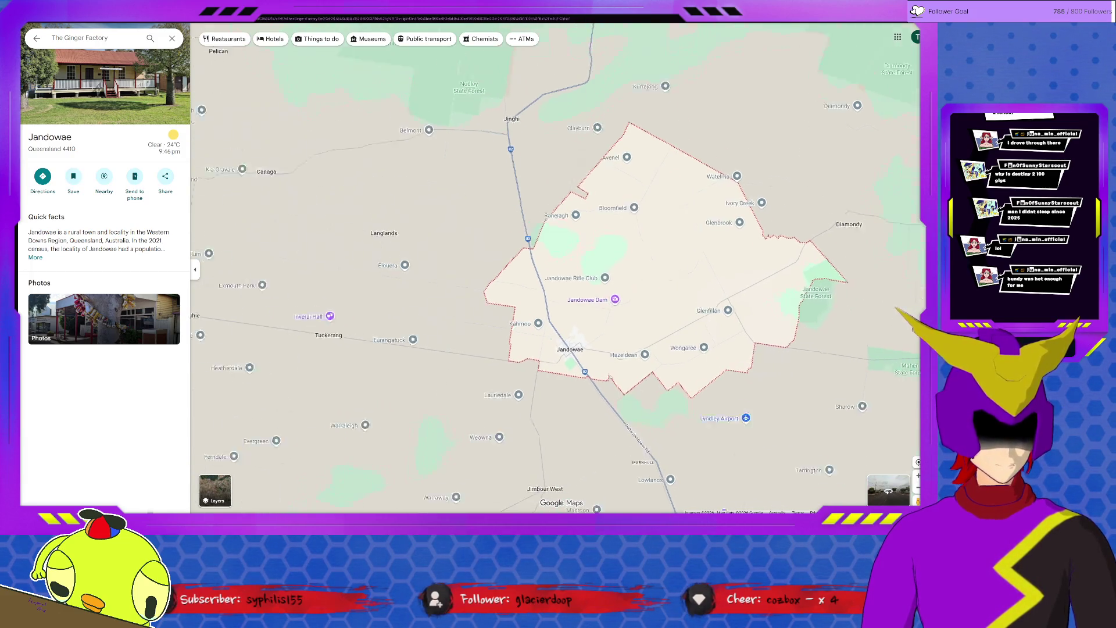
scroll(644, 218, down, 2)
- Pan the map away from Jandowae south toward Dalby
drag(643, 392, 586, 279)
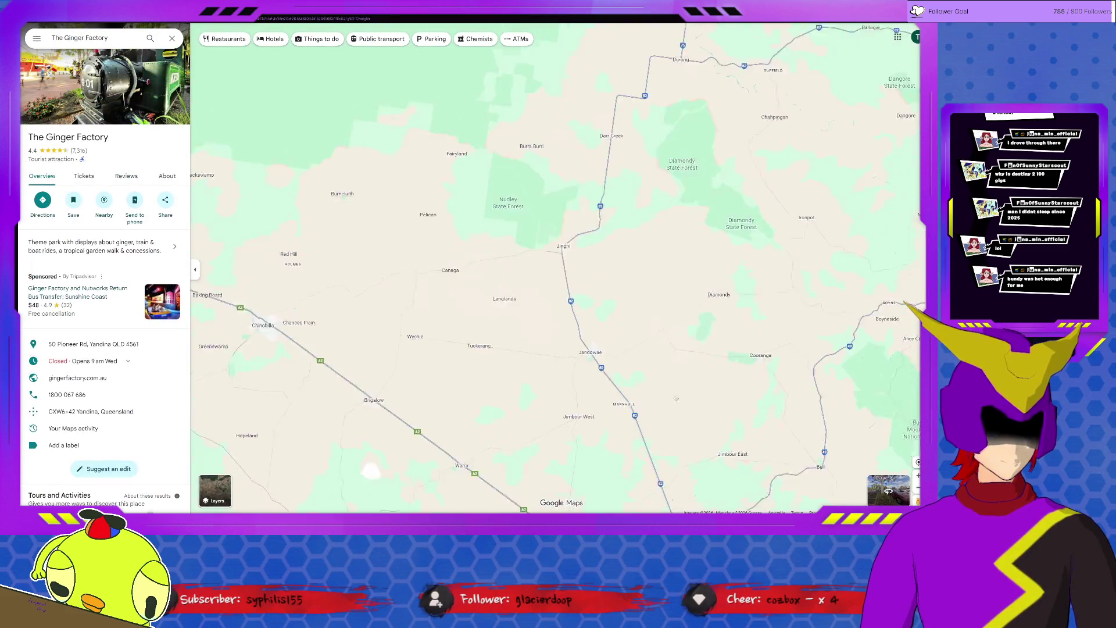
scroll(698, 429, down, 1)
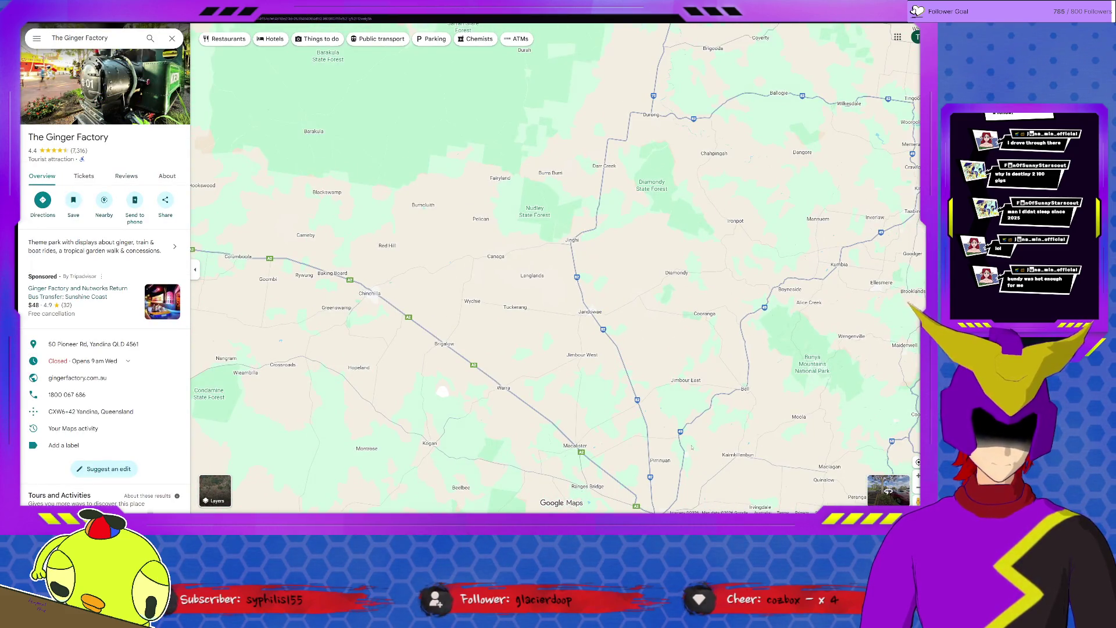
drag(558, 375, 497, 262)
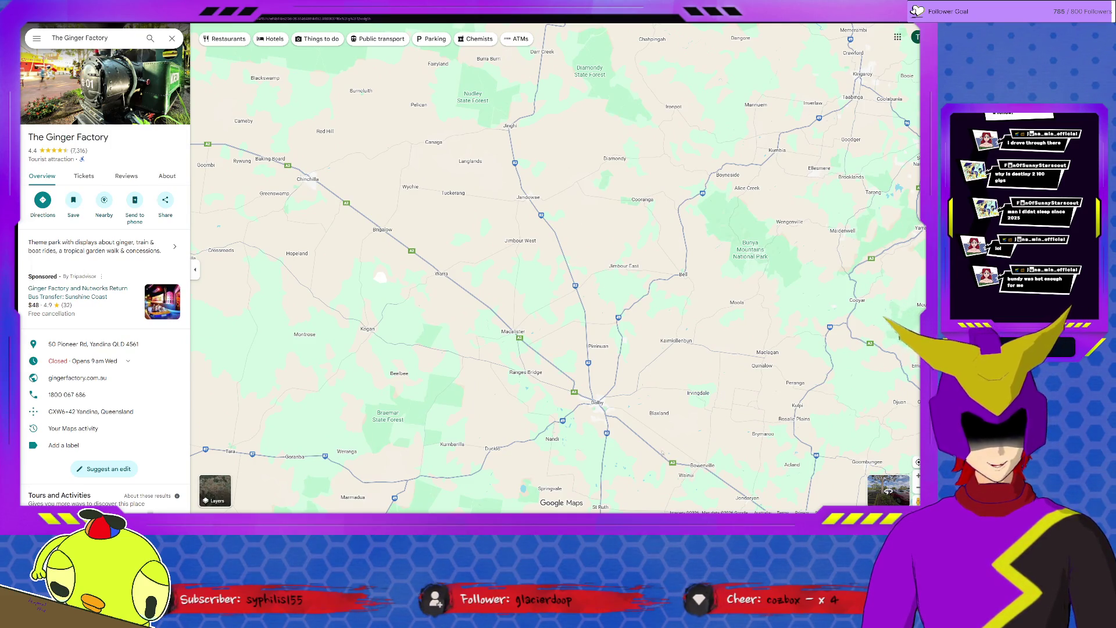
scroll(593, 410, up, 4)
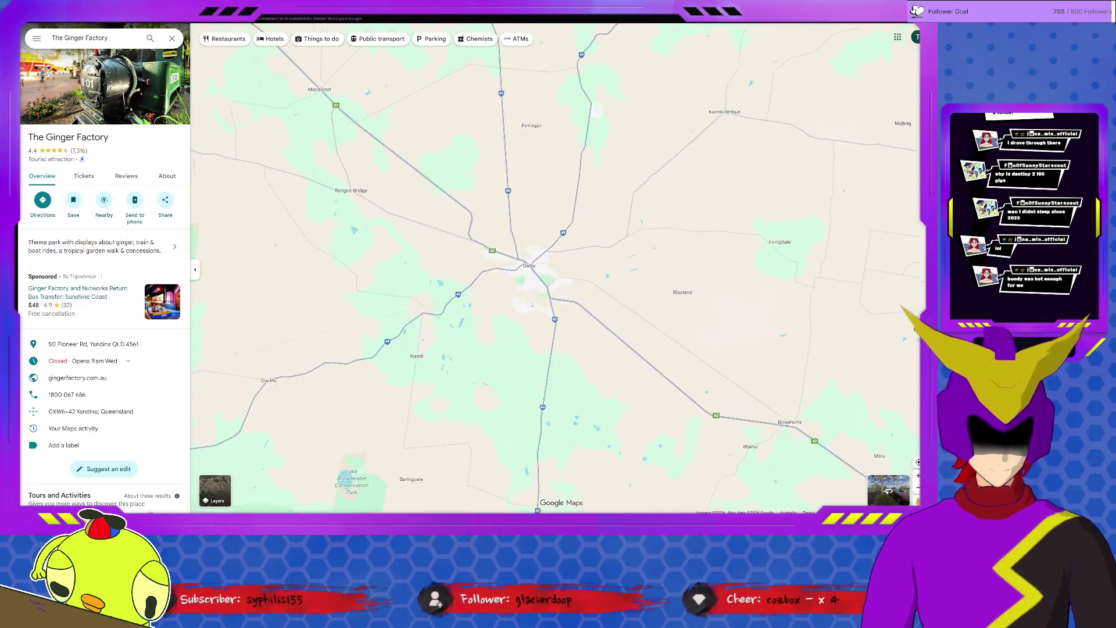
scroll(531, 303, up, 2)
scroll(527, 254, up, 2)
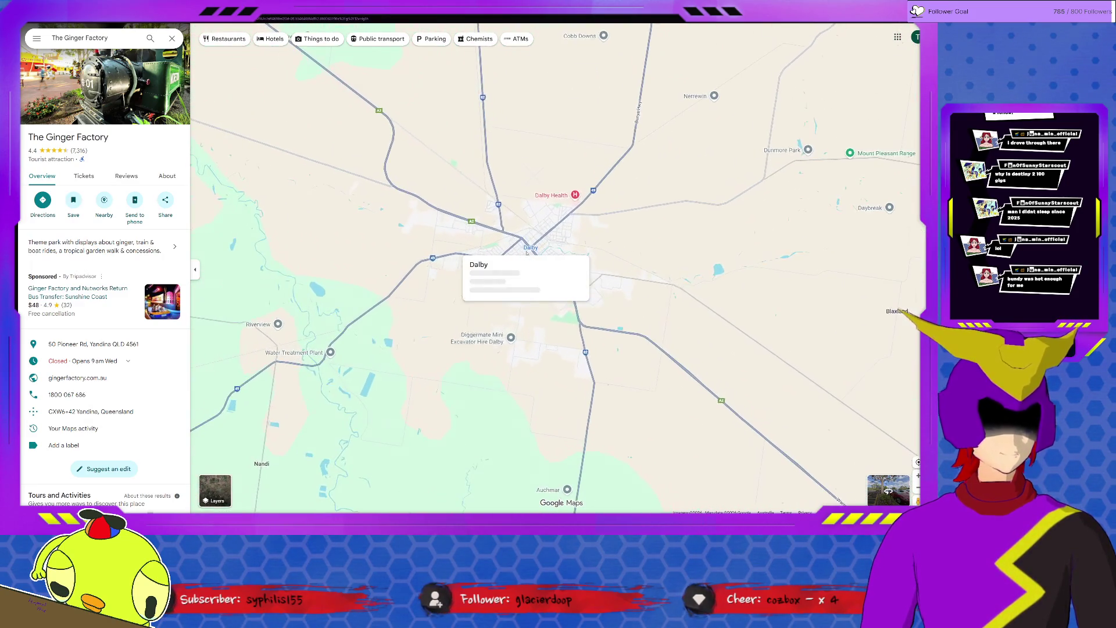
- Show Dalby's place details, close them, then pan south-east toward Toowoomba and Brisbane
click(527, 251)
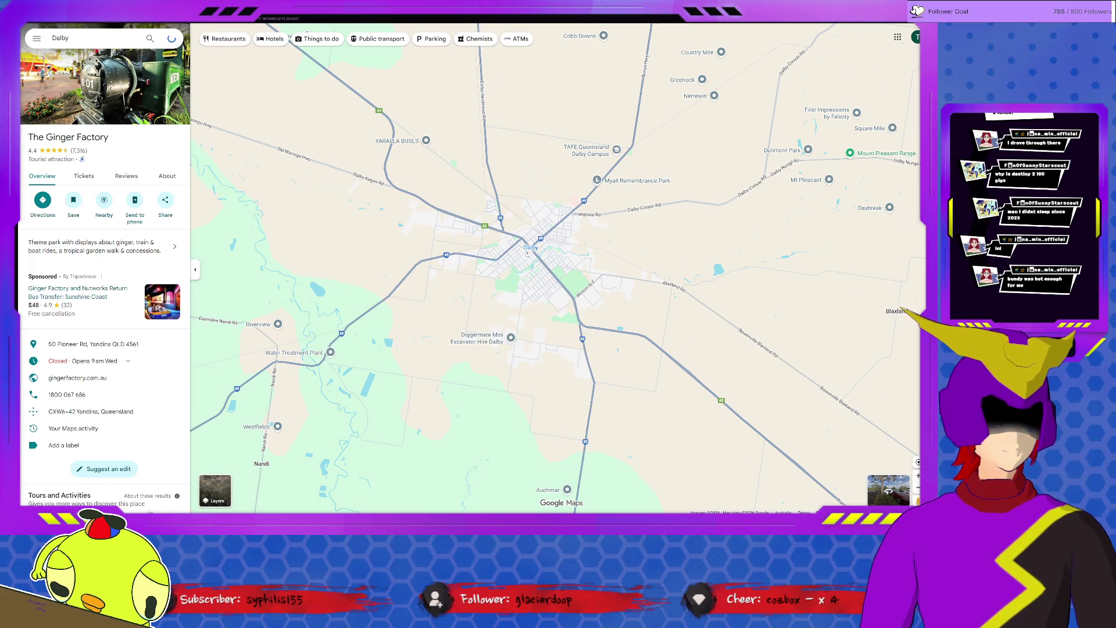
scroll(526, 254, up, 1)
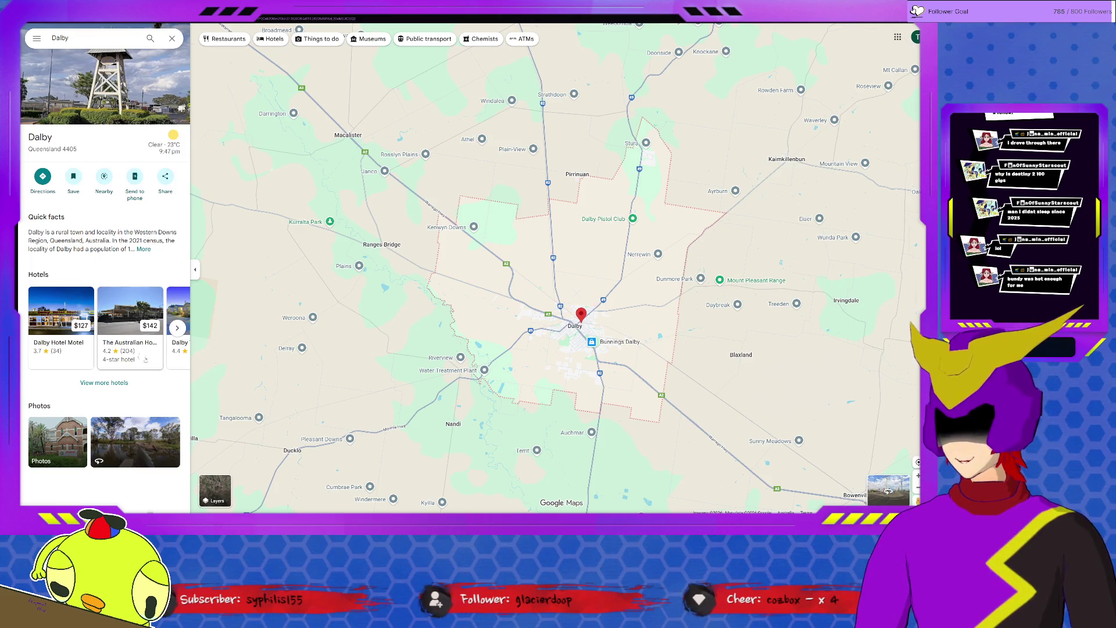
key(Escape)
drag(558, 331, 401, 78)
drag(558, 349, 436, 131)
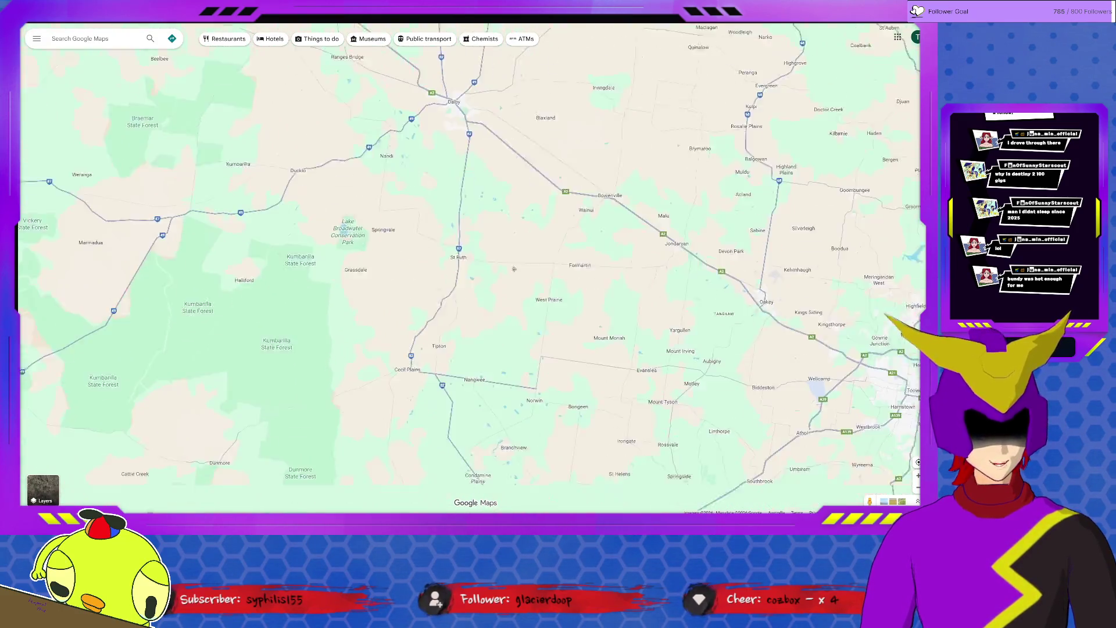
scroll(471, 261, down, 4)
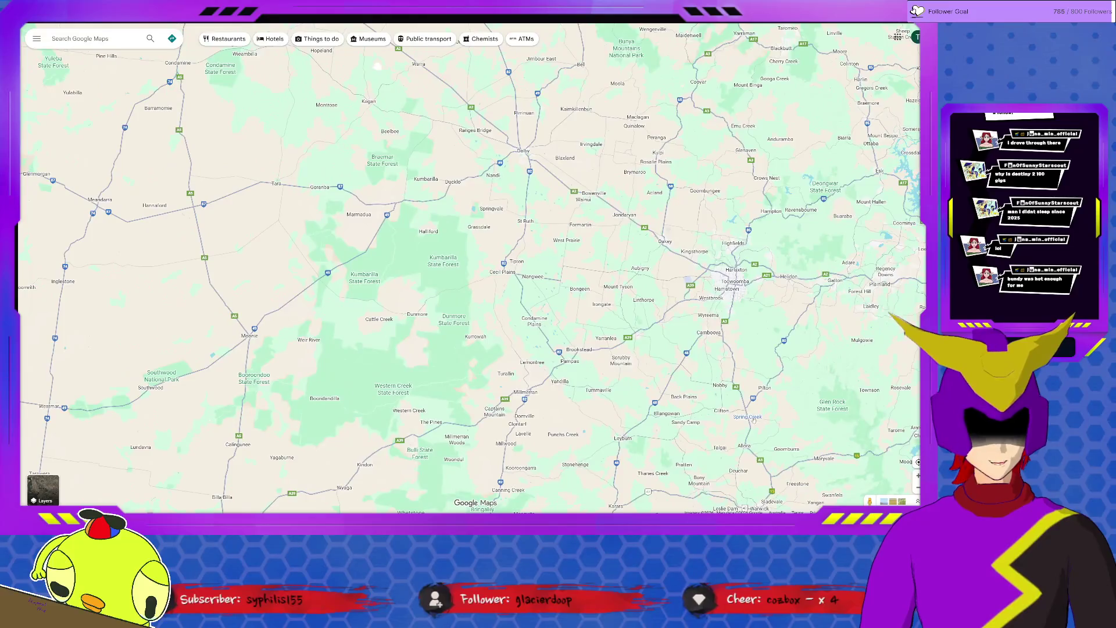
scroll(471, 262, down, 3)
scroll(472, 261, down, 3)
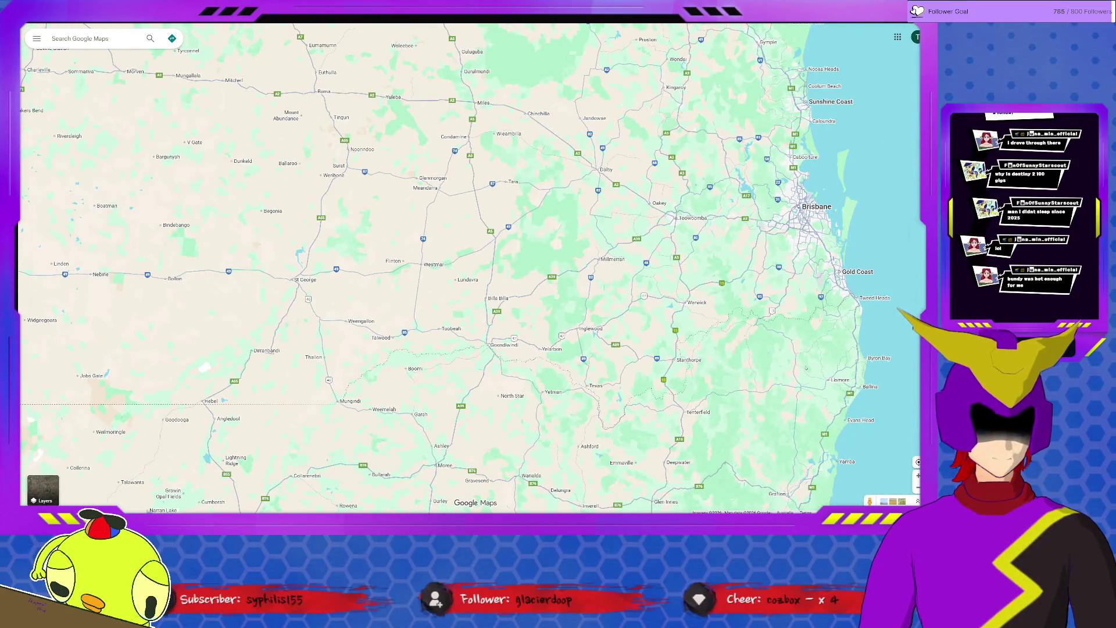
- Pan south past the Gold Coast to bring the northern NSW coast near Byron Bay into view
drag(470, 349, 471, 249)
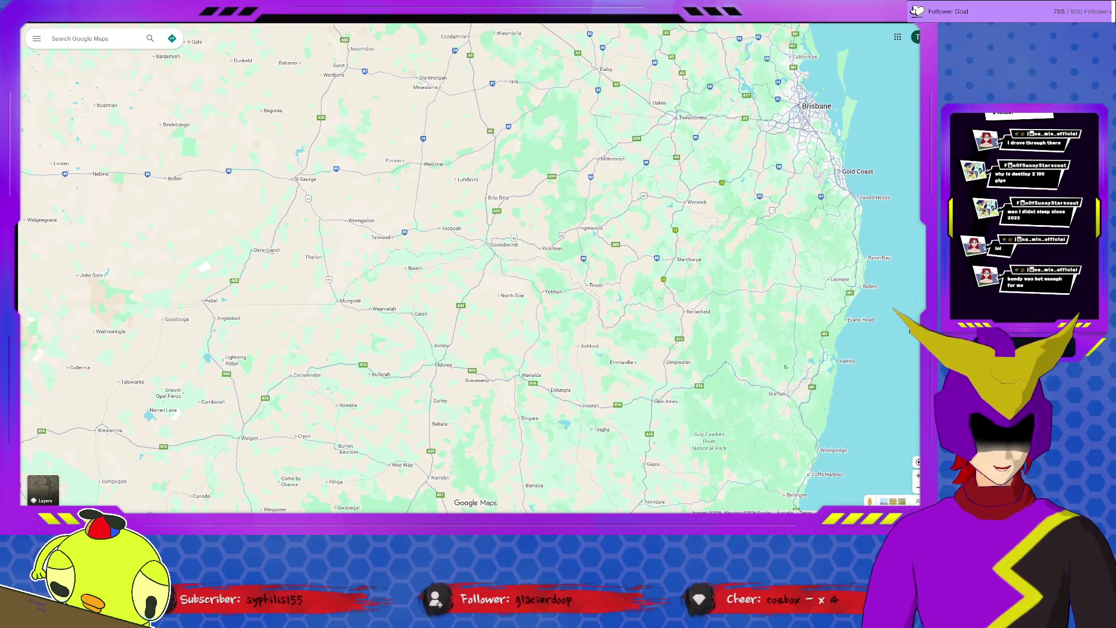
scroll(680, 305, up, 3)
drag(680, 349, 567, 261)
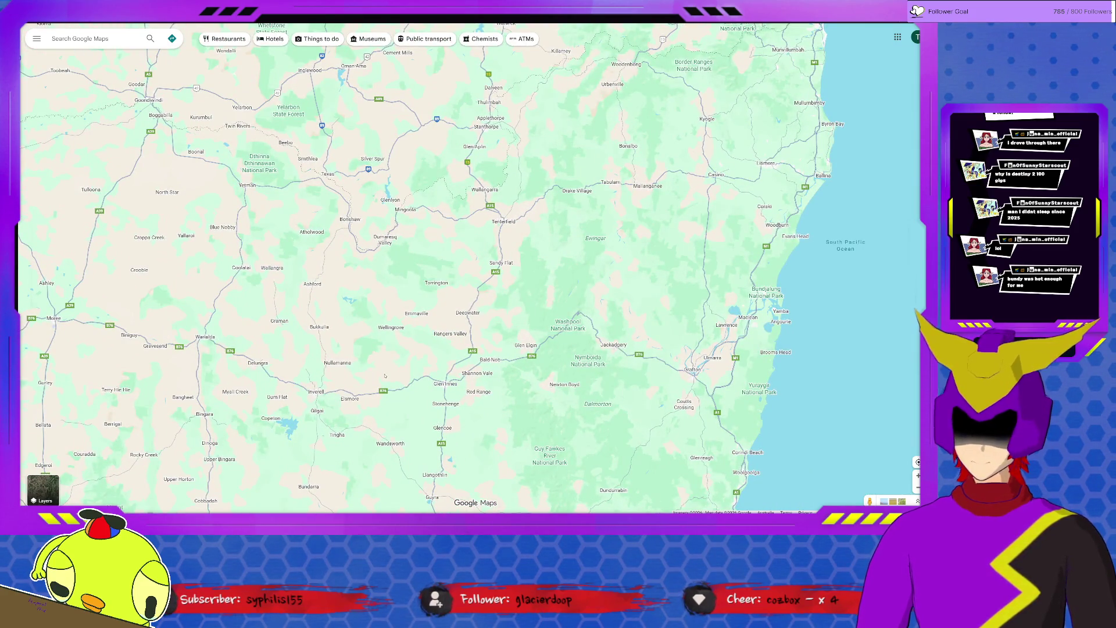
drag(472, 349, 484, 328)
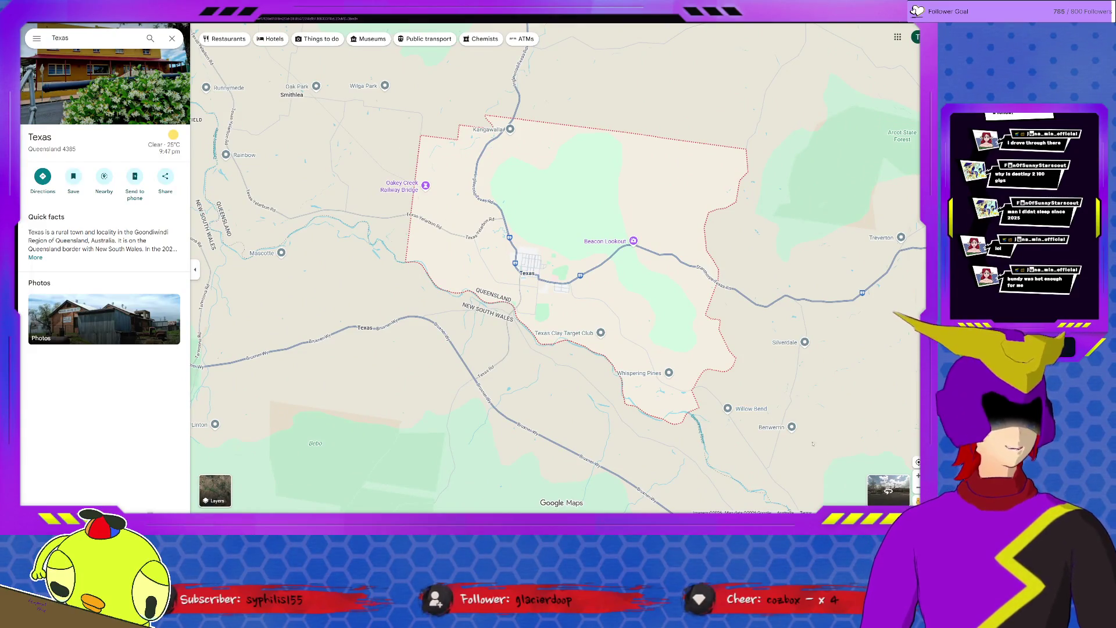
- Start Street View over Texas and look around the Mitre 10 yard, shed and brick building
mouse_move(916, 475)
mouse_down()
mouse_move(573, 256)
mouse_move(532, 270)
mouse_up()
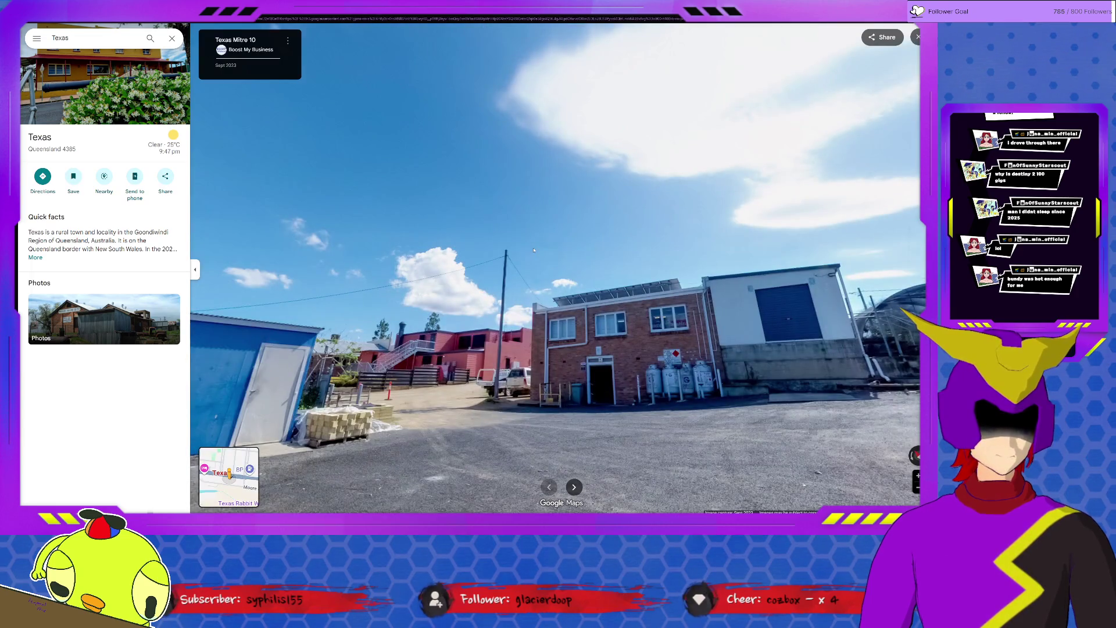
drag(427, 409, 784, 348)
mouse_move(349, 262)
mouse_down()
mouse_move(578, 299)
mouse_move(349, 288)
mouse_up()
drag(436, 305, 785, 305)
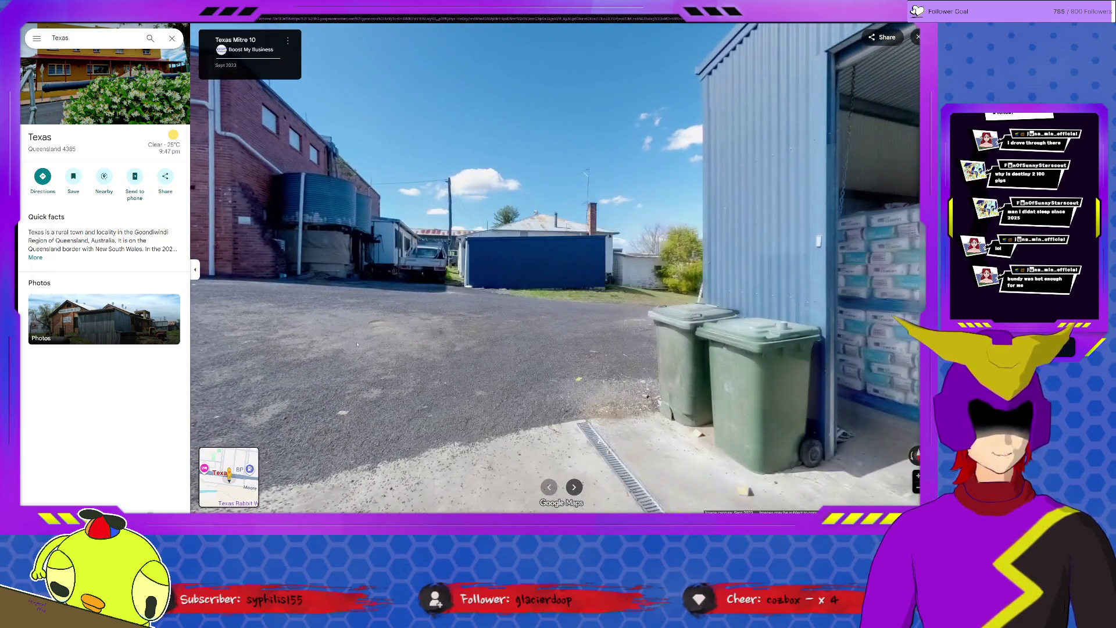
drag(697, 305, 392, 306)
- Move through the Mitre 10 warehouse and out its doorway, then jump to the High St panorama
click(557, 288)
click(523, 366)
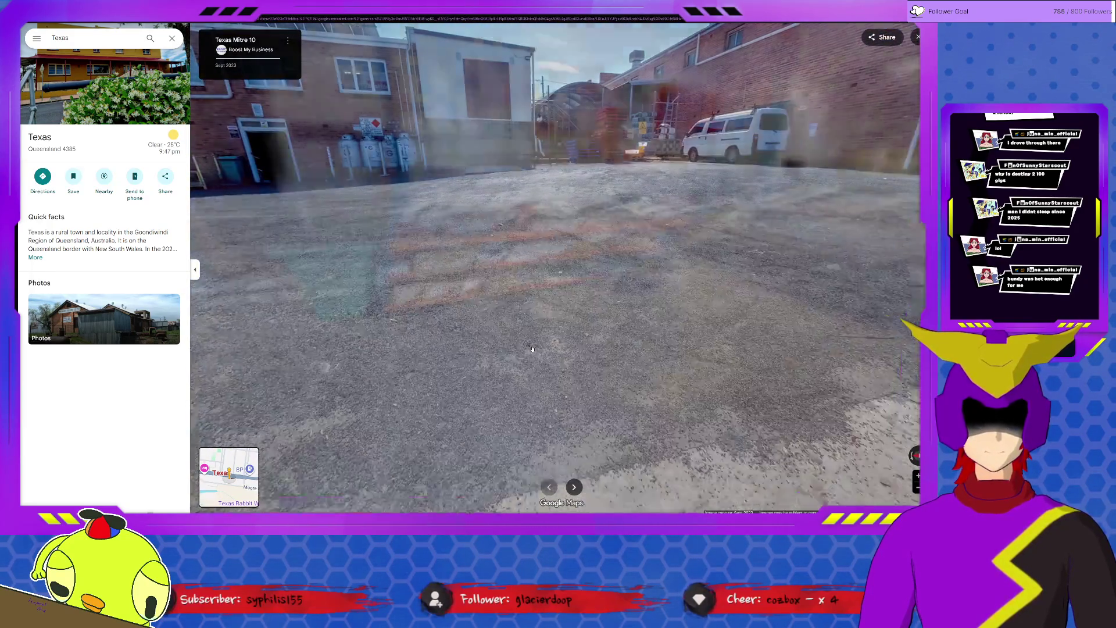
mouse_move(785, 287)
mouse_down()
mouse_move(348, 287)
mouse_move(436, 288)
mouse_up()
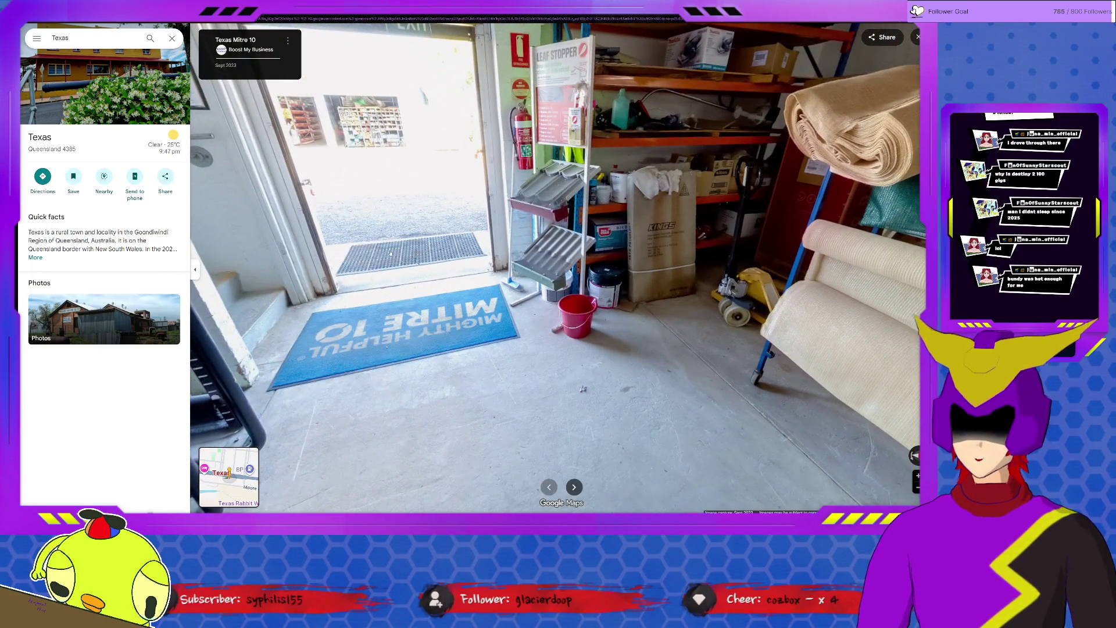
click(393, 253)
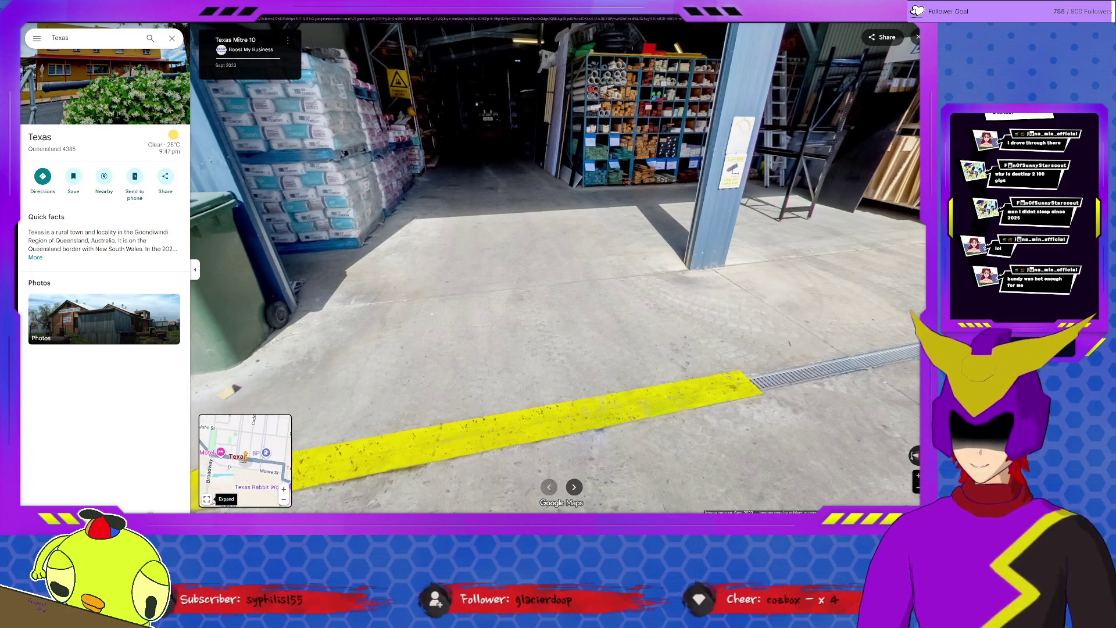
click(248, 453)
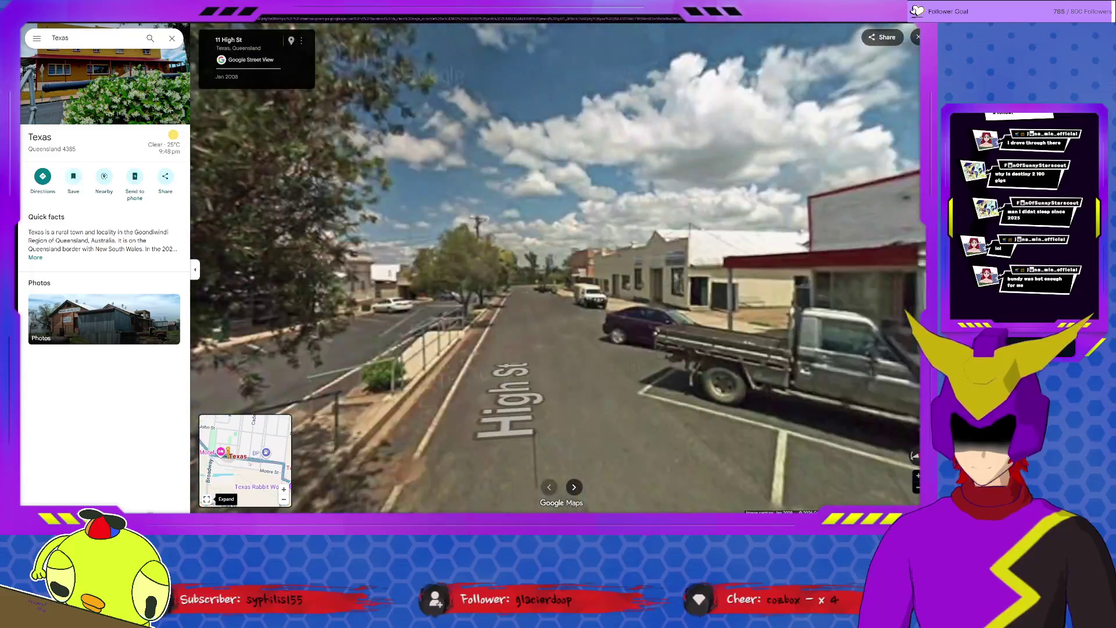
- Travel down High St, turning toward the Texas Take-Away and Texas News shops
mouse_move(610, 384)
mouse_down()
mouse_move(527, 373)
mouse_move(715, 324)
mouse_up()
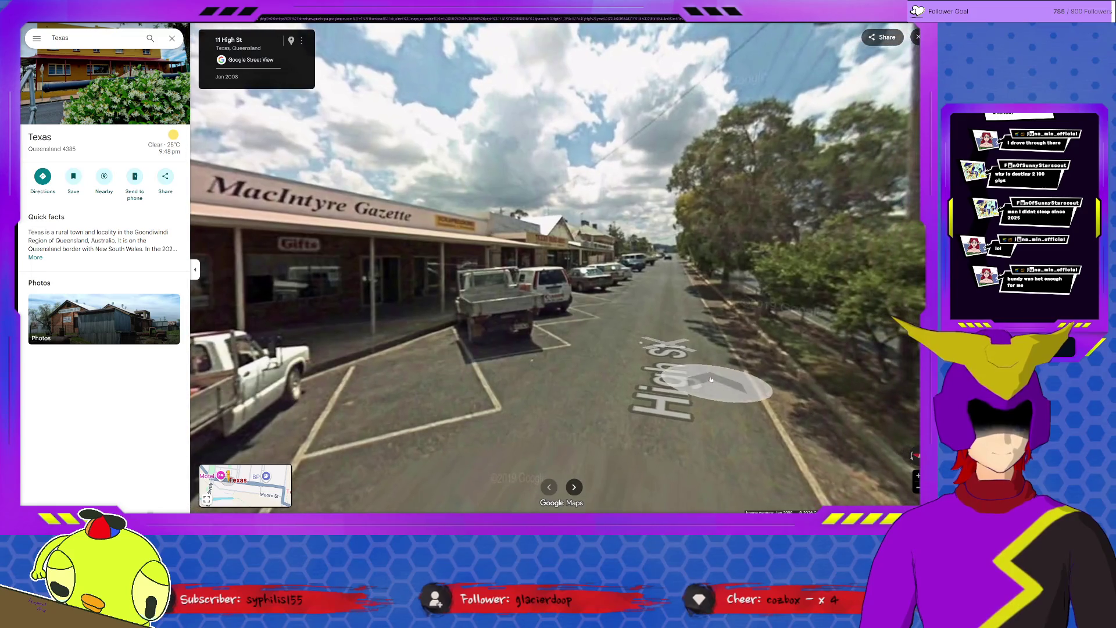
click(689, 325)
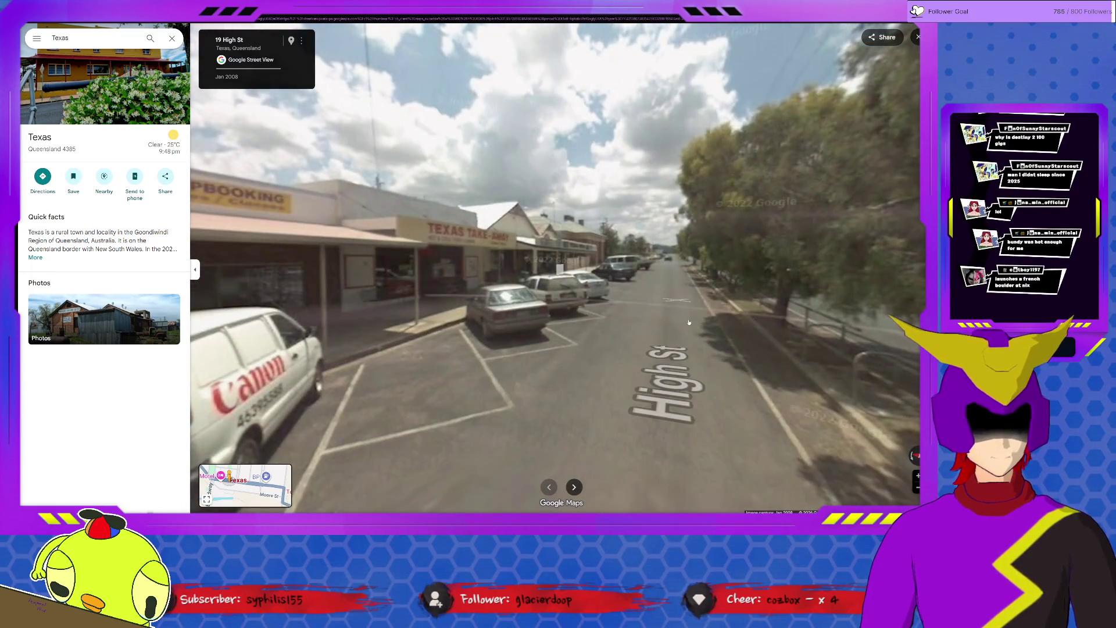
click(680, 336)
mouse_move(436, 349)
mouse_down()
mouse_move(721, 351)
mouse_move(523, 349)
mouse_up()
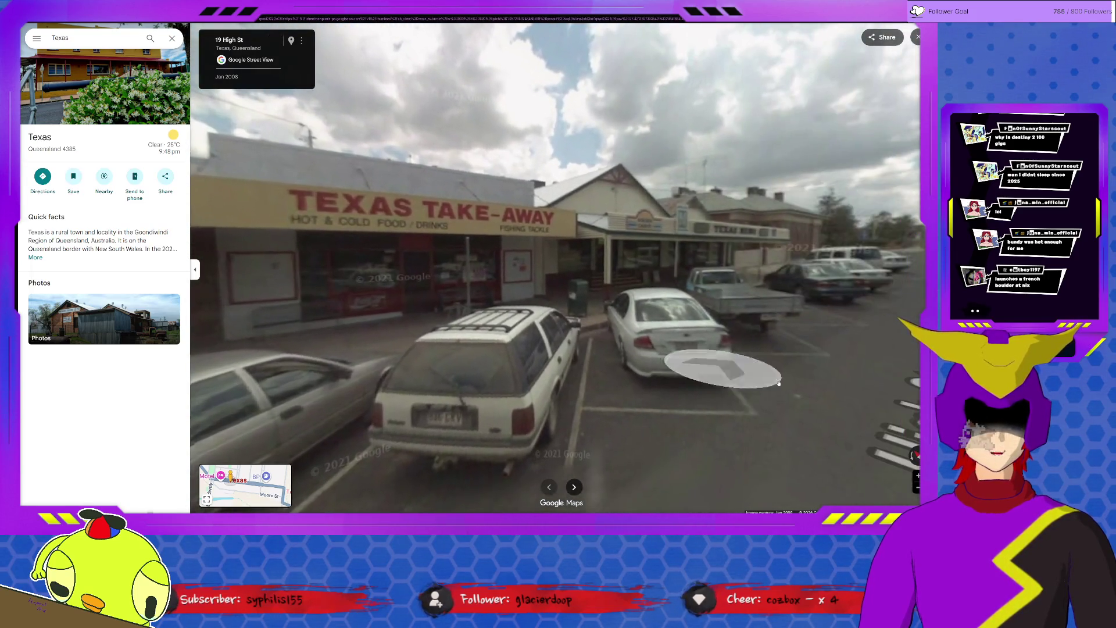
click(820, 397)
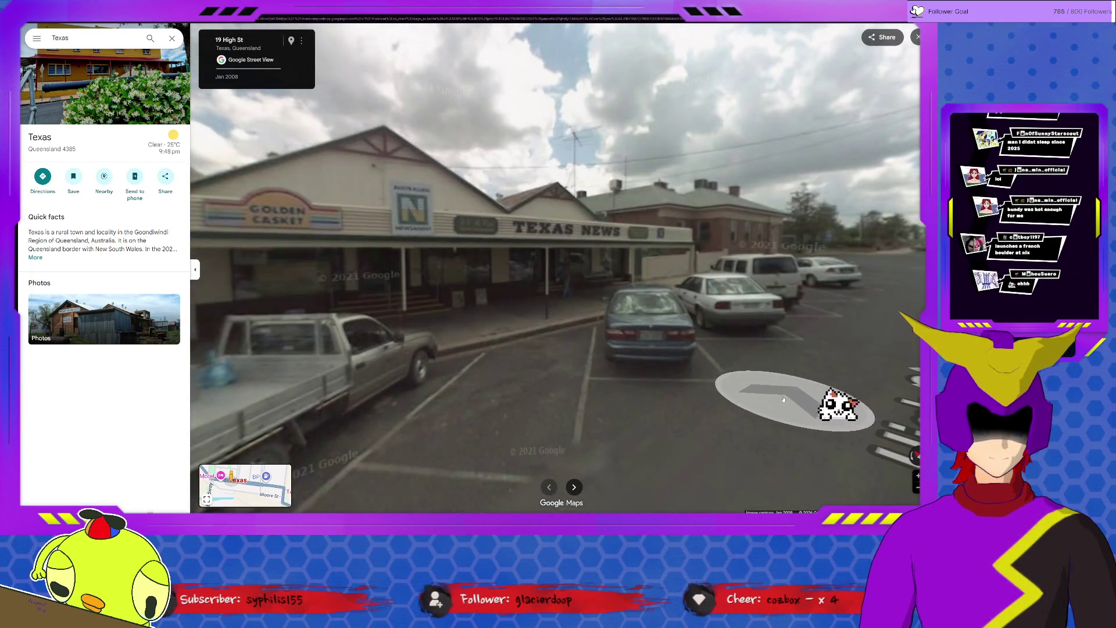
- Continue past 25 High St and the brick building, heading along the road to State Route 89
click(826, 407)
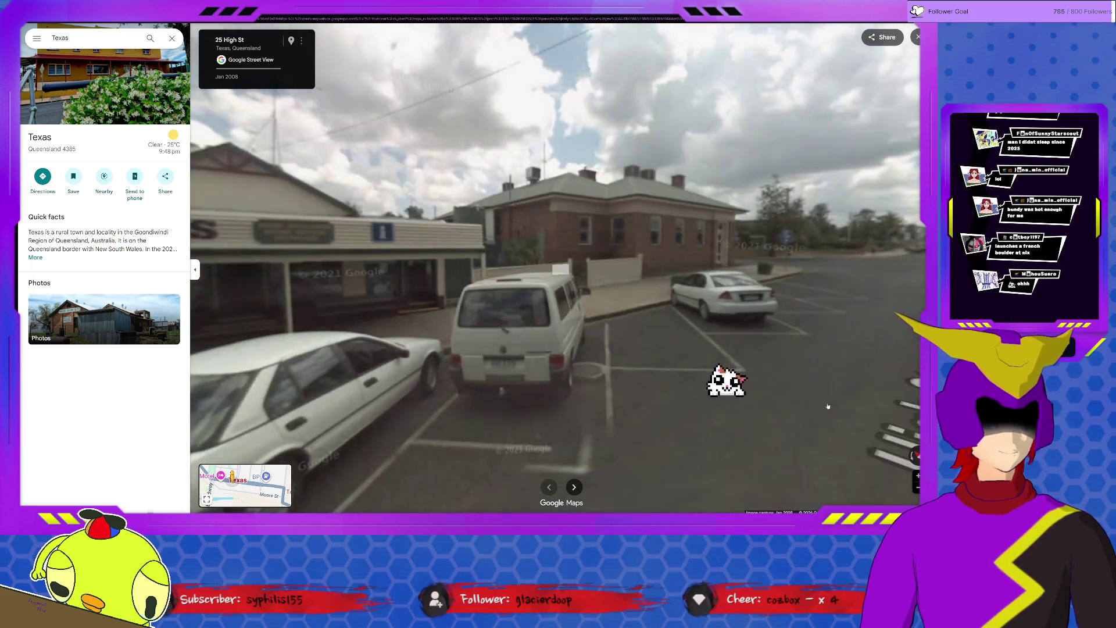
click(705, 377)
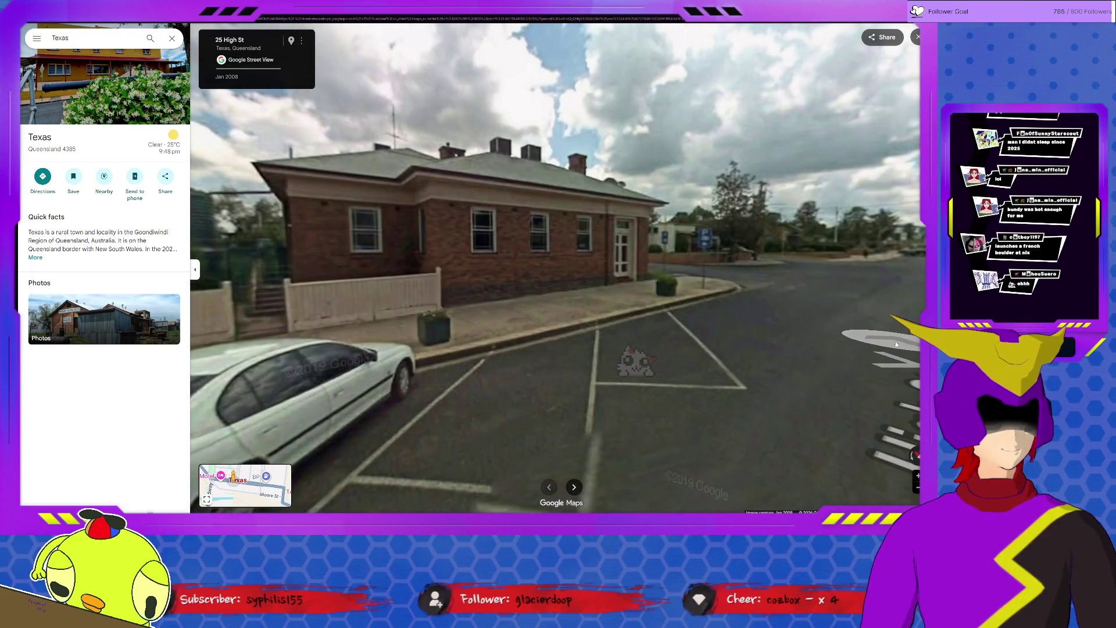
drag(896, 345, 762, 339)
click(682, 240)
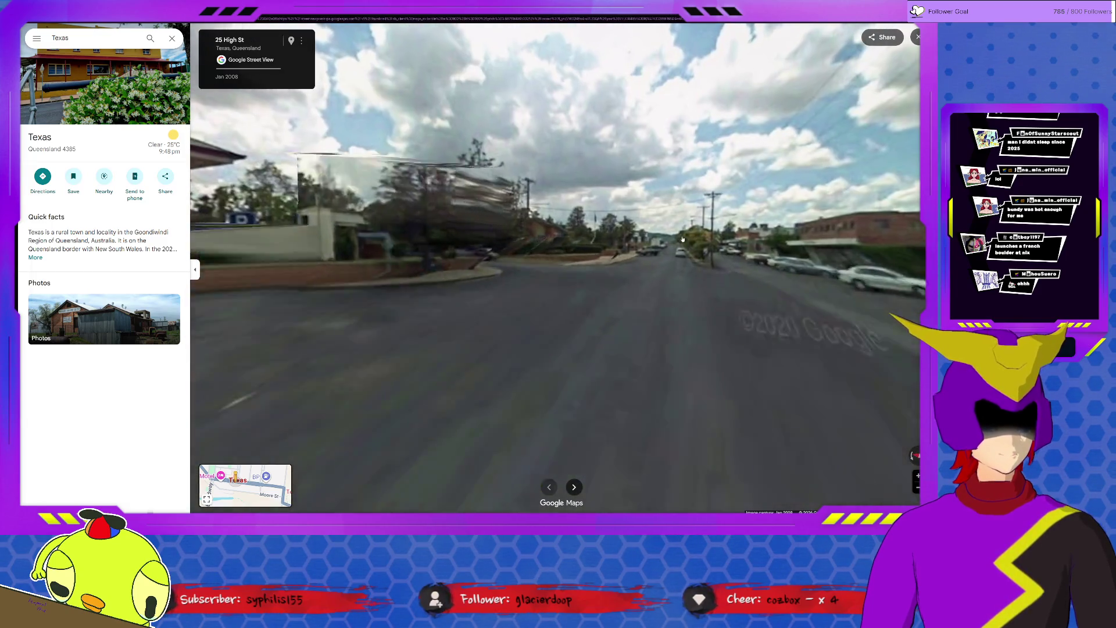
click(683, 262)
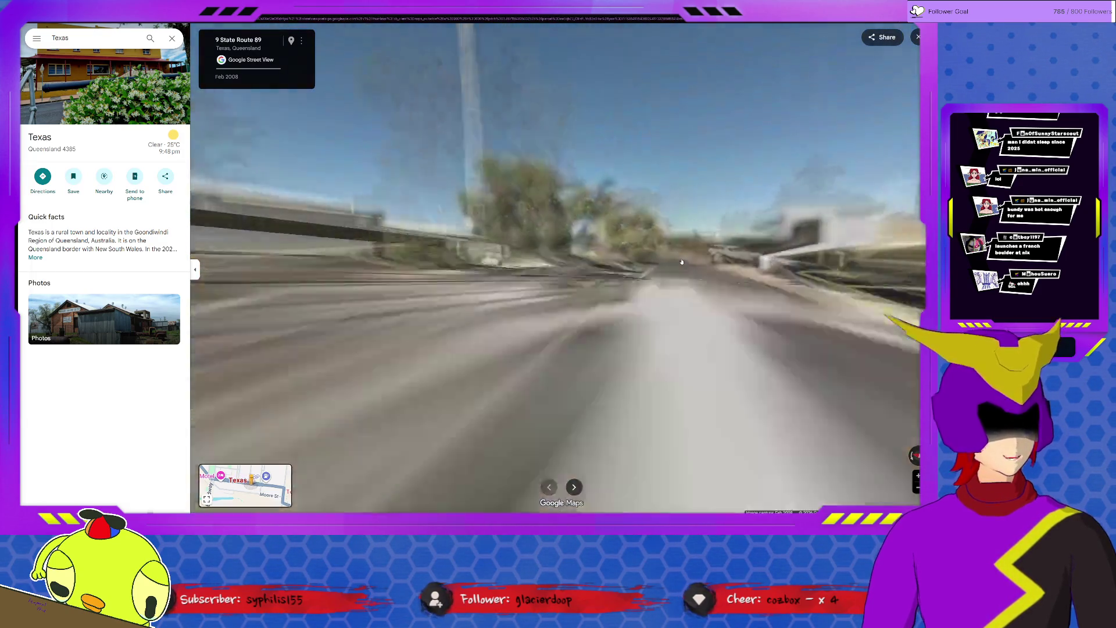
- Advance past 45 High St into the intersection and look around along State Route 89 and the houses
click(683, 262)
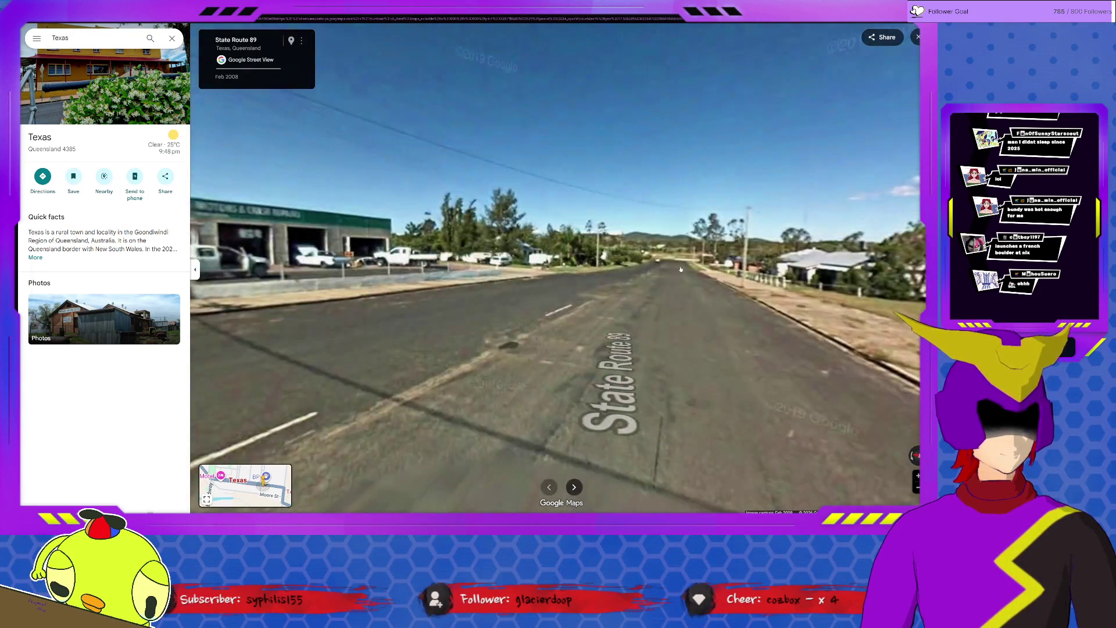
click(682, 266)
click(681, 269)
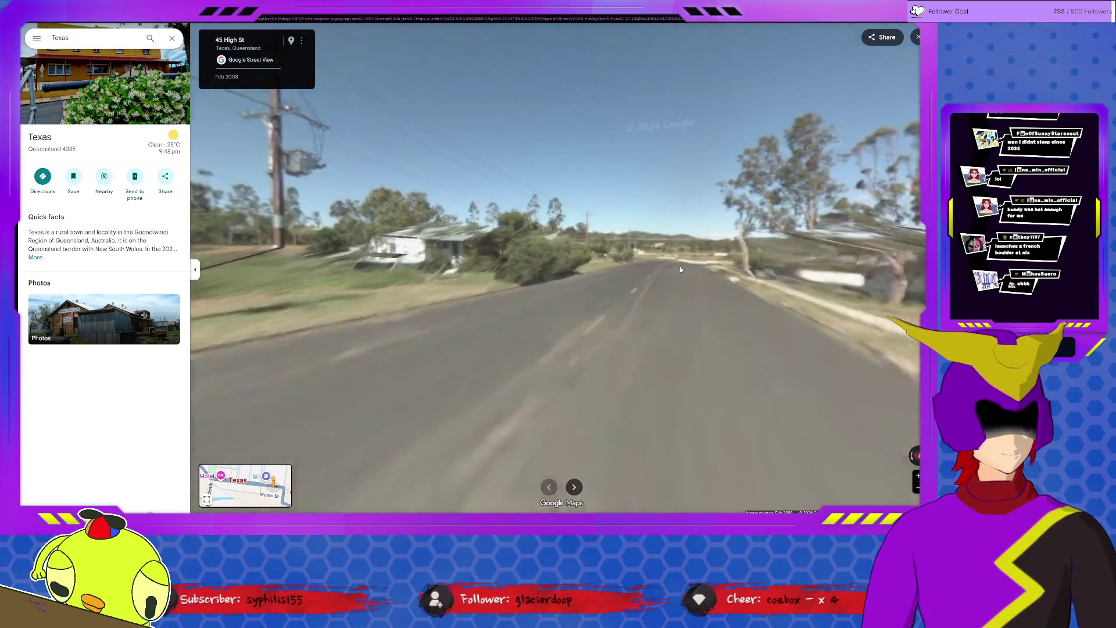
click(677, 290)
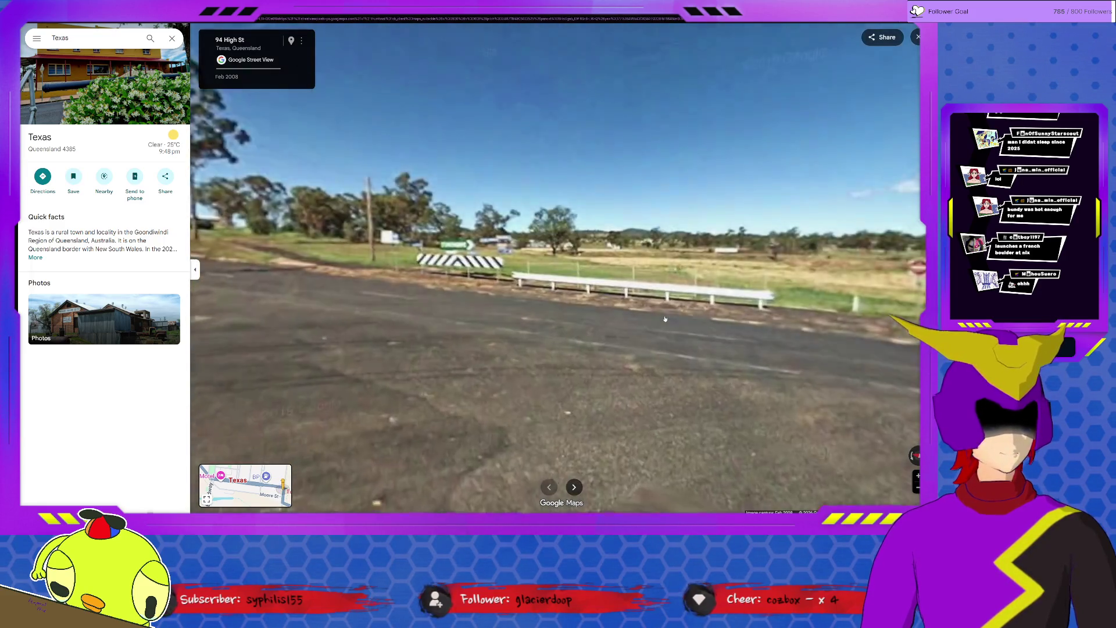
mouse_move(666, 317)
mouse_down()
mouse_move(547, 337)
mouse_move(349, 332)
mouse_up()
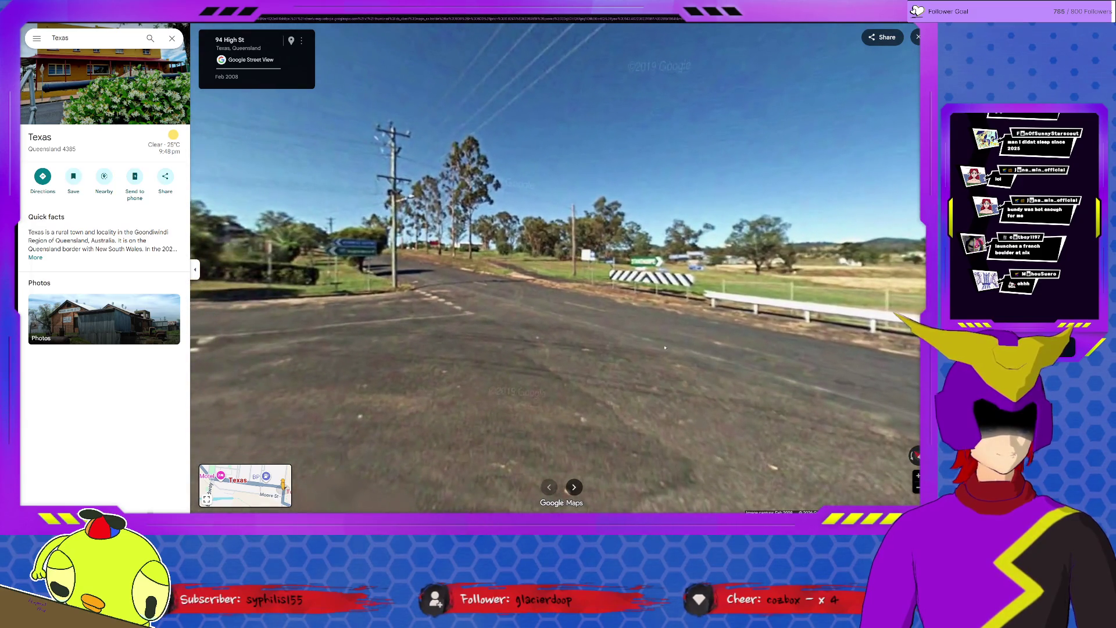
drag(610, 332, 392, 331)
drag(741, 314, 436, 314)
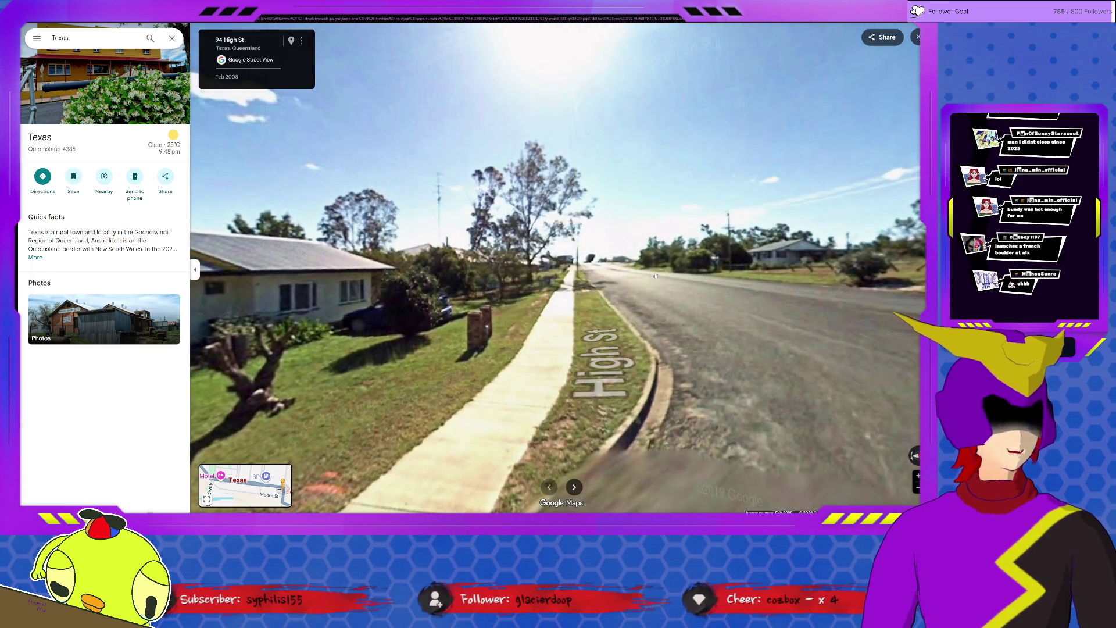
- Walk down High St onto State Route 89 past 84, 78 and 74 High St to 54 State Route 89
click(657, 276)
click(569, 272)
click(570, 272)
click(569, 272)
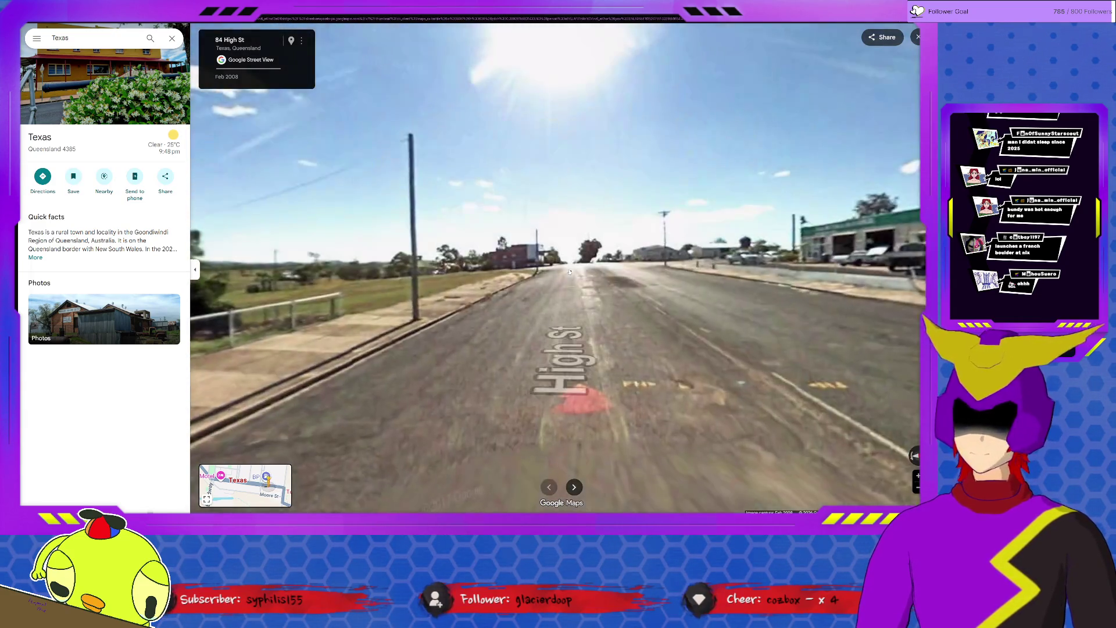
click(570, 272)
click(571, 273)
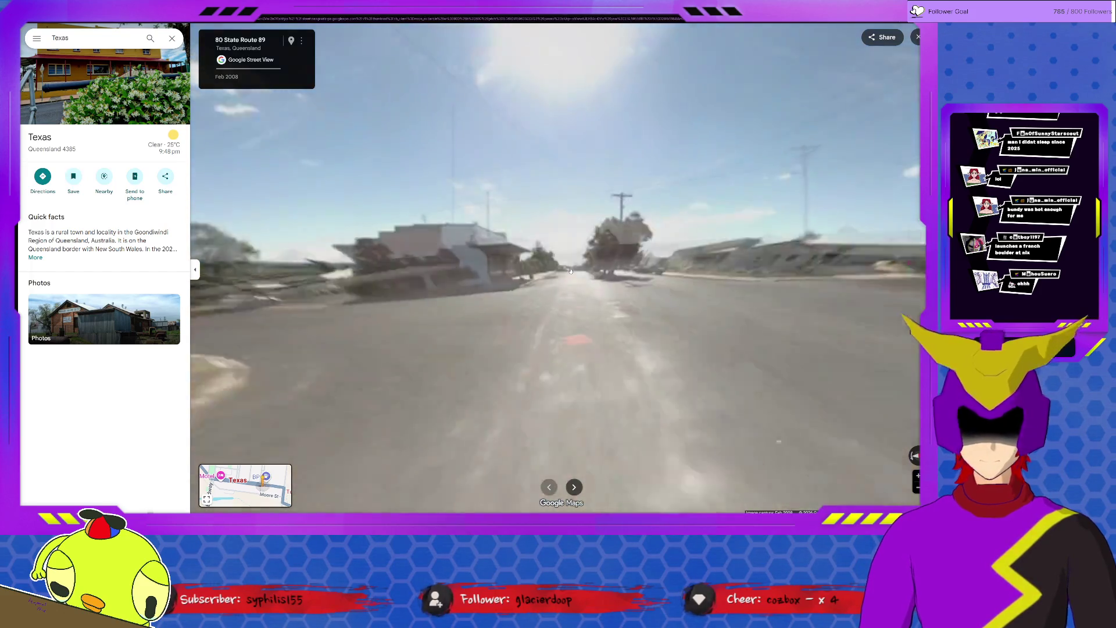
click(570, 272)
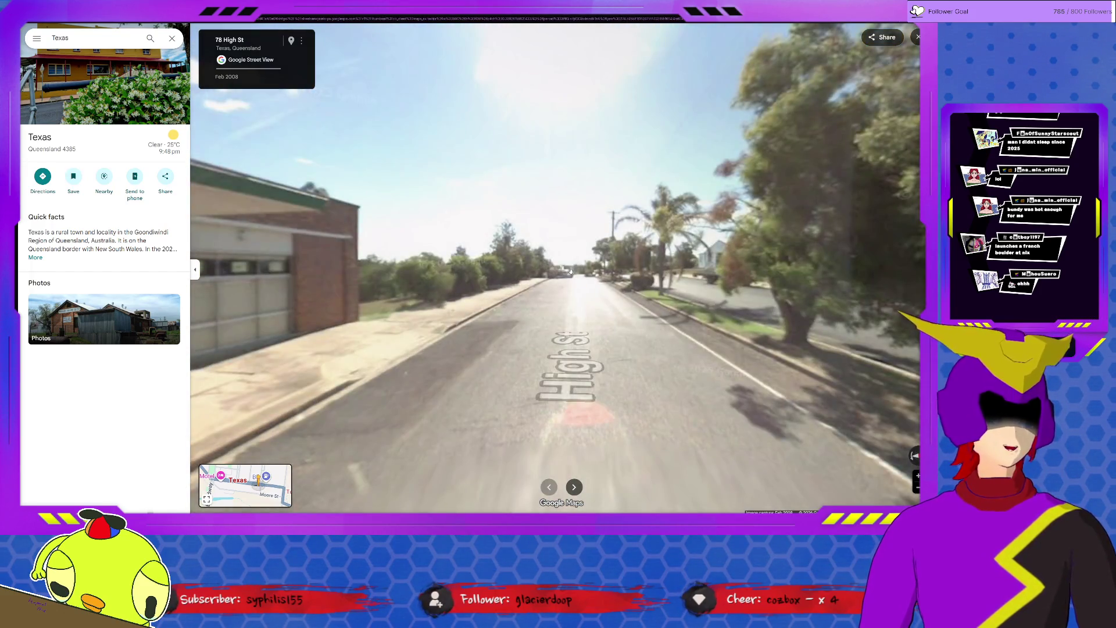
click(571, 272)
click(570, 273)
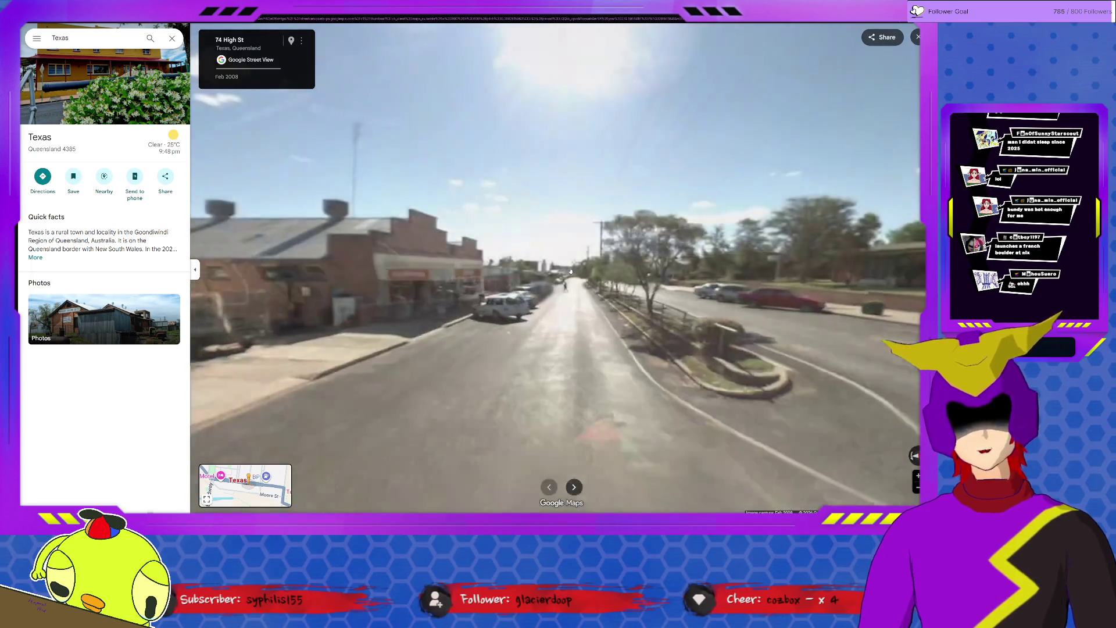
click(571, 288)
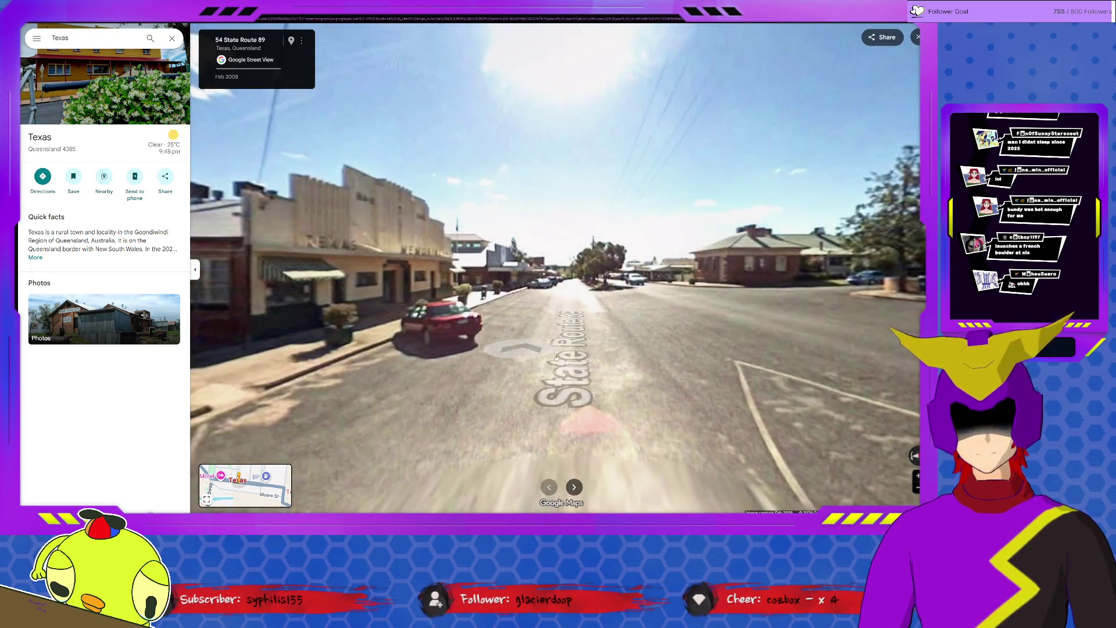
- Look over the Texas Memorial building and red brick building, then move up to Texas Treats
drag(540, 354, 722, 340)
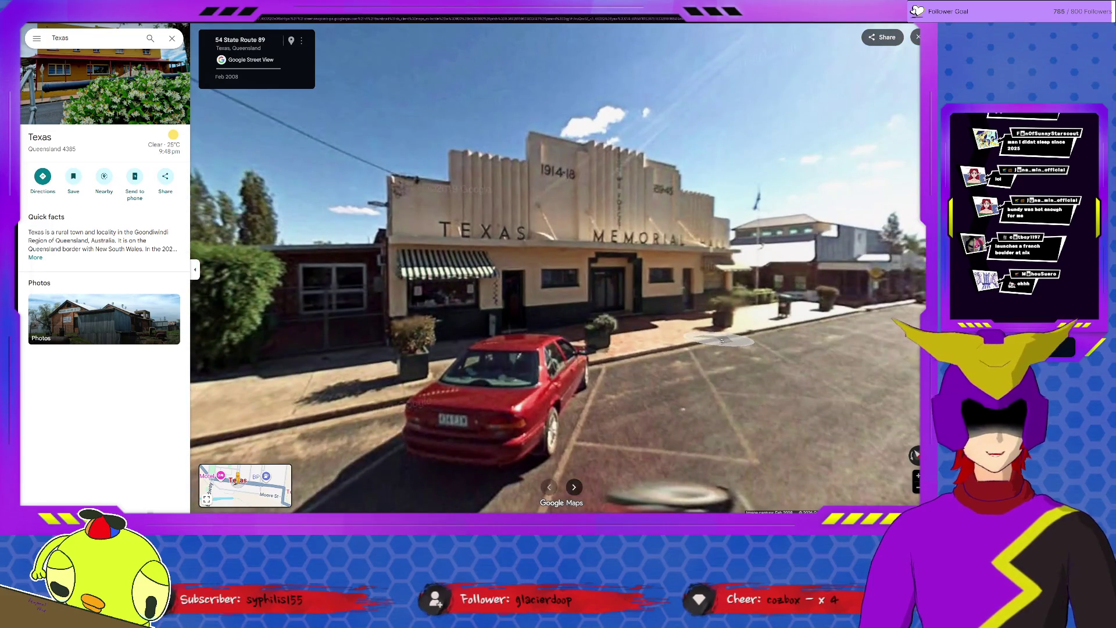
drag(722, 341, 897, 377)
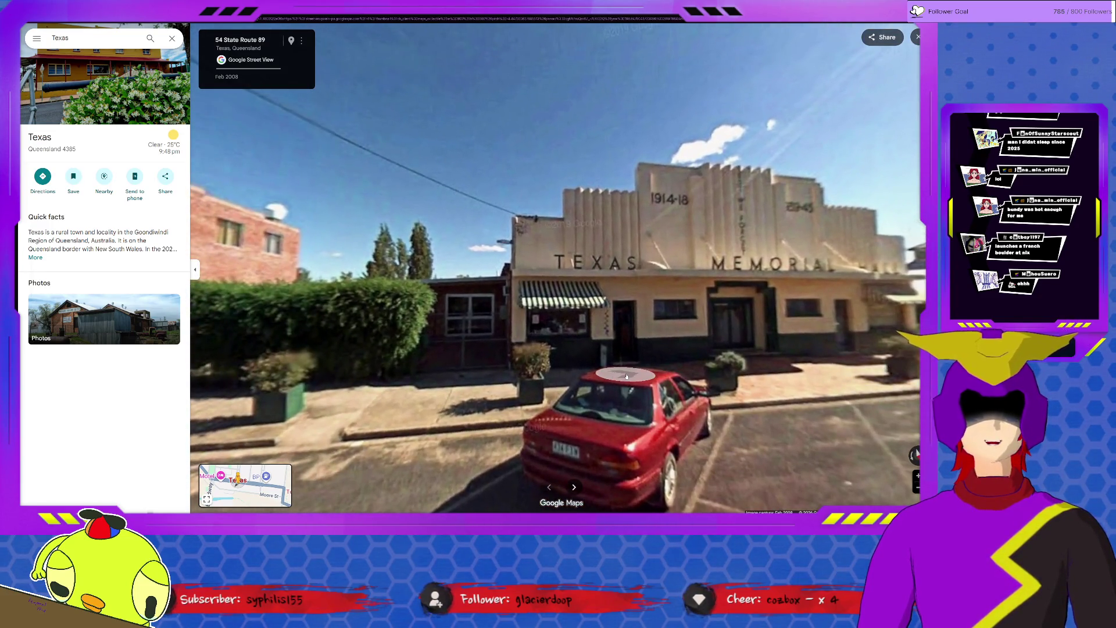
drag(626, 376, 837, 374)
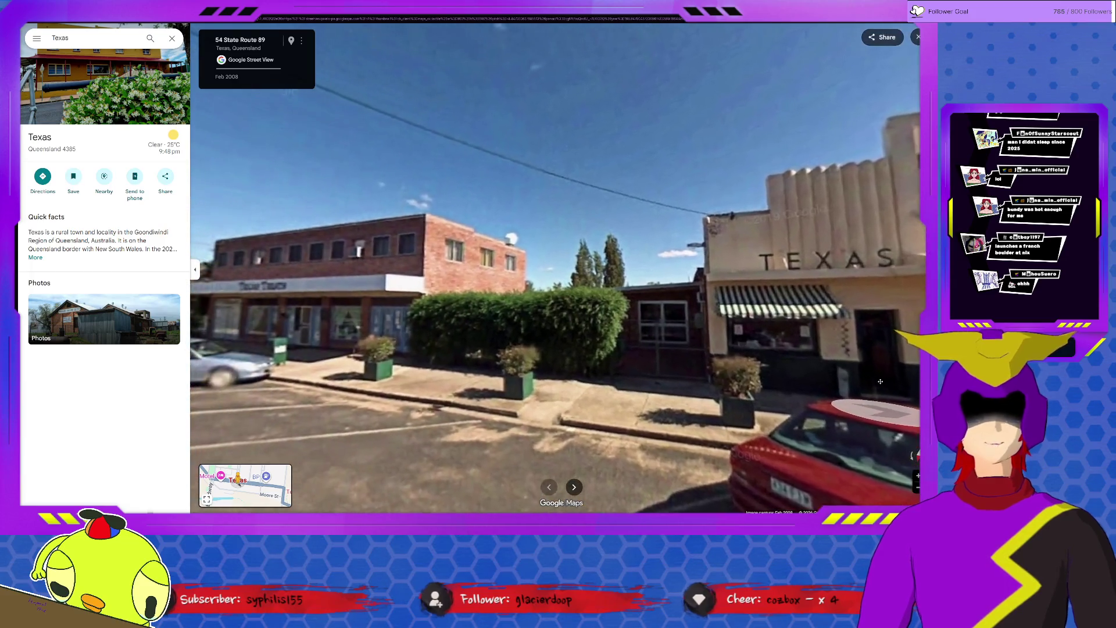
drag(523, 392, 350, 430)
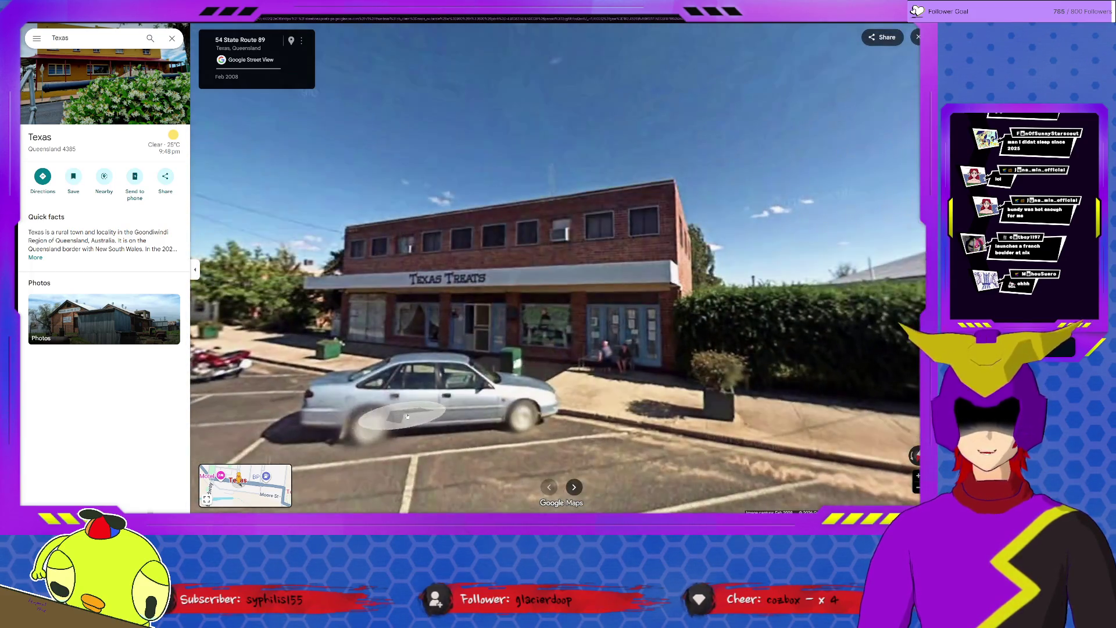
click(347, 447)
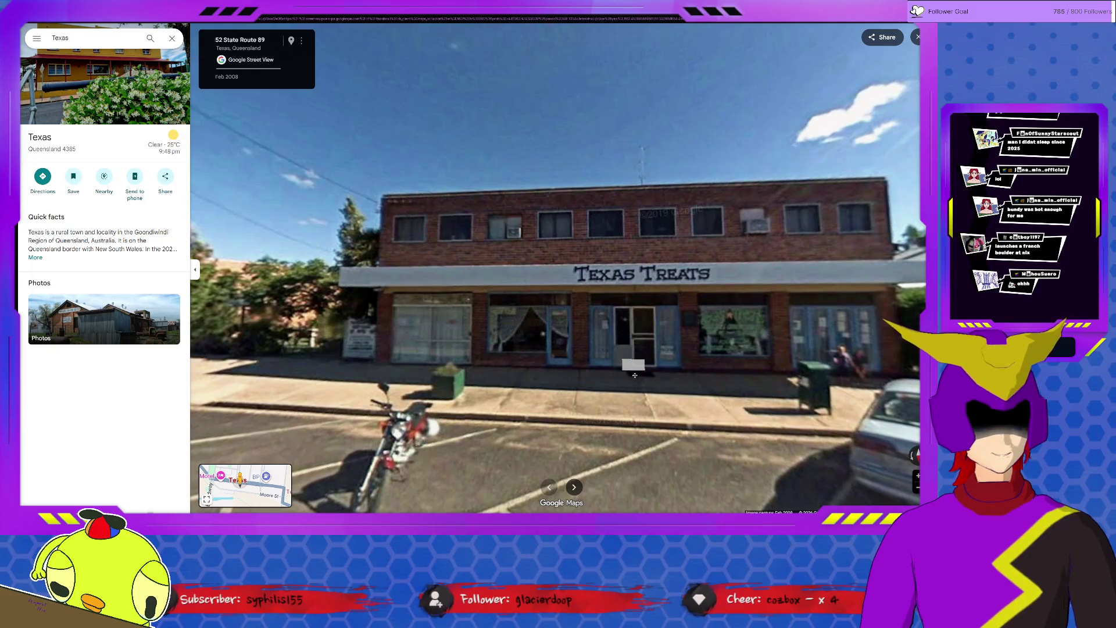
drag(634, 375, 437, 380)
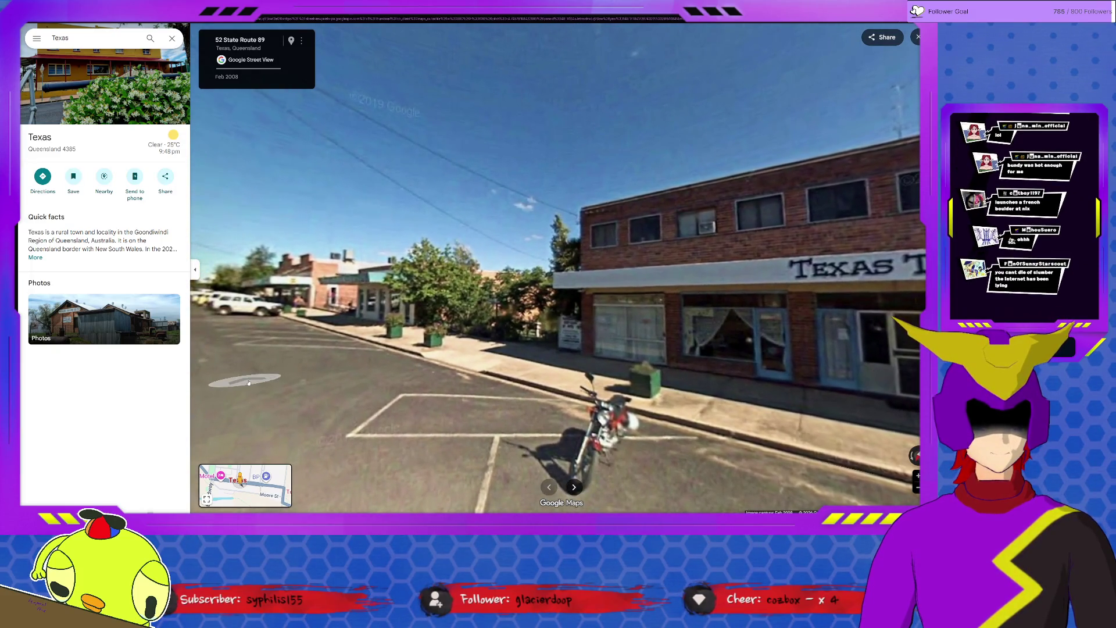
- Move to the car park and look across the Foodworks storefront and the hardware store
click(249, 385)
click(248, 385)
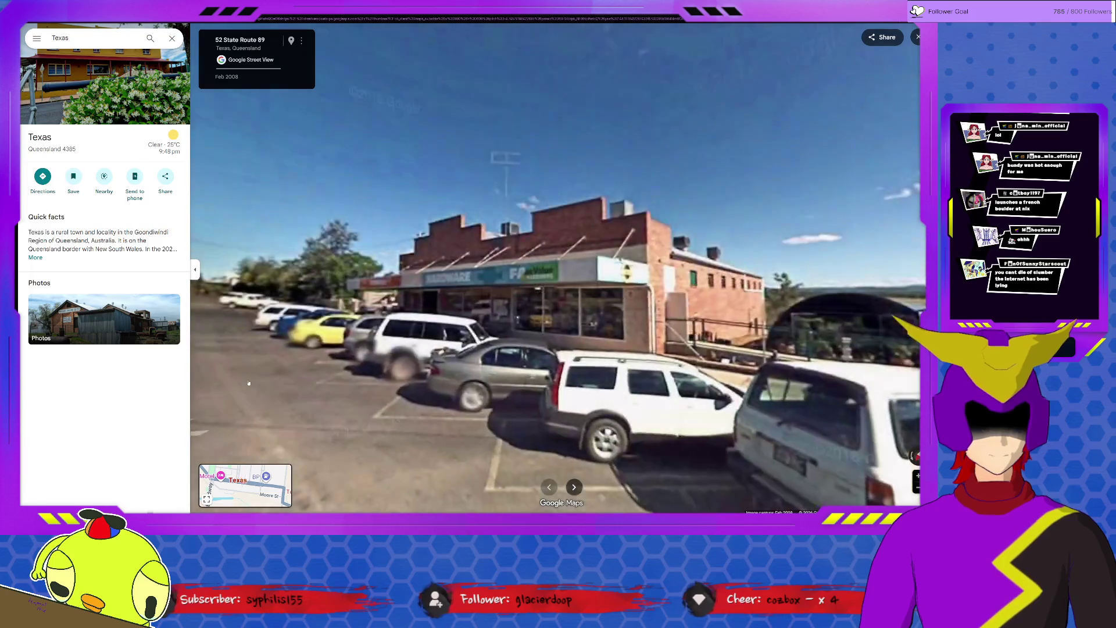
click(249, 382)
mouse_move(523, 366)
mouse_down()
mouse_move(697, 366)
mouse_move(697, 349)
mouse_up()
scroll(670, 339, up, 3)
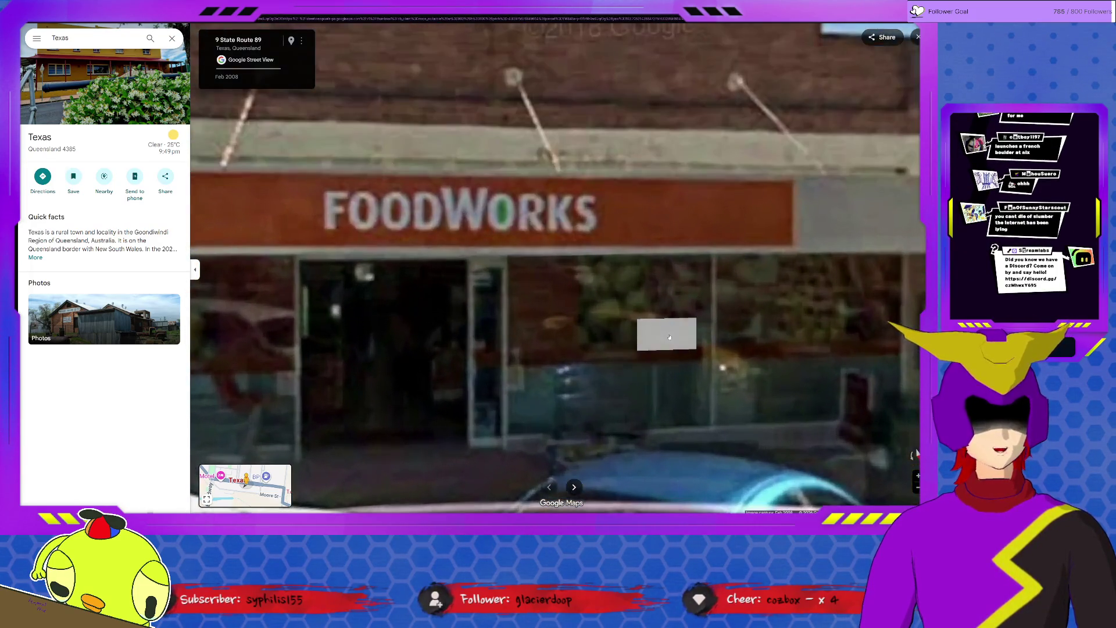
drag(688, 336, 275, 337)
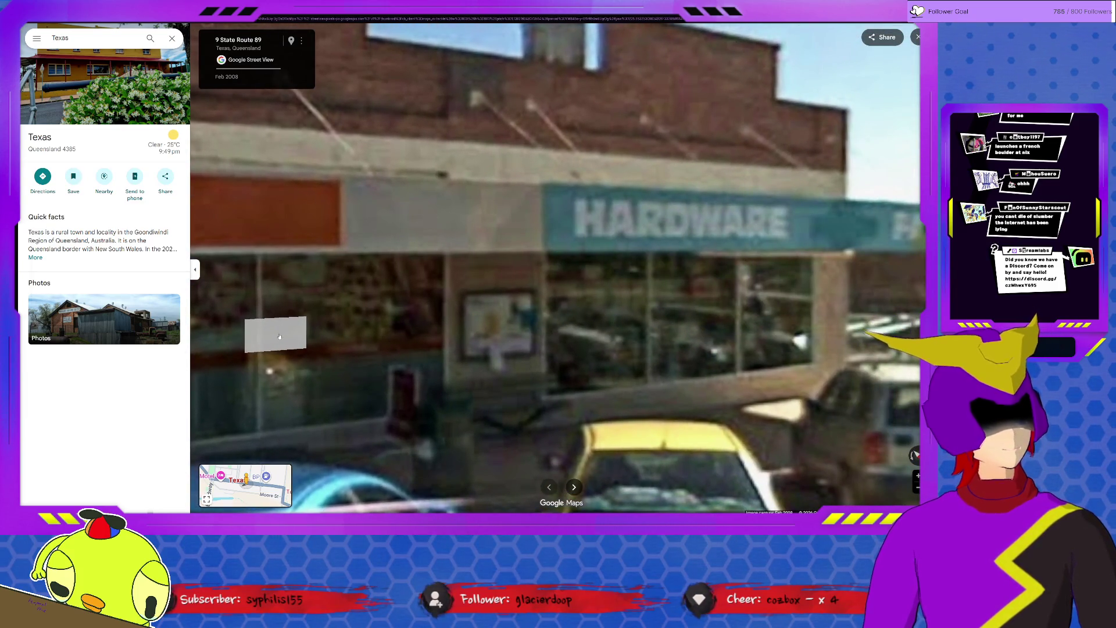
scroll(279, 336, down, 5)
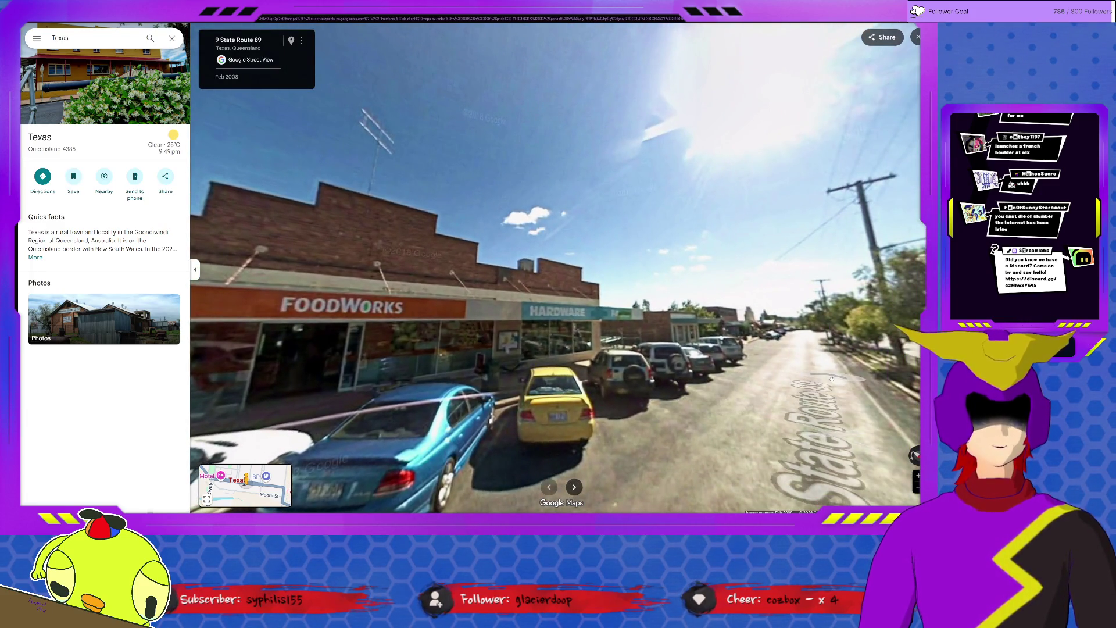
- Continue down State Route 89 past the stores until reaching 50 High St
click(828, 376)
click(870, 361)
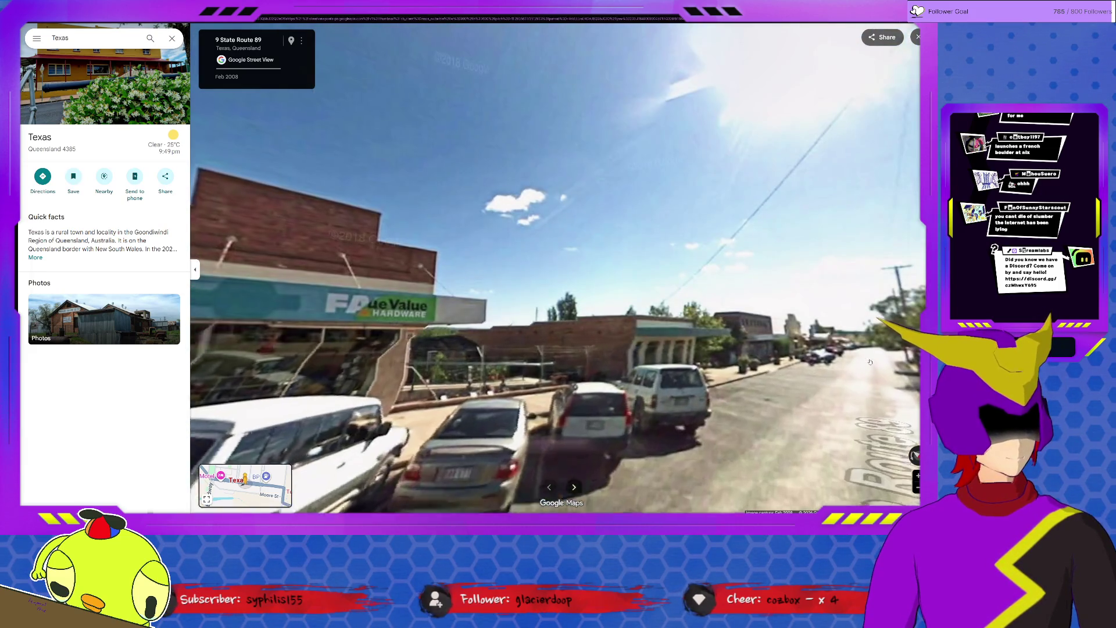
click(870, 361)
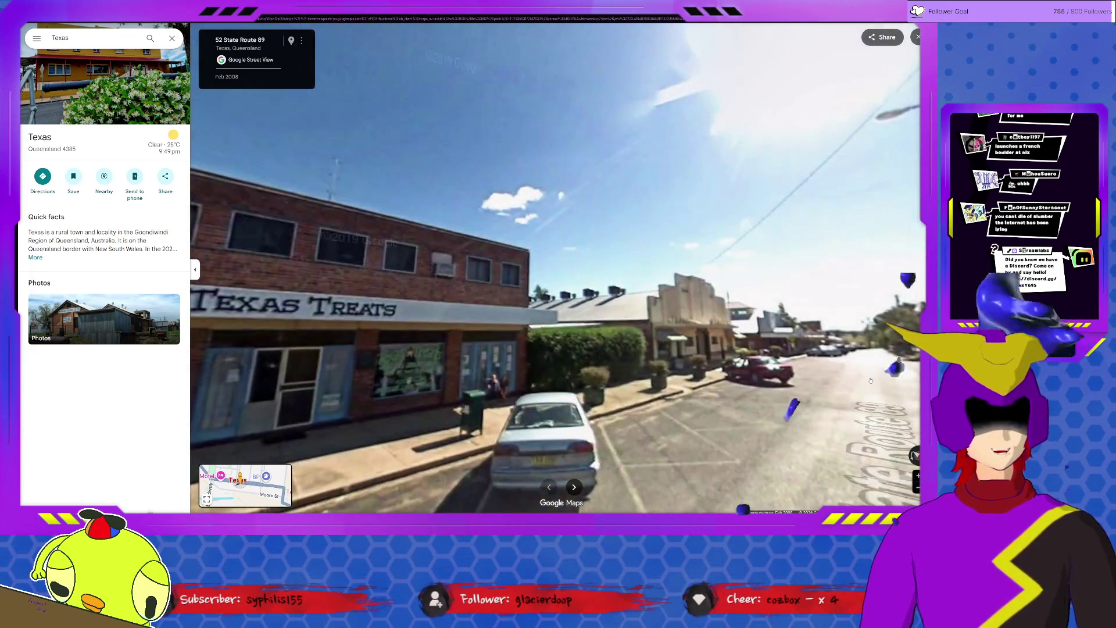
click(869, 381)
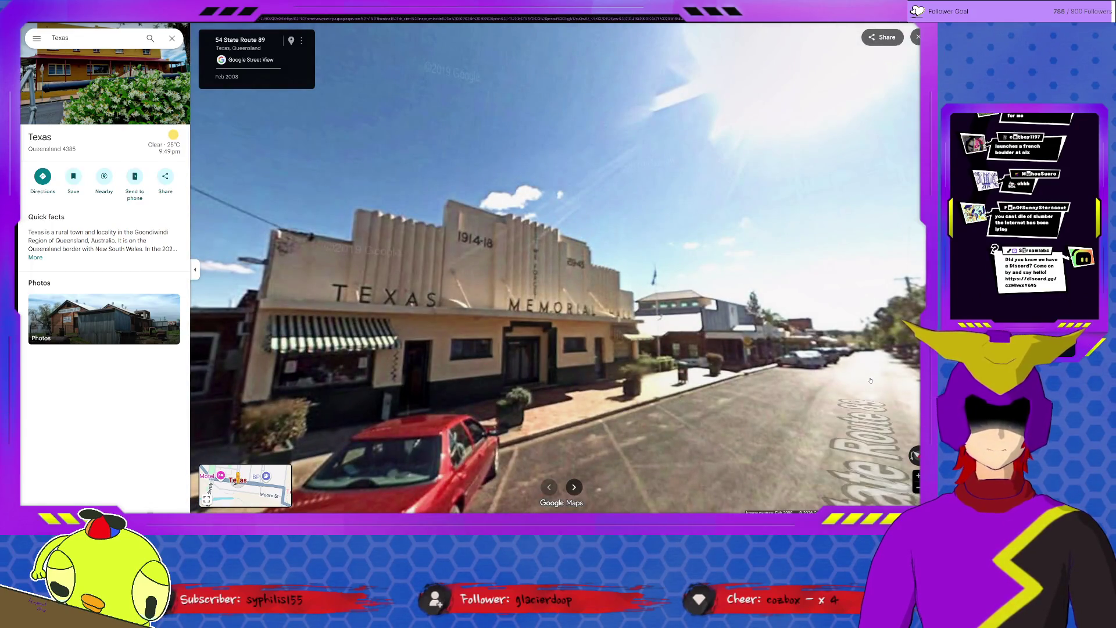
click(869, 380)
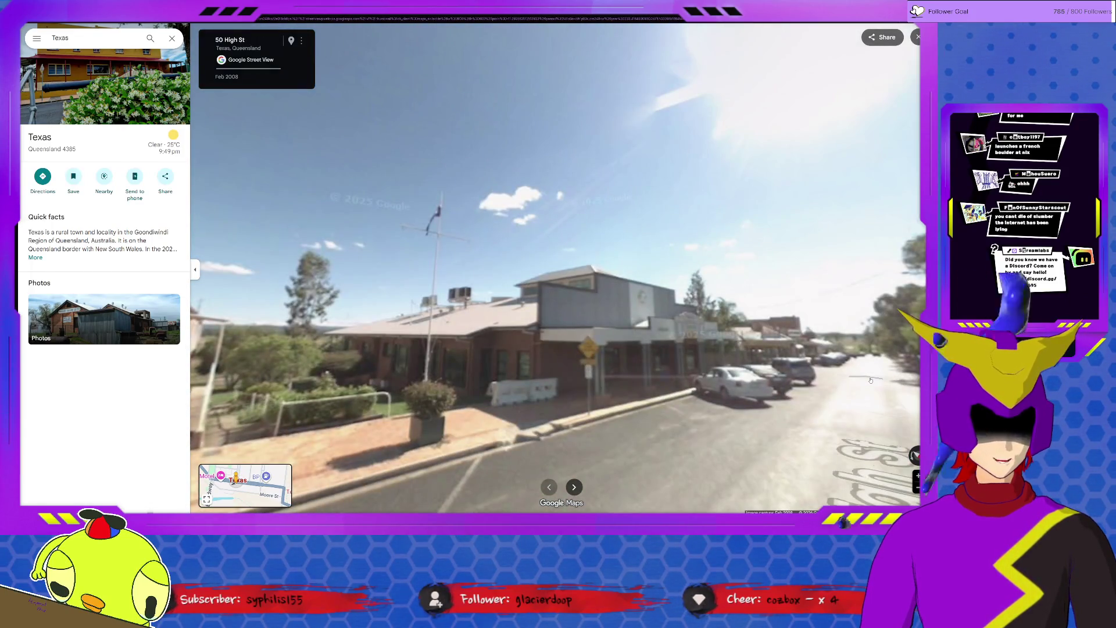
- Move down High St past the art gallery and turn to face the Family Store
click(869, 381)
click(875, 366)
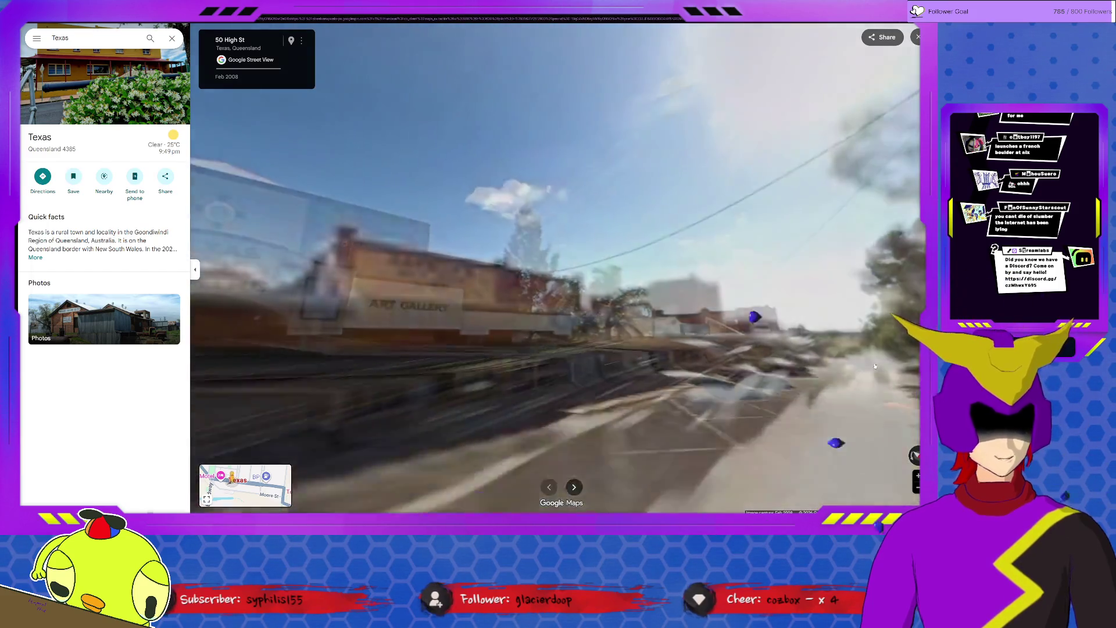
click(837, 355)
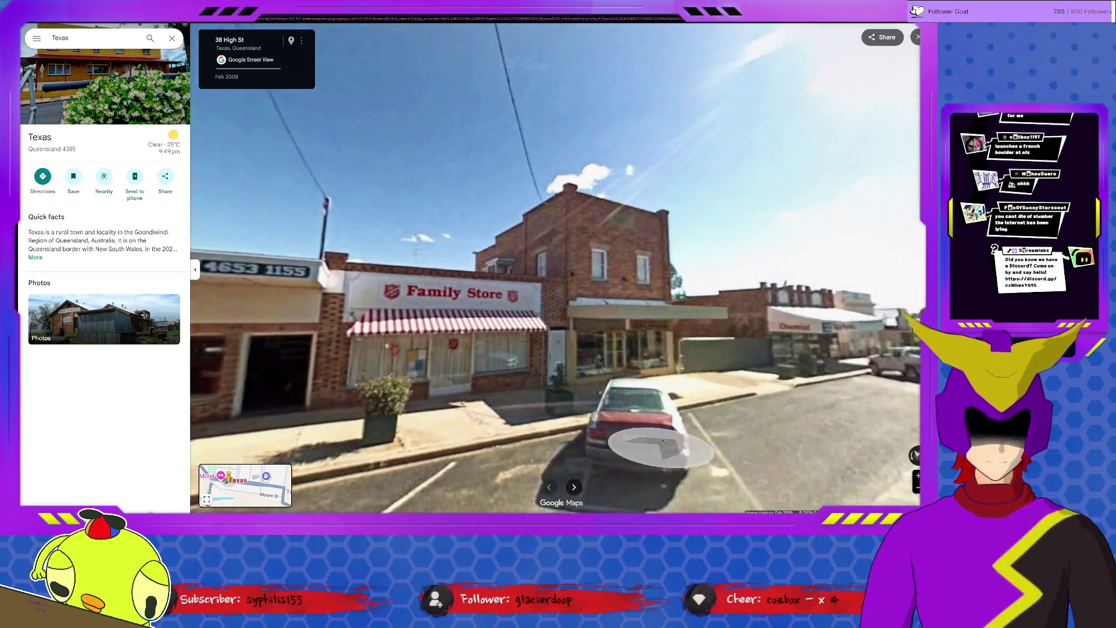
mouse_move(523, 449)
mouse_down()
mouse_move(705, 440)
mouse_move(437, 419)
mouse_move(610, 410)
mouse_up()
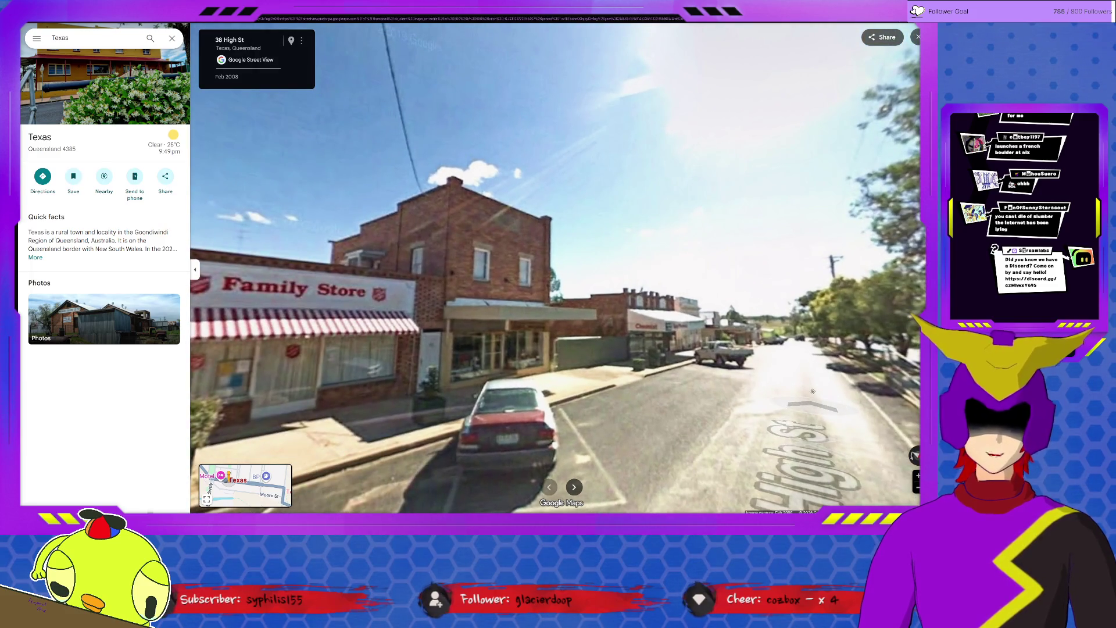
- Walk on past Texas Pharmacy and Texas Butchery to the State Route 89 intersection
click(792, 357)
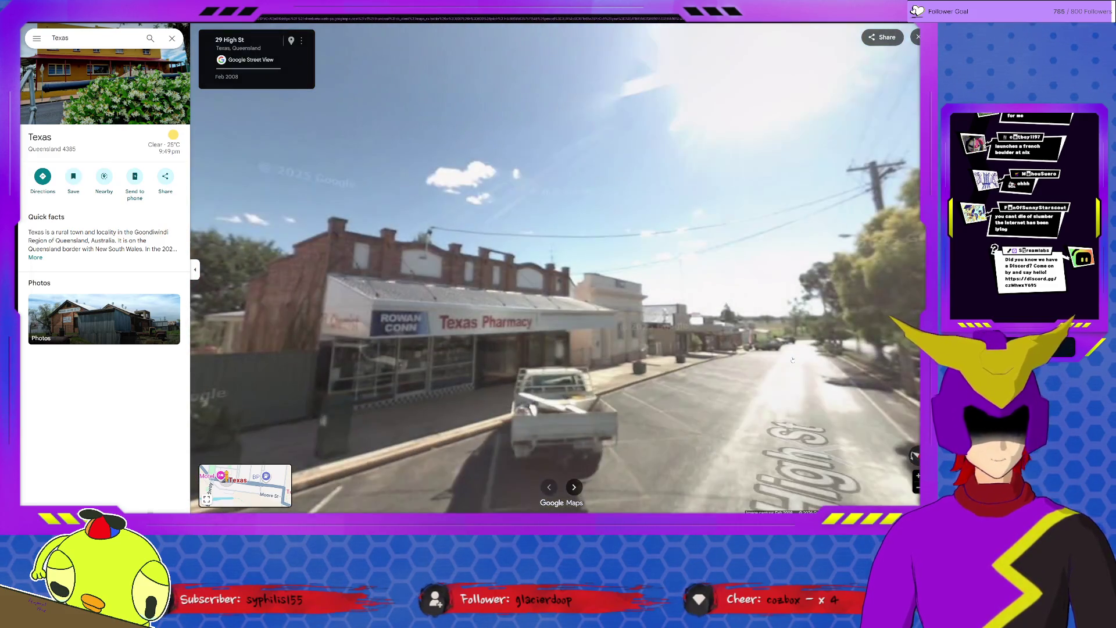
click(792, 358)
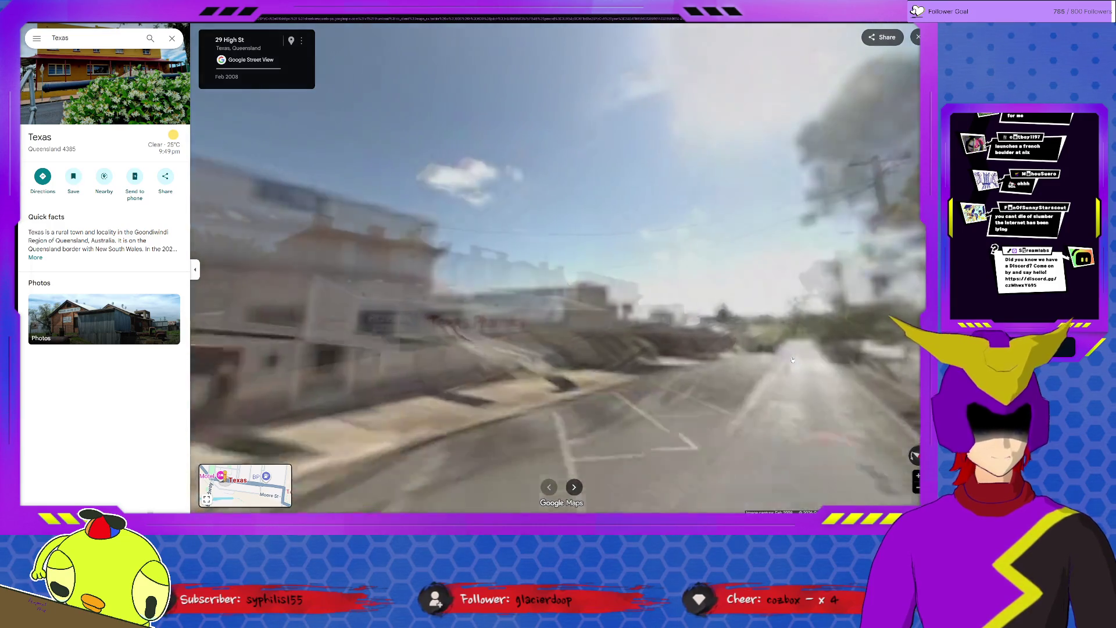
click(791, 357)
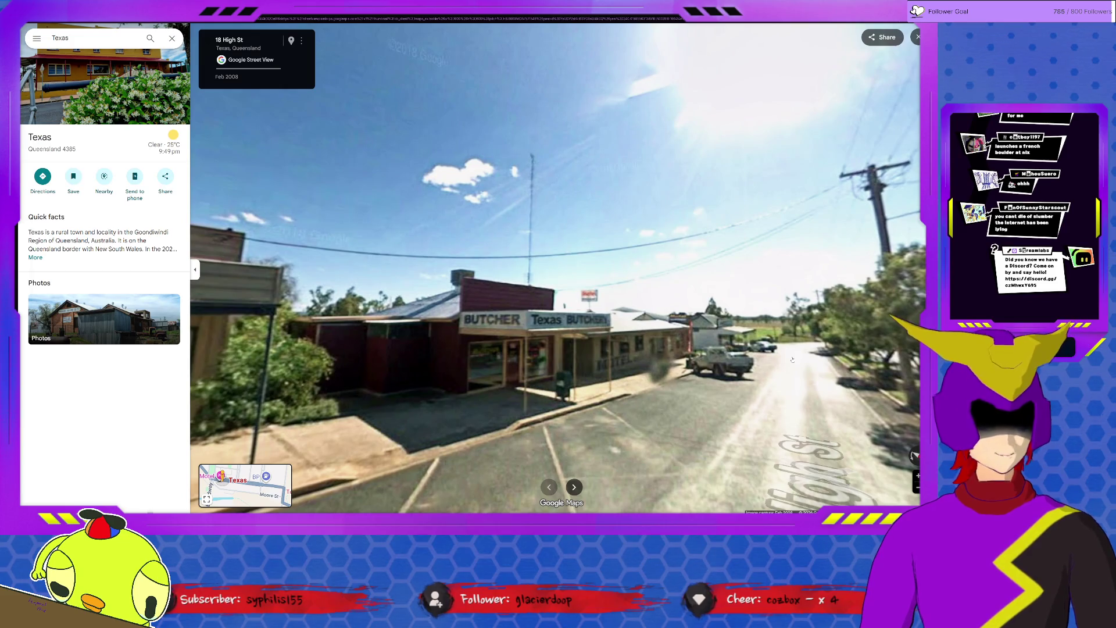
click(791, 357)
click(791, 357)
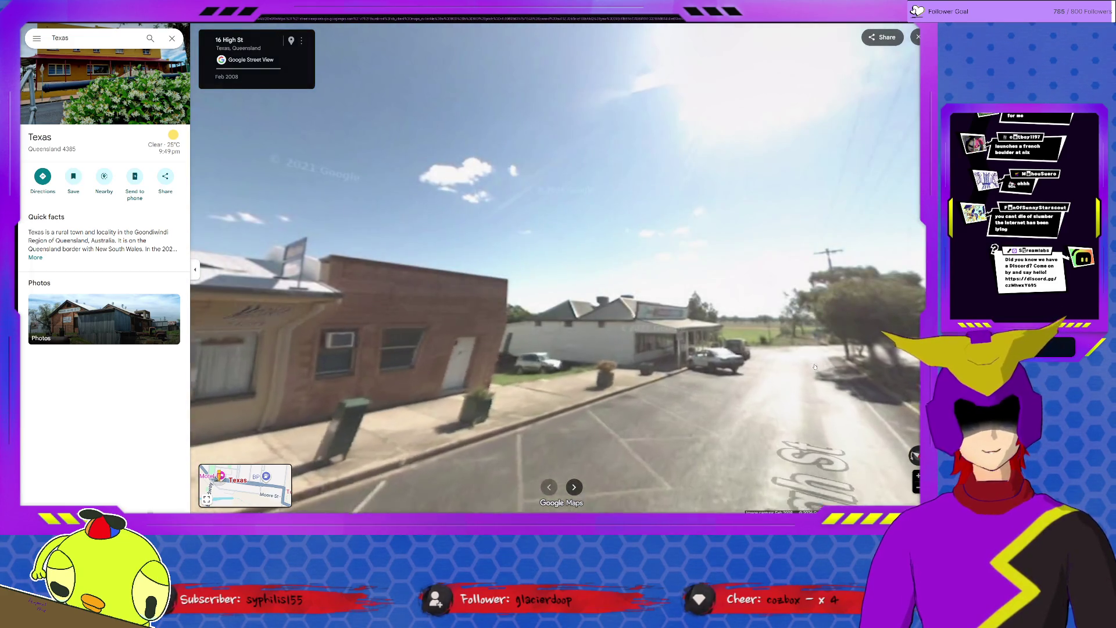
click(797, 356)
click(791, 358)
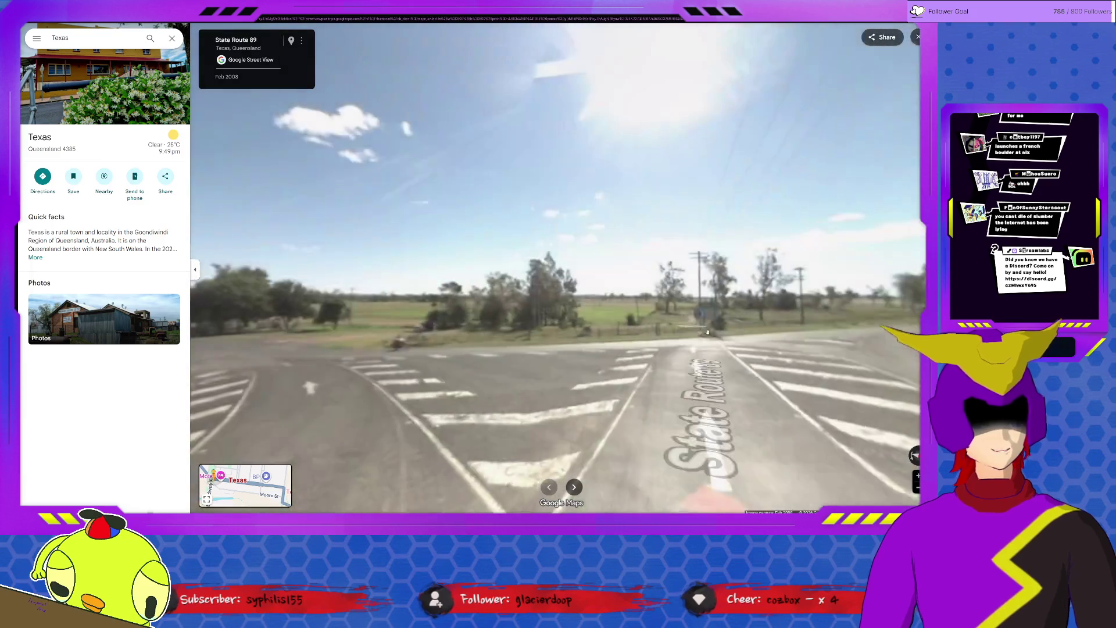
- Follow State Route 89 through the intersection via Greenup St, past the truck and around the corner
click(668, 328)
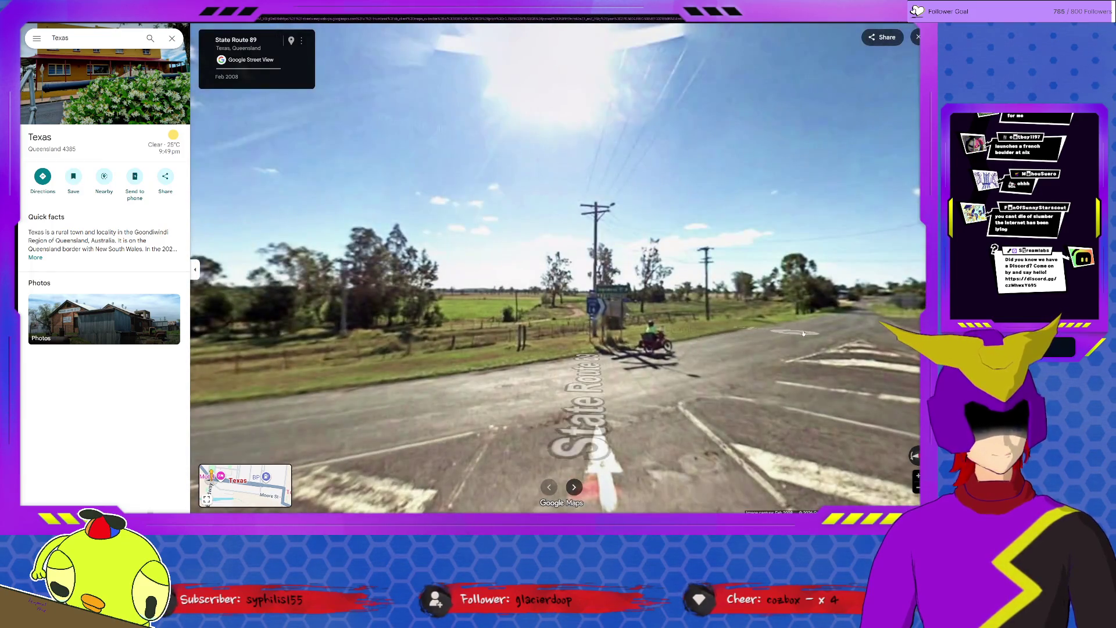
click(866, 317)
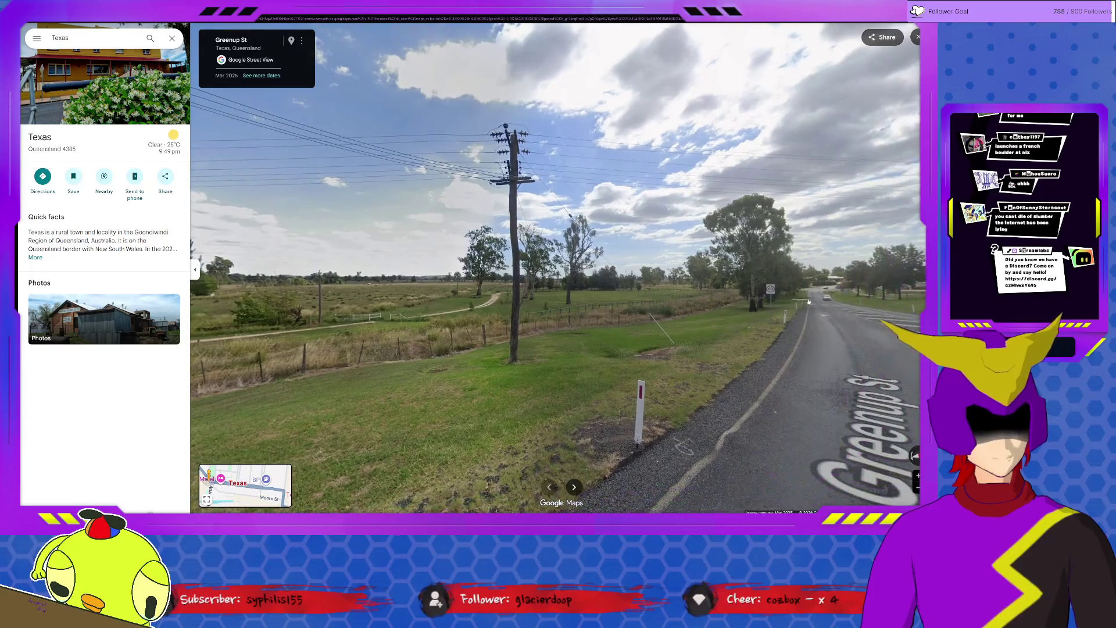
click(810, 301)
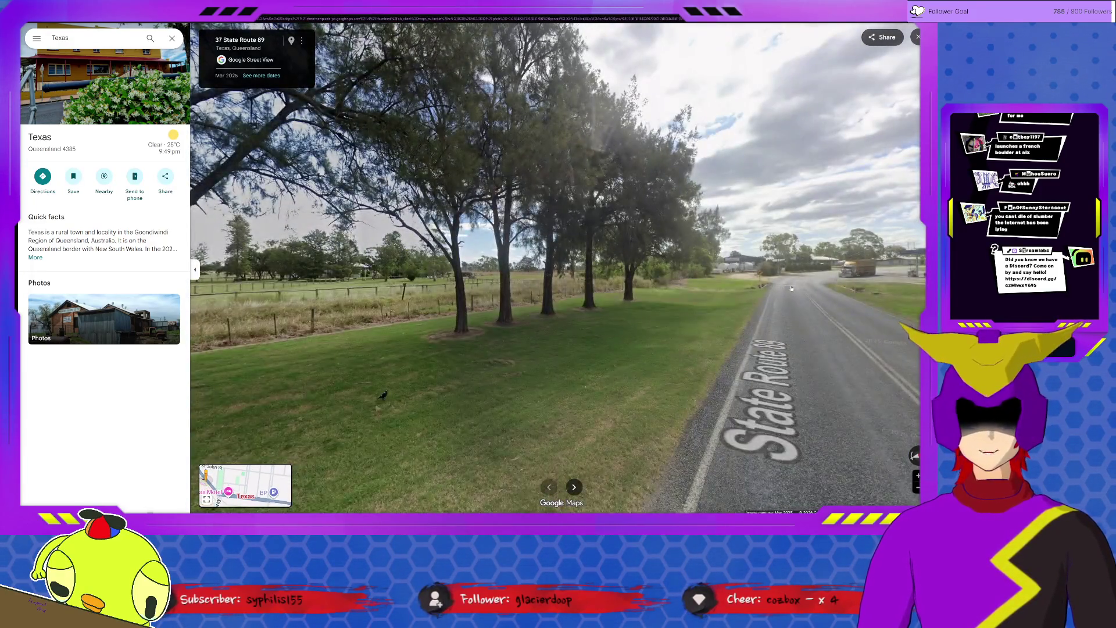
click(770, 288)
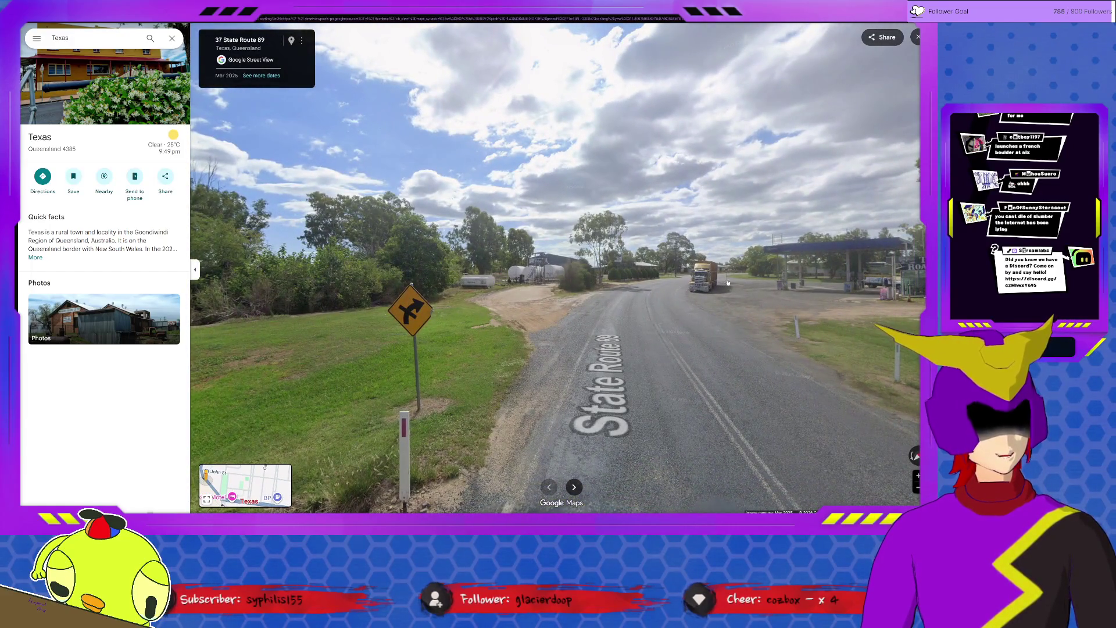
click(723, 278)
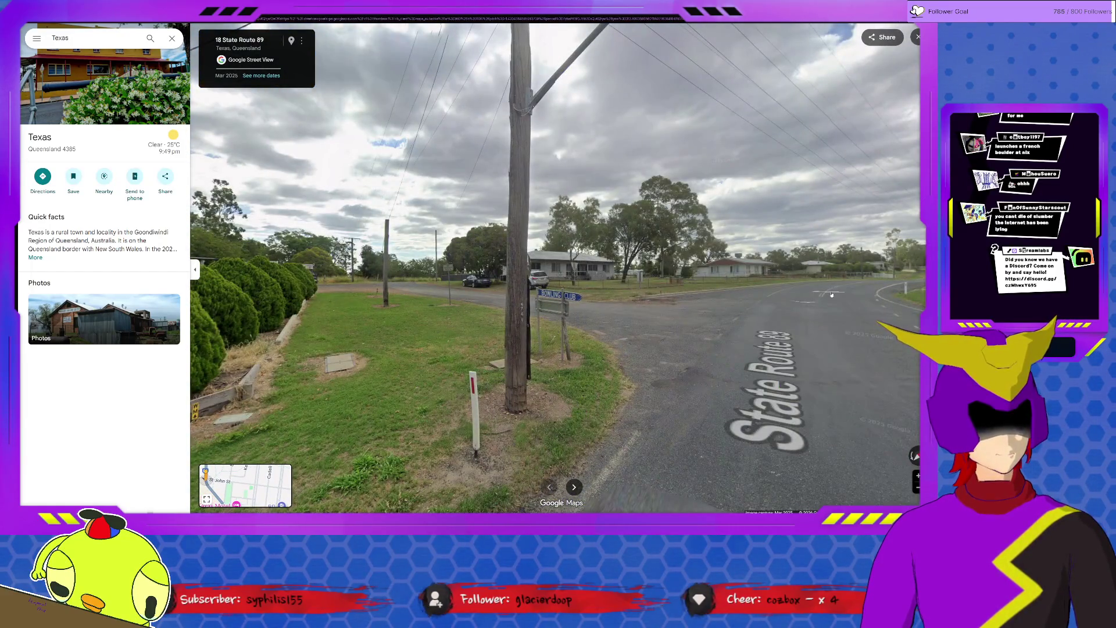
click(832, 297)
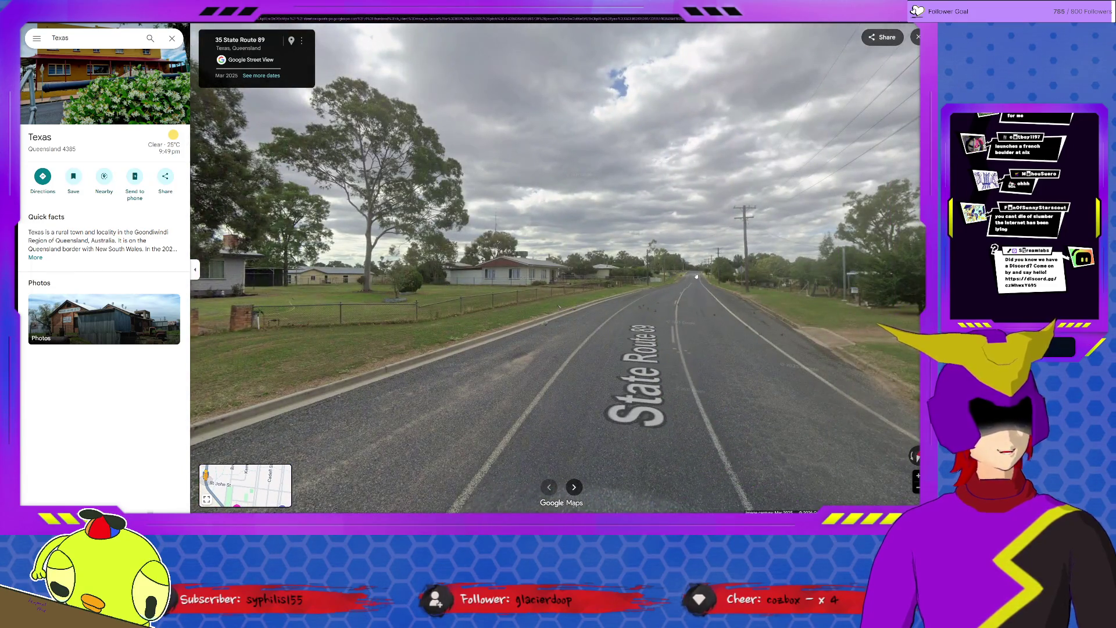
click(697, 274)
click(702, 275)
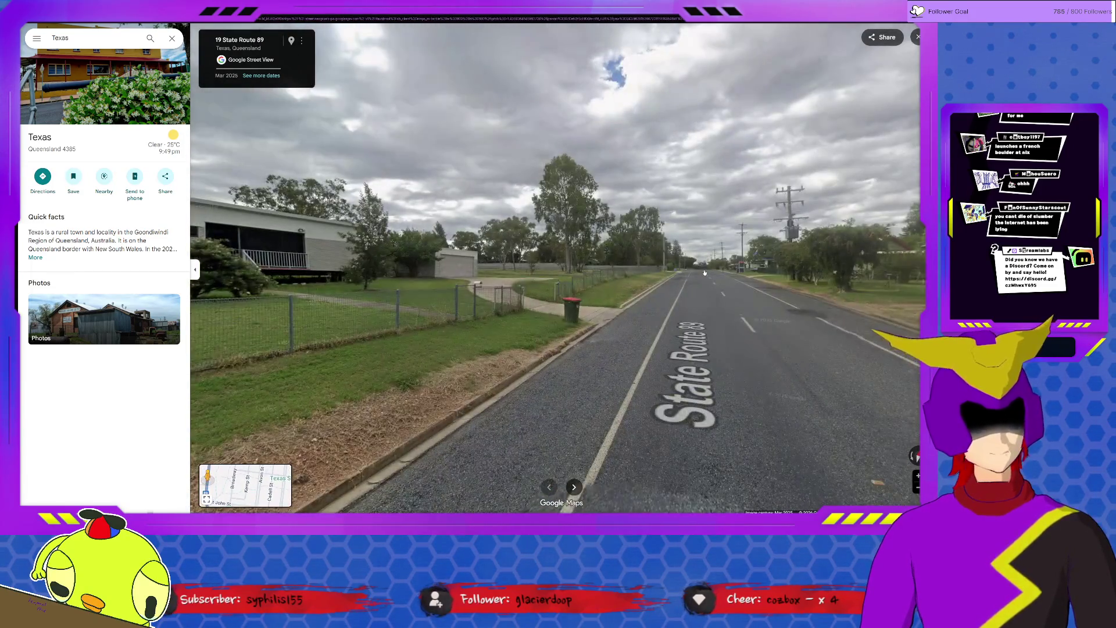
- Continue past 5 and 1 State Route 89 out of town and along Inglewood Texas Rd
click(705, 273)
click(702, 279)
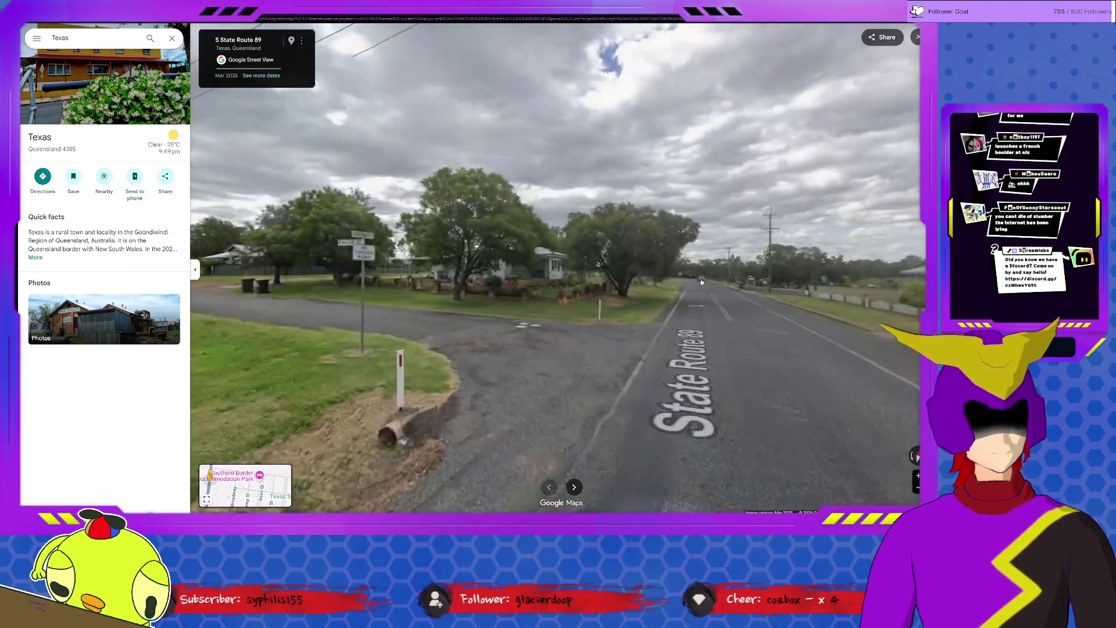
click(701, 282)
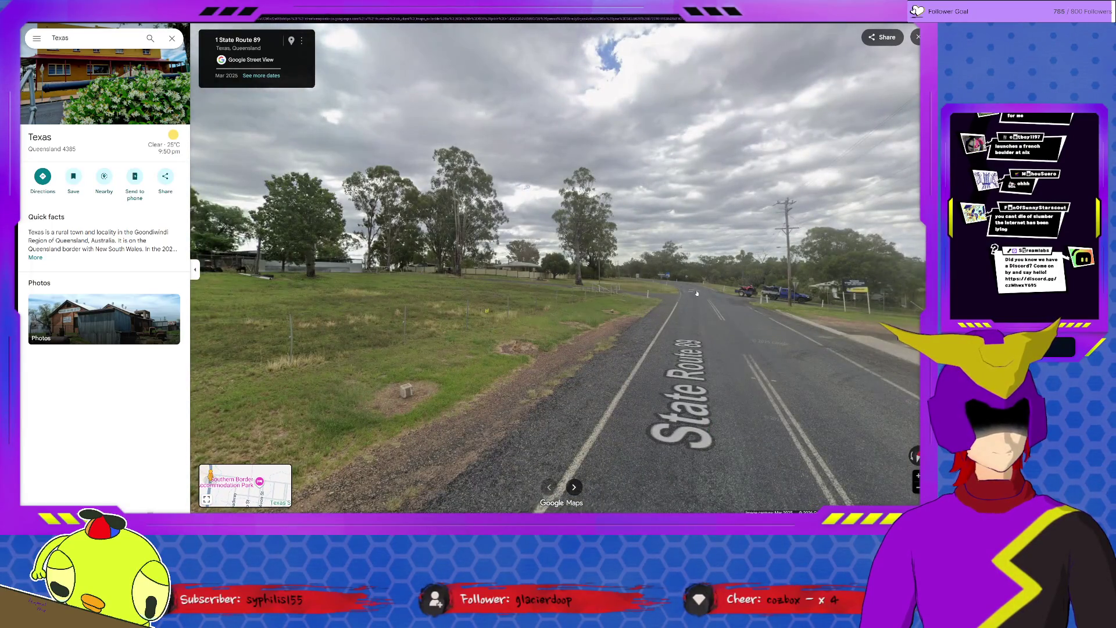
click(697, 293)
click(610, 280)
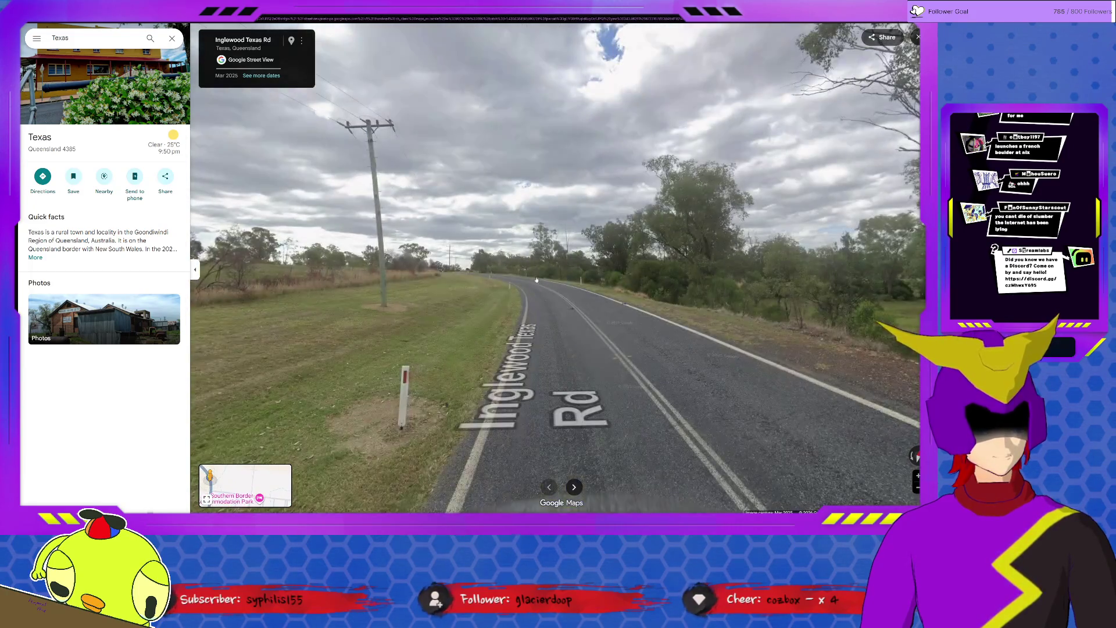
click(542, 281)
click(489, 277)
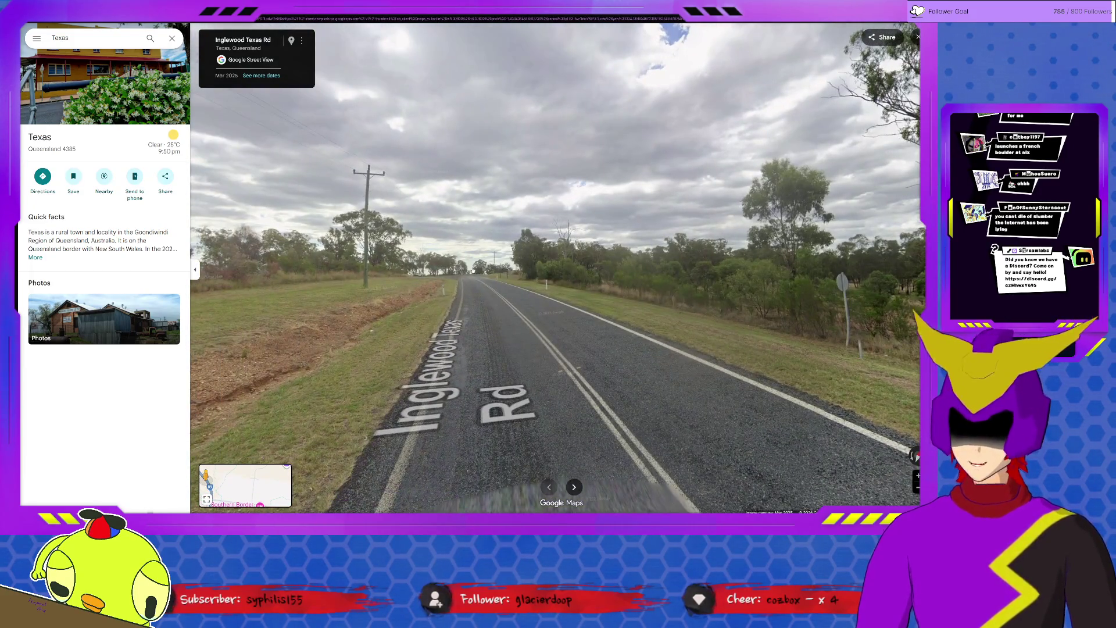
click(477, 272)
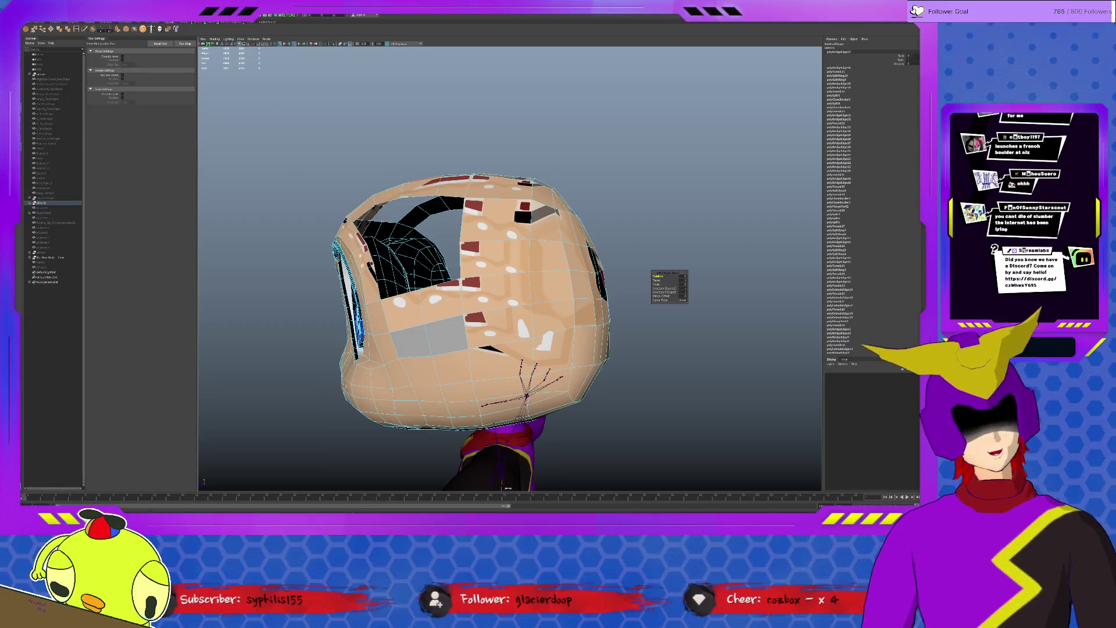
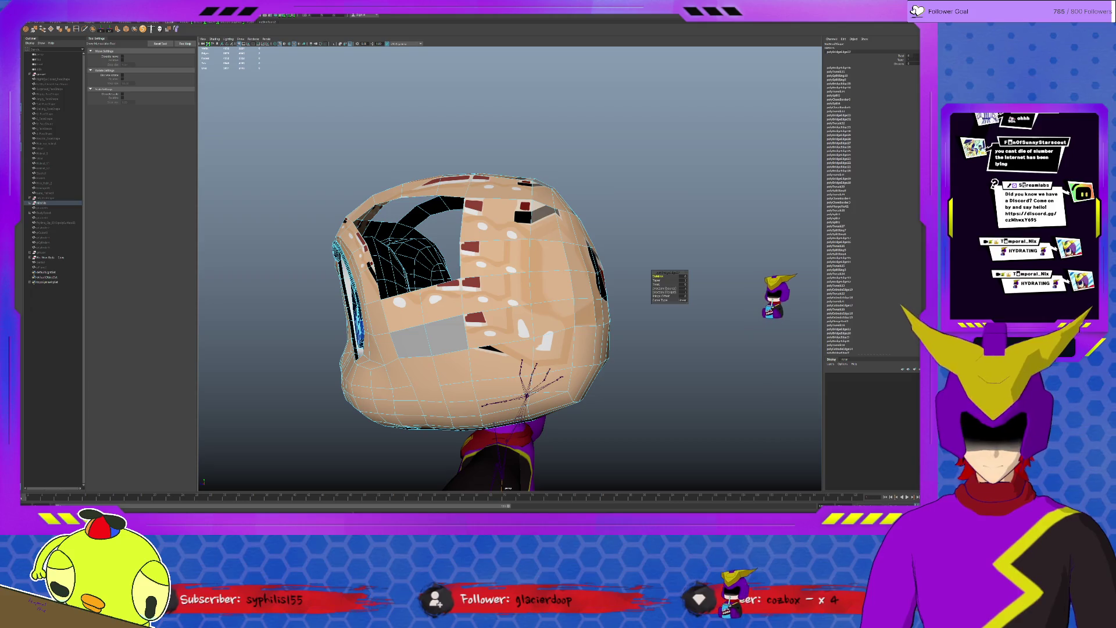
- Select the head mesh from the front and fill both small holes on top of the head
alt+middle_drag(523, 306, 419, 218)
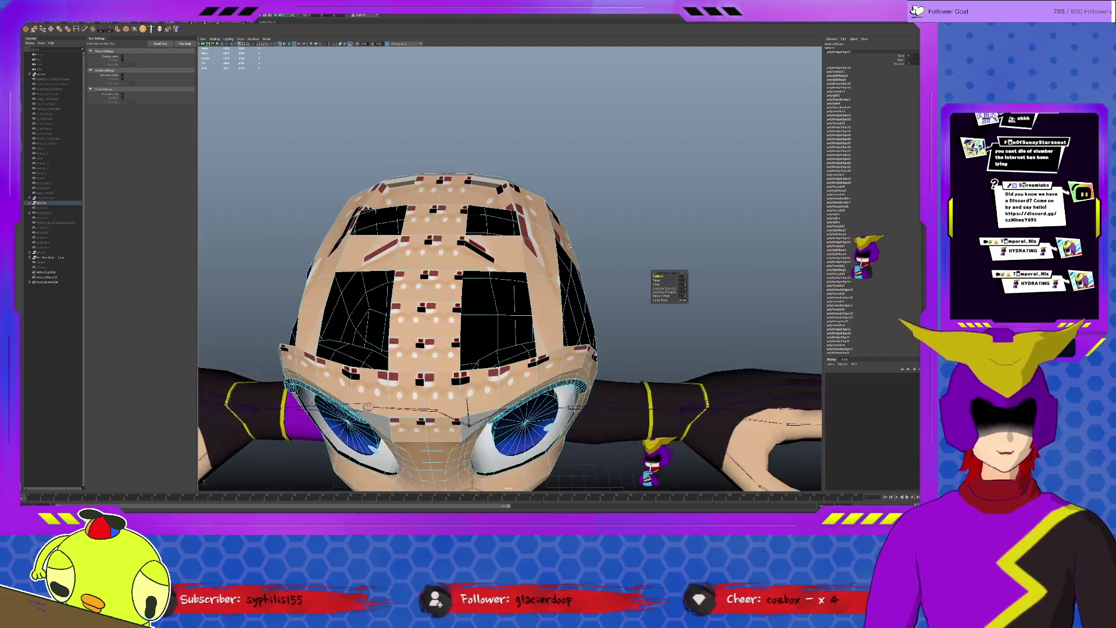
click(53, 202)
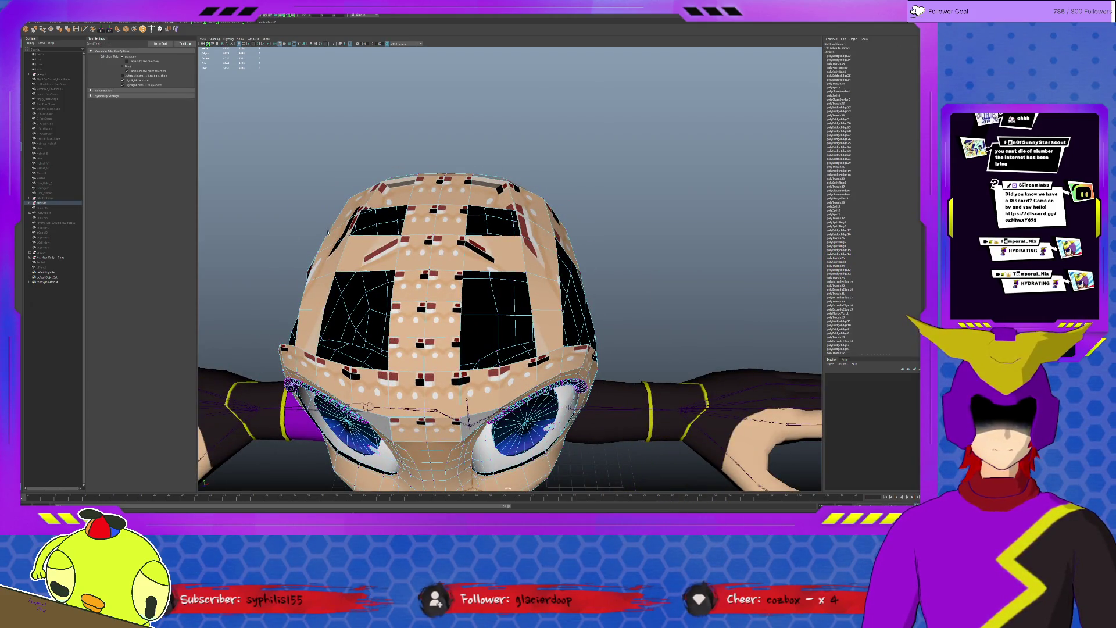
key(w)
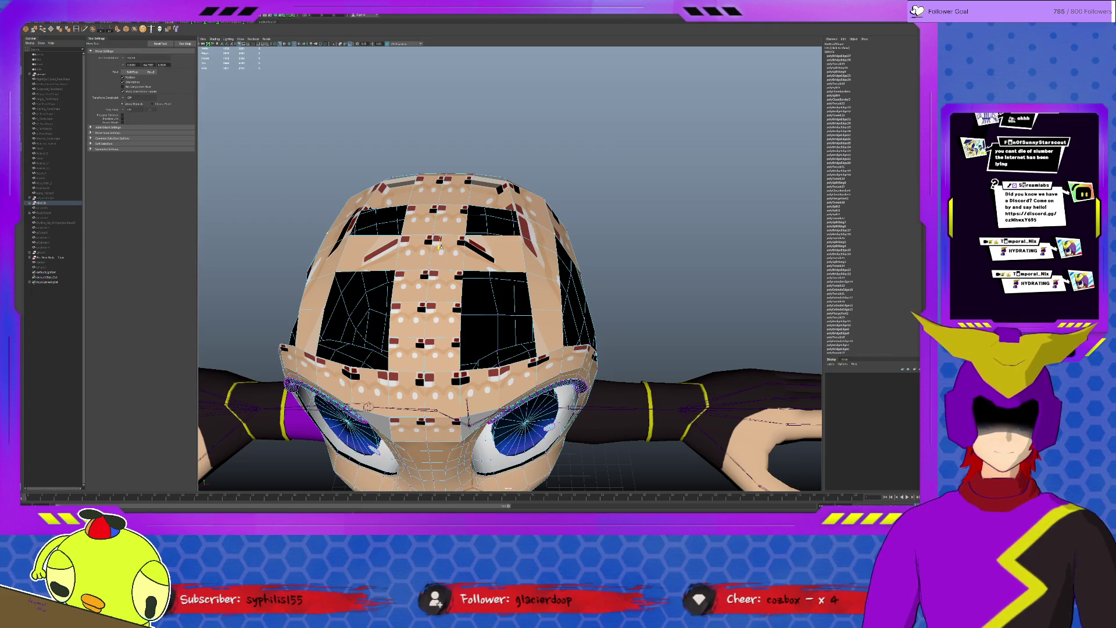
click(504, 228)
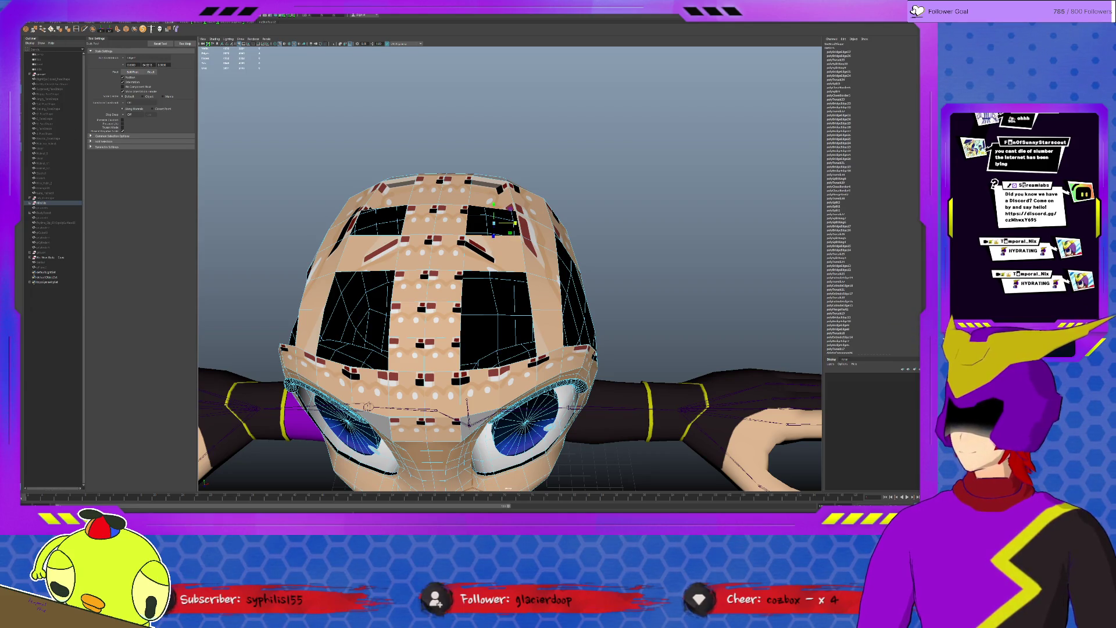
key(Delete)
click(384, 217)
key(ctrl+e)
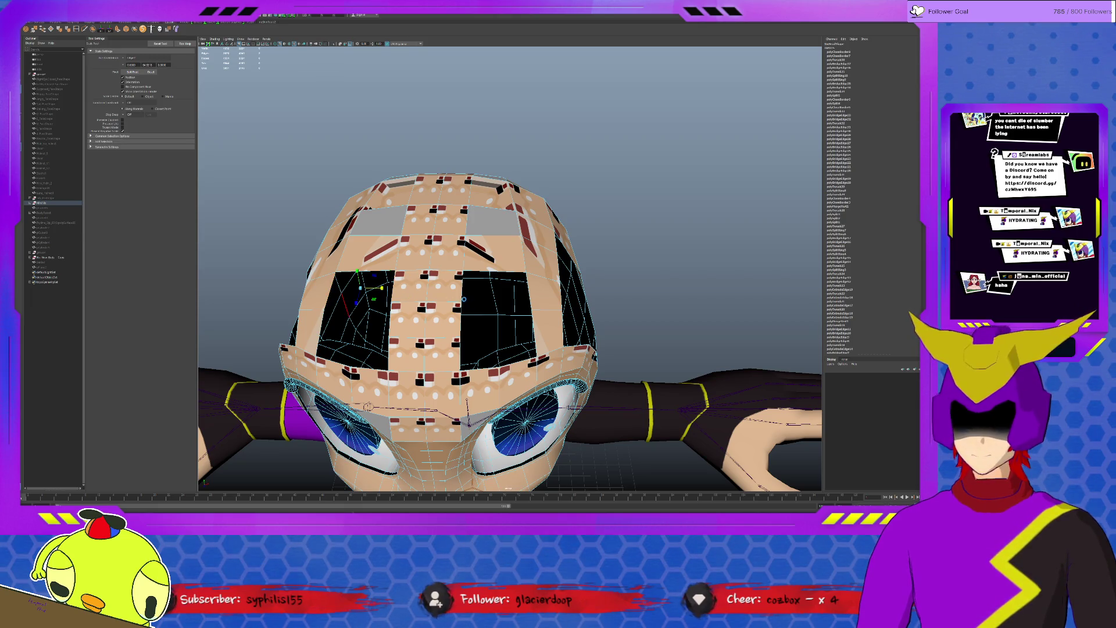
key(ctrl+z)
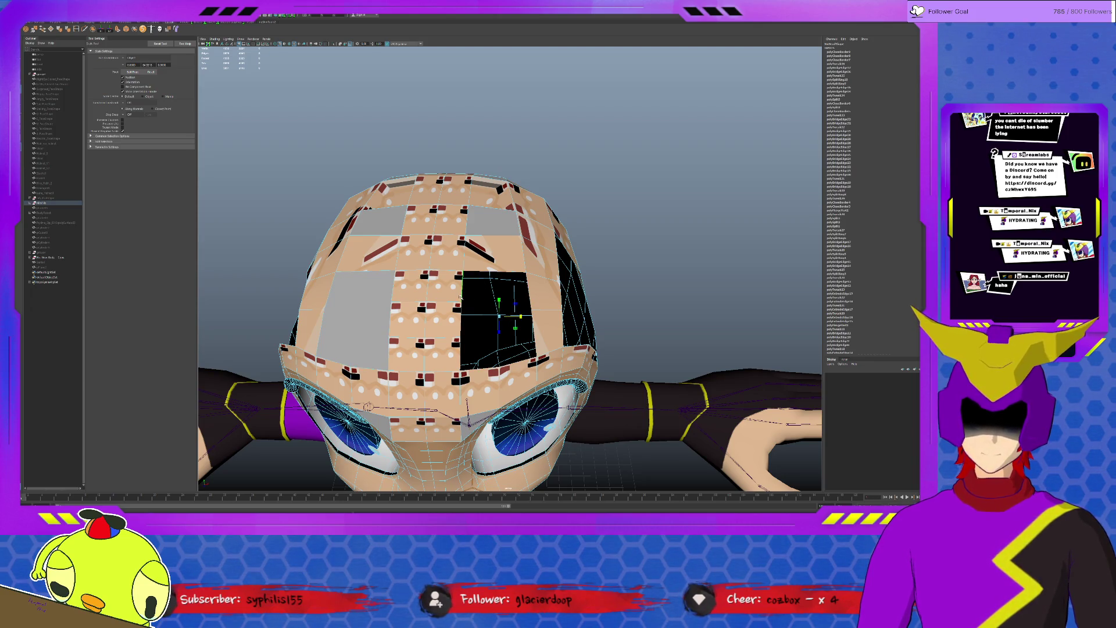
- Remove the left hole's patch, reselect its border and fill it again
click(477, 288)
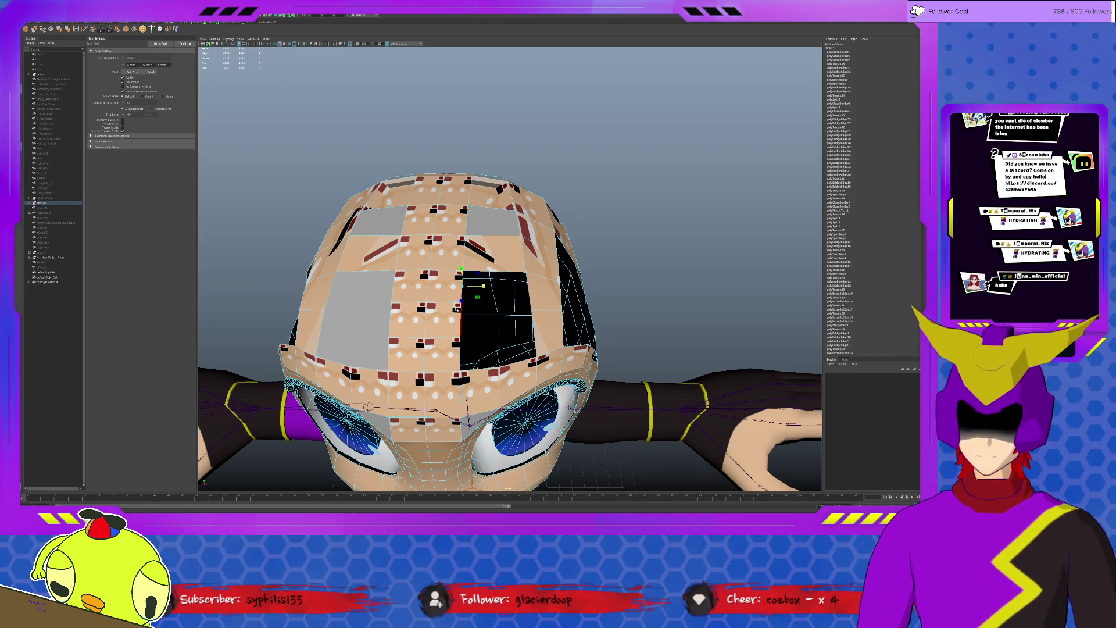
key(Delete)
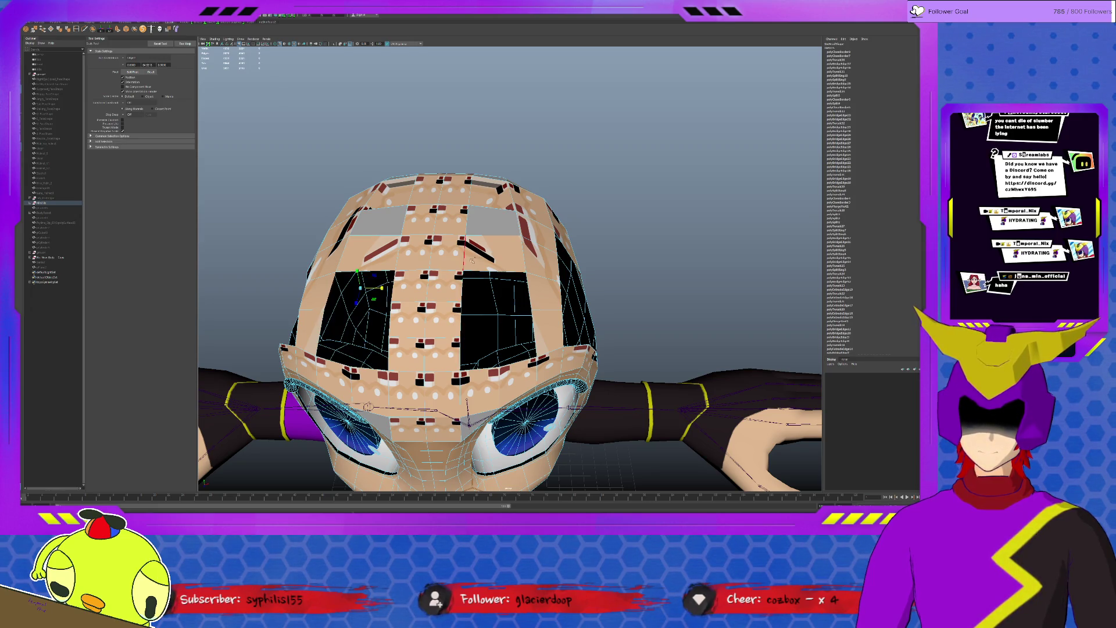
click(336, 288)
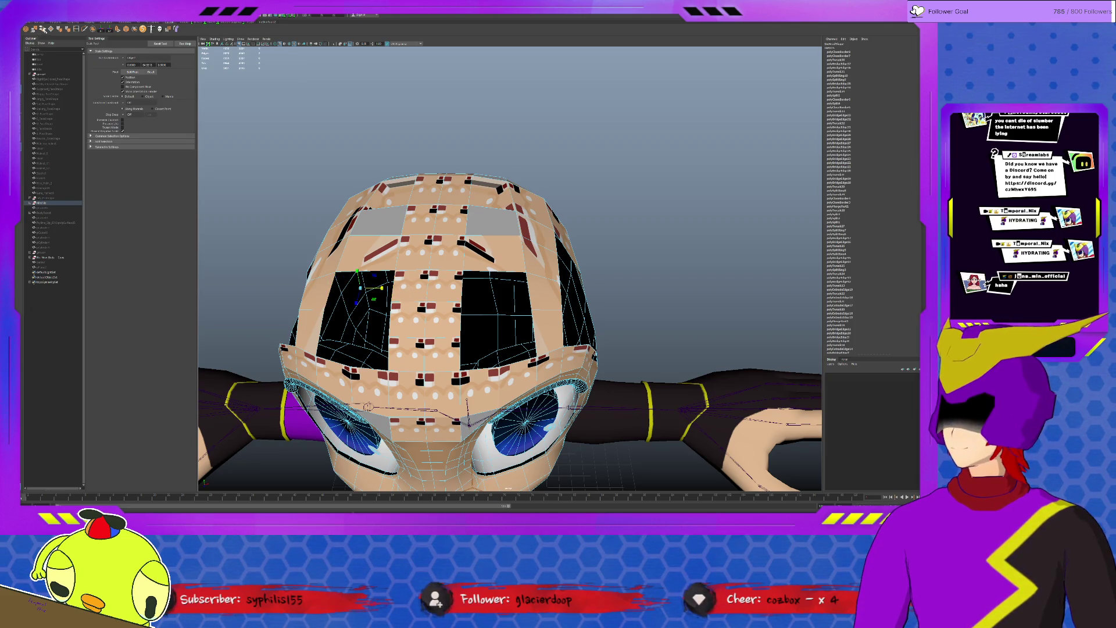
key(ctrl+z)
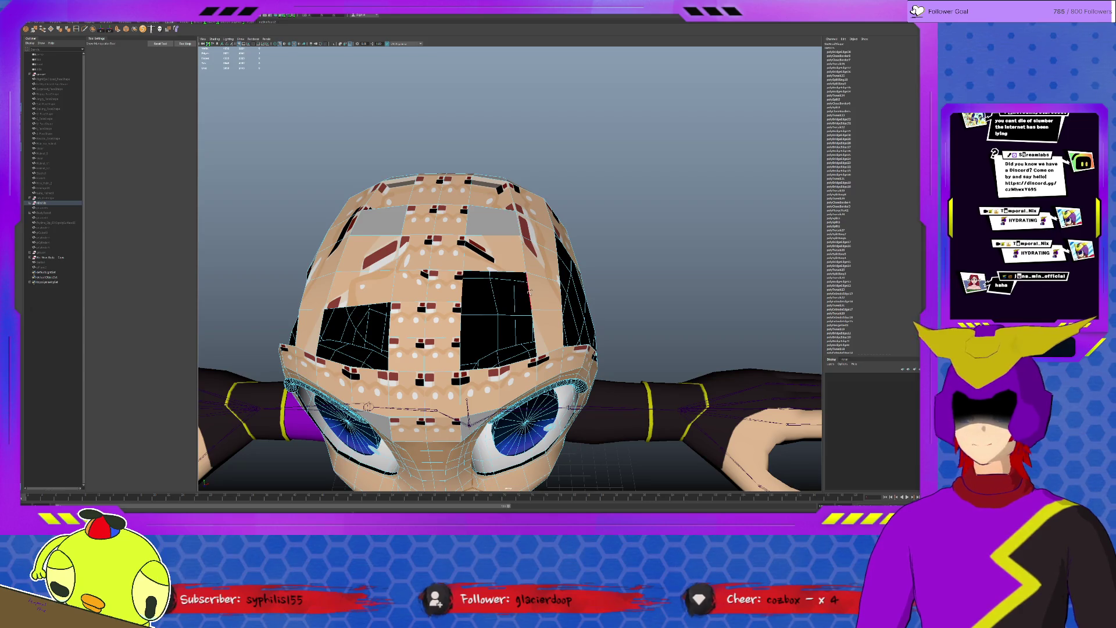
- Delete faces in the right hole leaving a zigzag, then fill the large left hole and gaps beside the eye
click(469, 318)
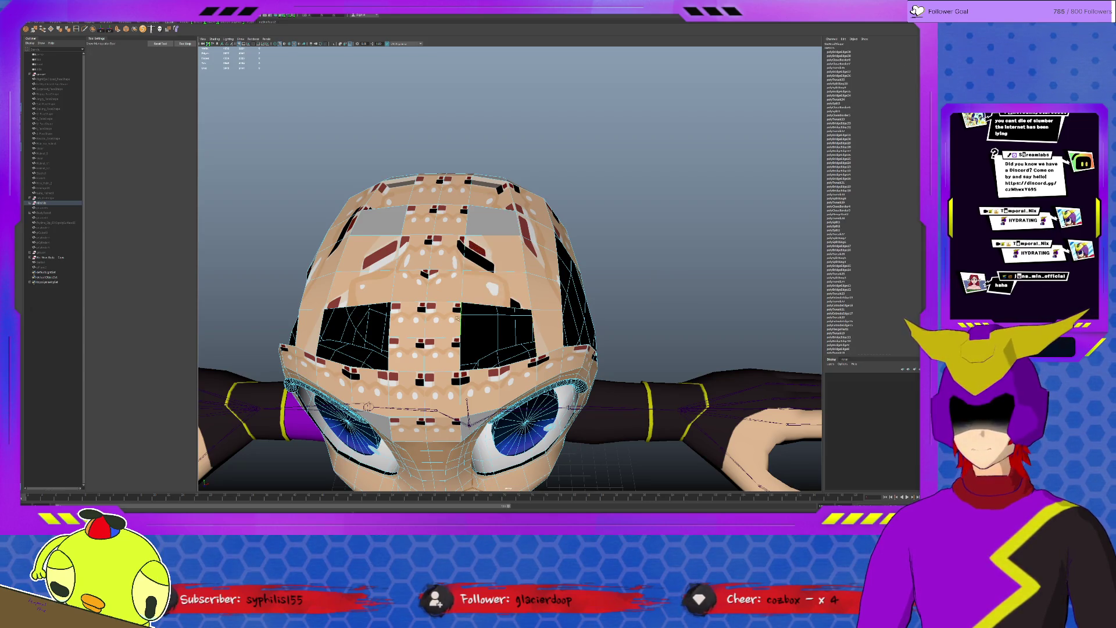
key(Delete)
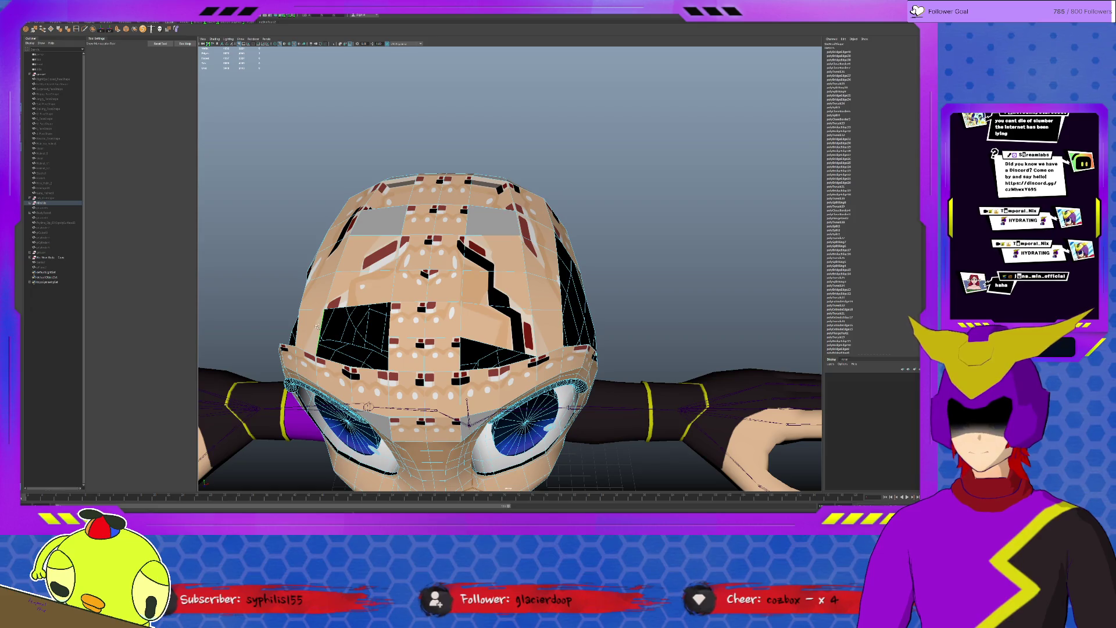
key(ctrl+z)
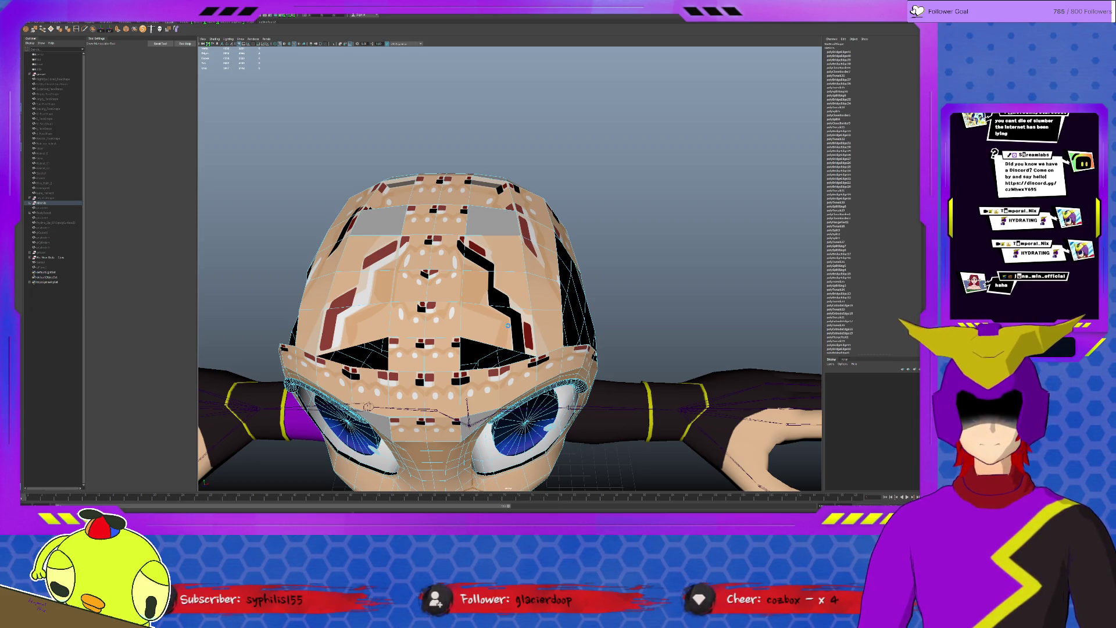
key(ctrl+z)
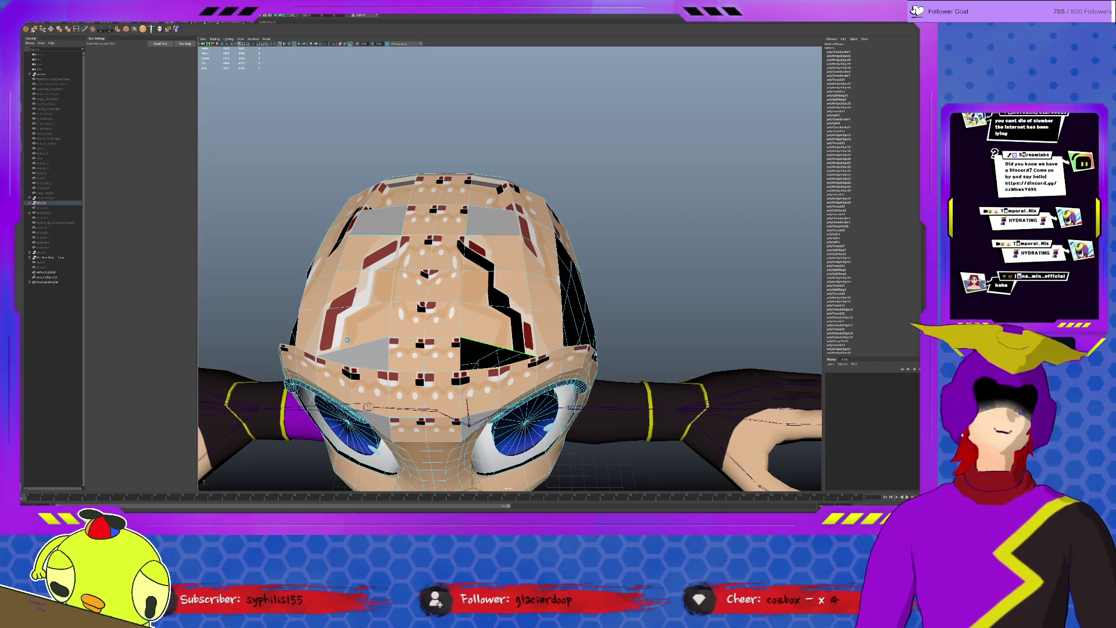
key(ctrl+z)
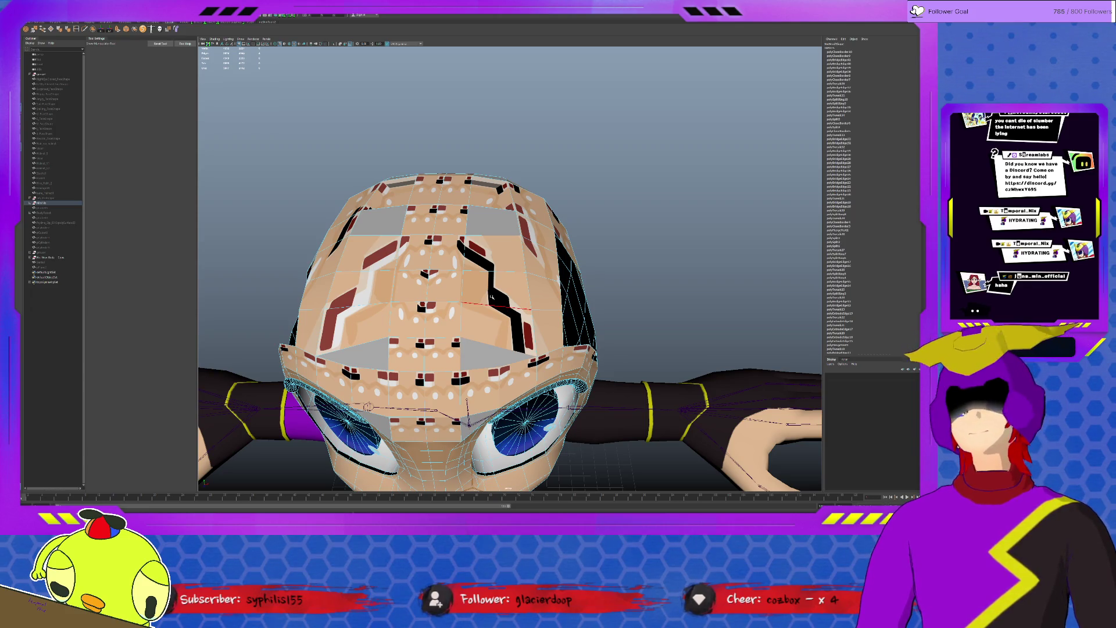
click(392, 291)
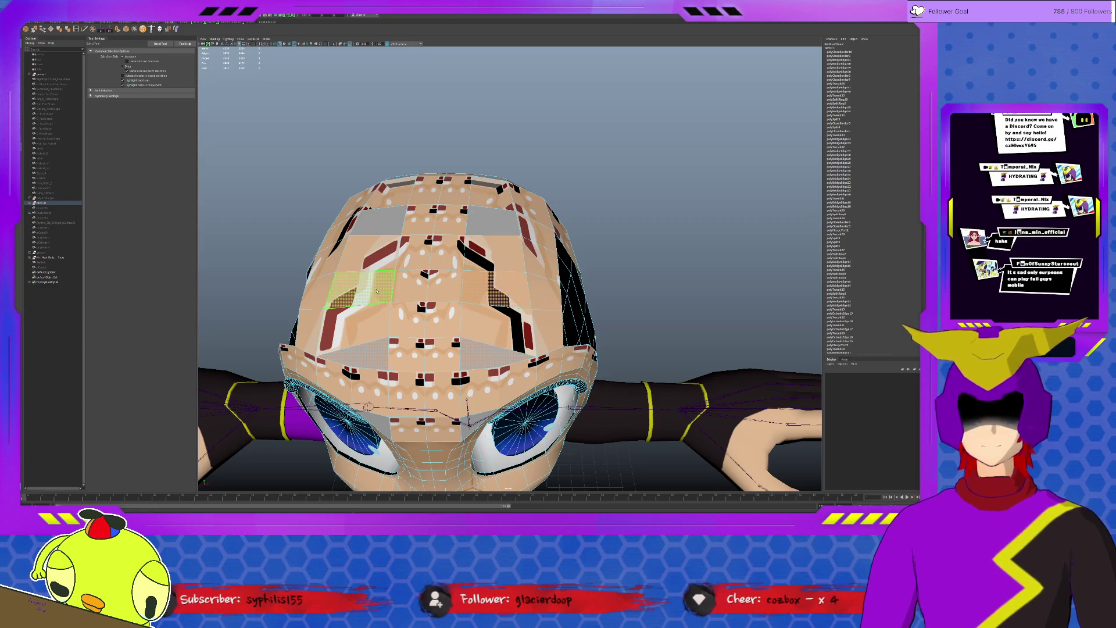
- Delete the selected patched faces on the head, cycling Select, Move and Manipulator tools
key(Delete)
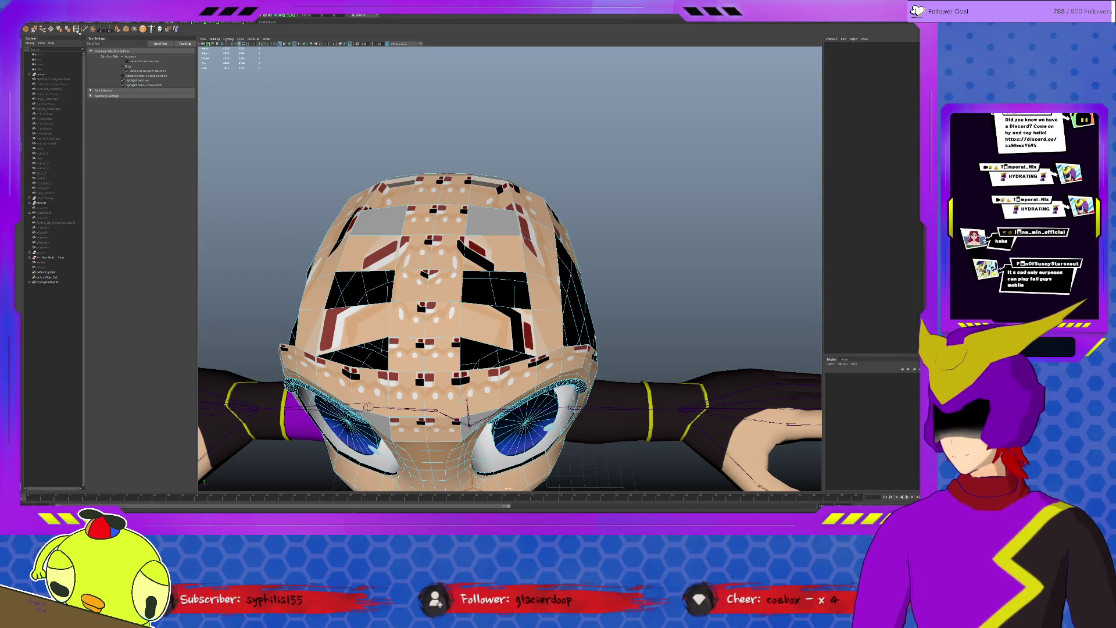
key(w)
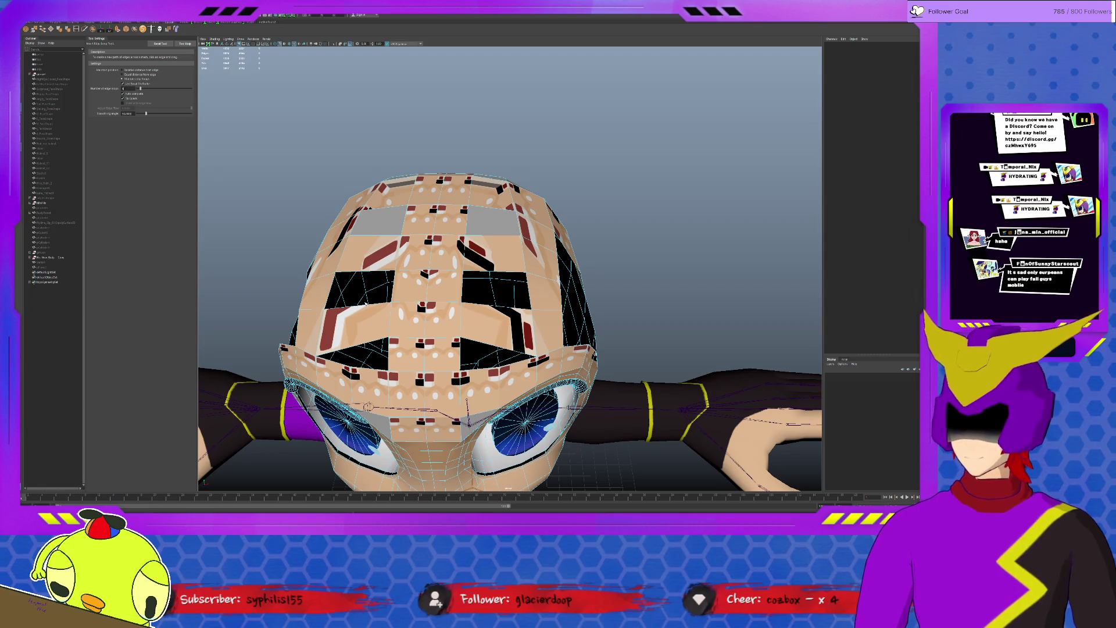
click(368, 407)
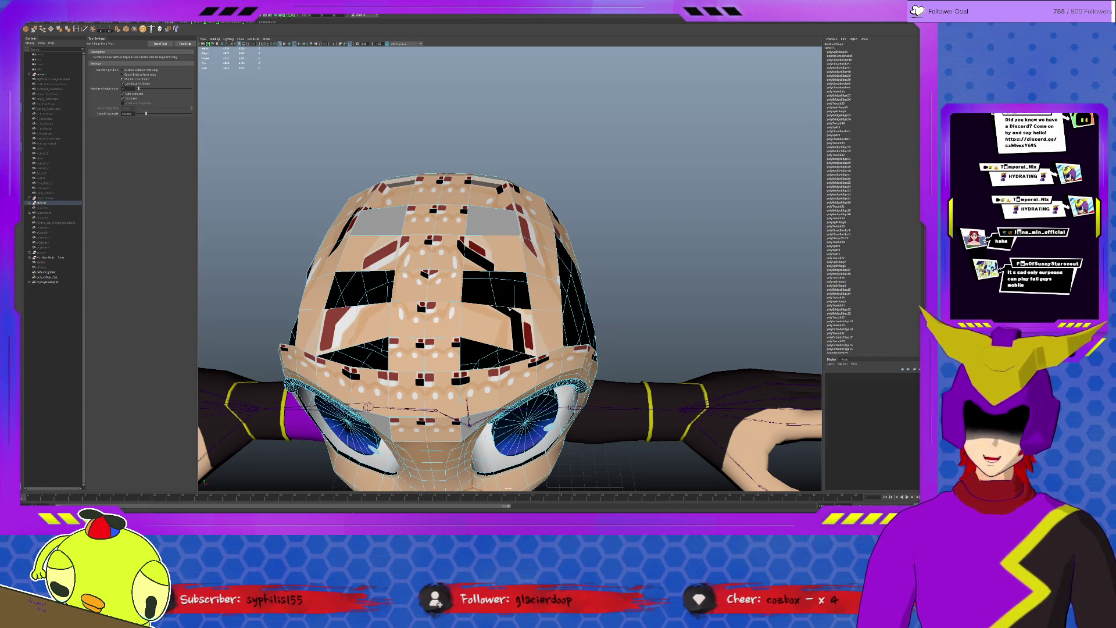
key(q)
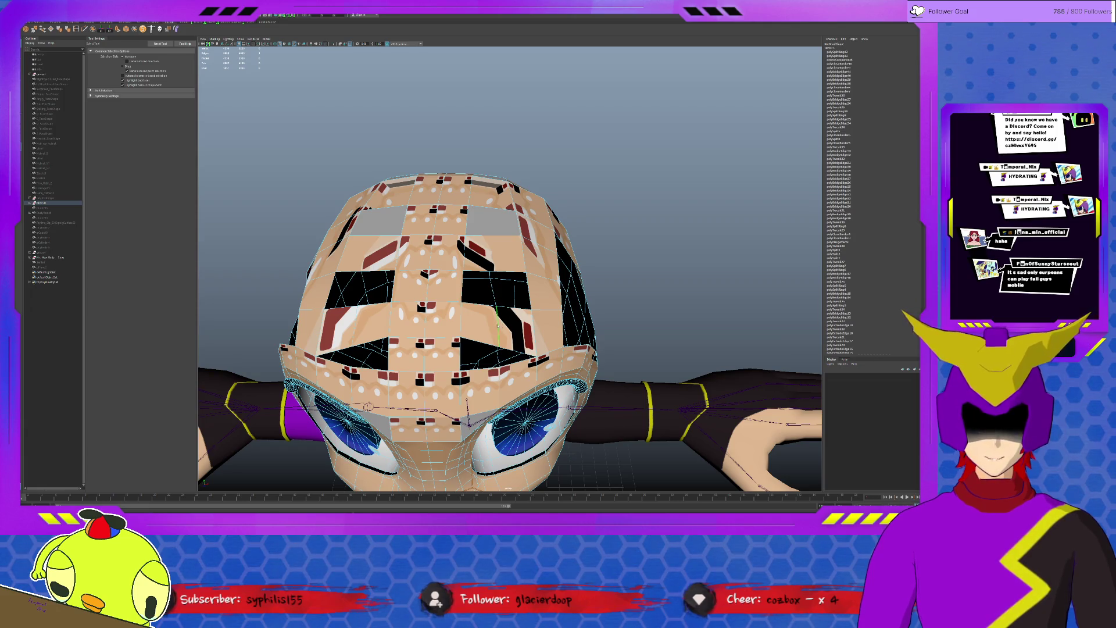
key(w)
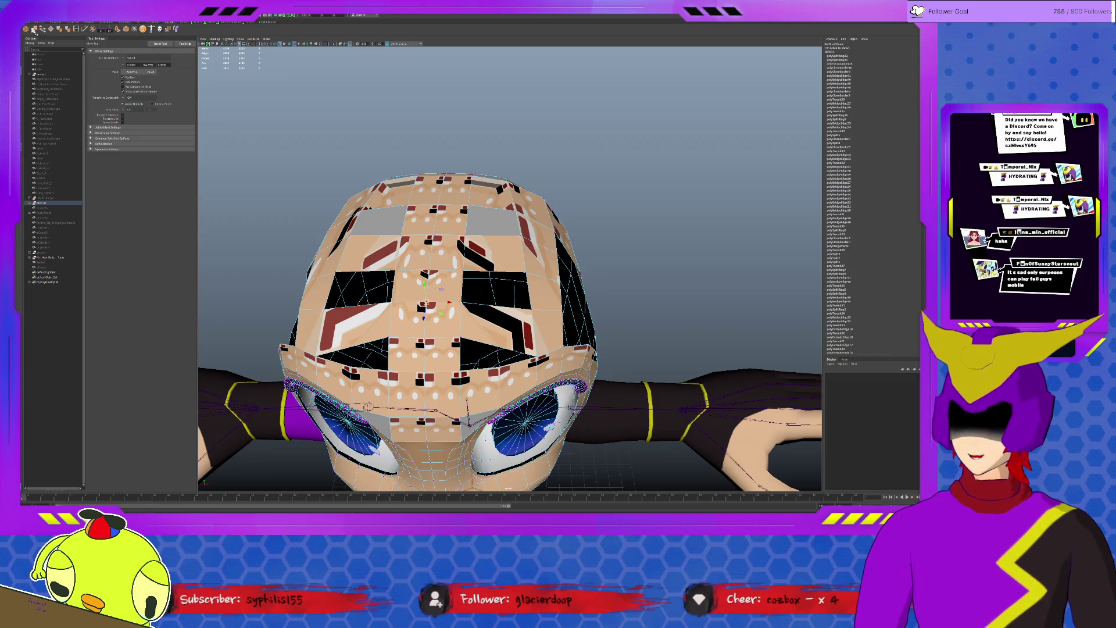
key(t)
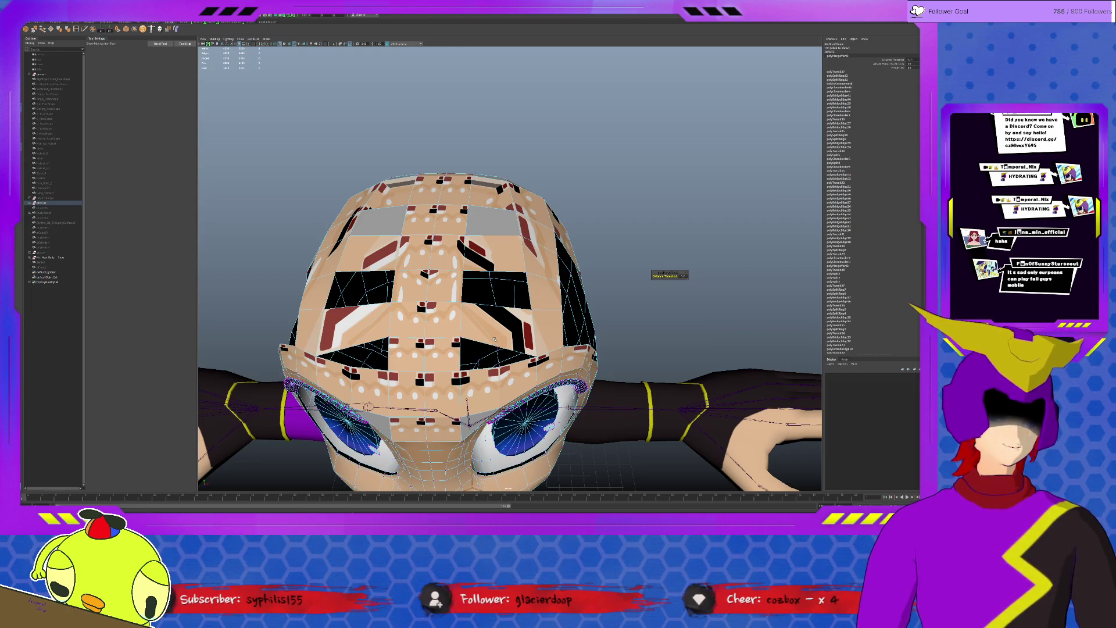
key(q)
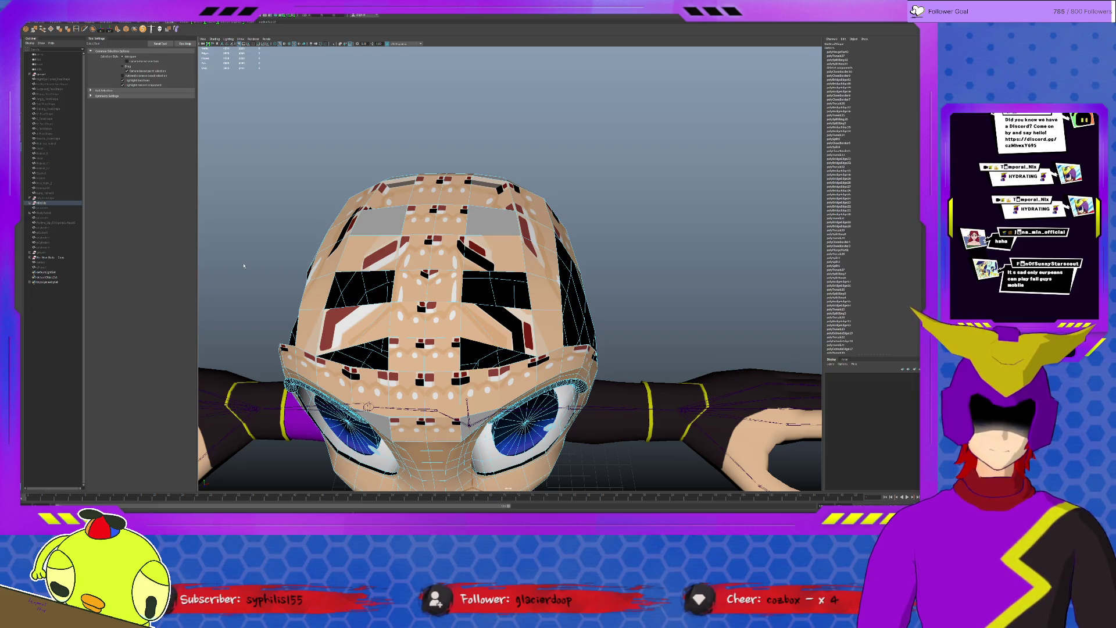
- Select the faces on the forehead and cheek, dismissing the quick menu
click(430, 295)
click(371, 347)
click(370, 347)
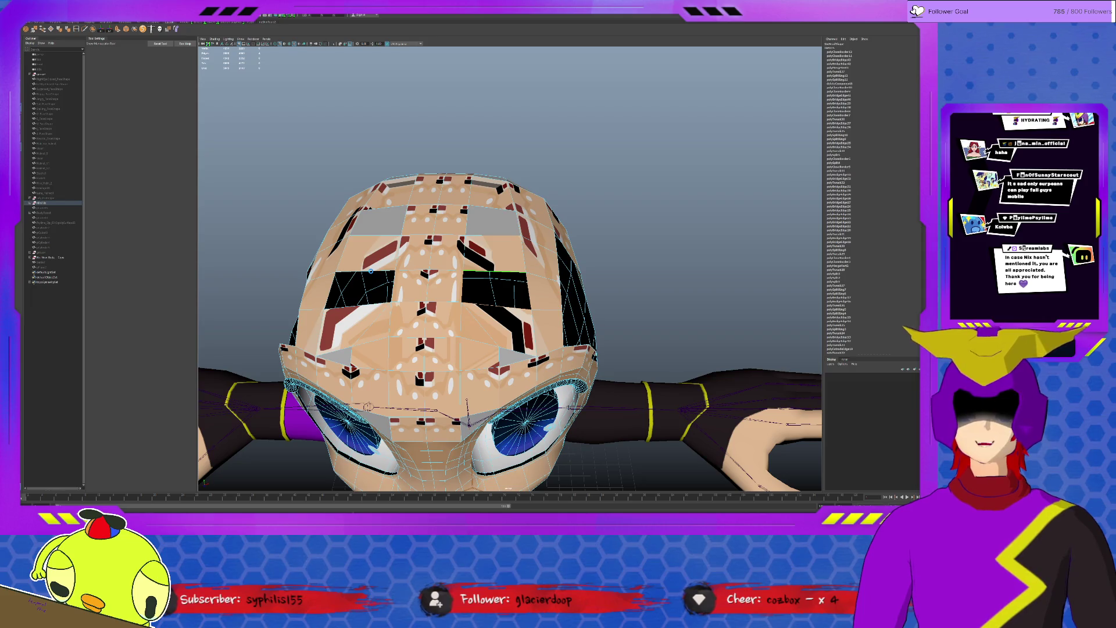
- Fill the dark faces near the right eye and show the head's blendShape attributes
key(Delete)
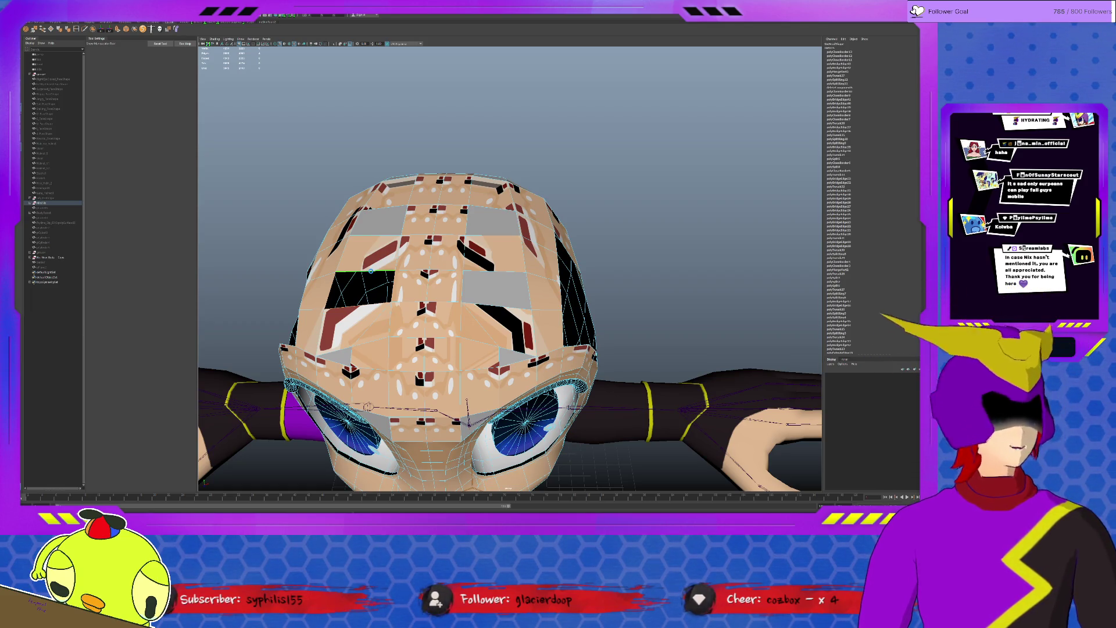
key(g)
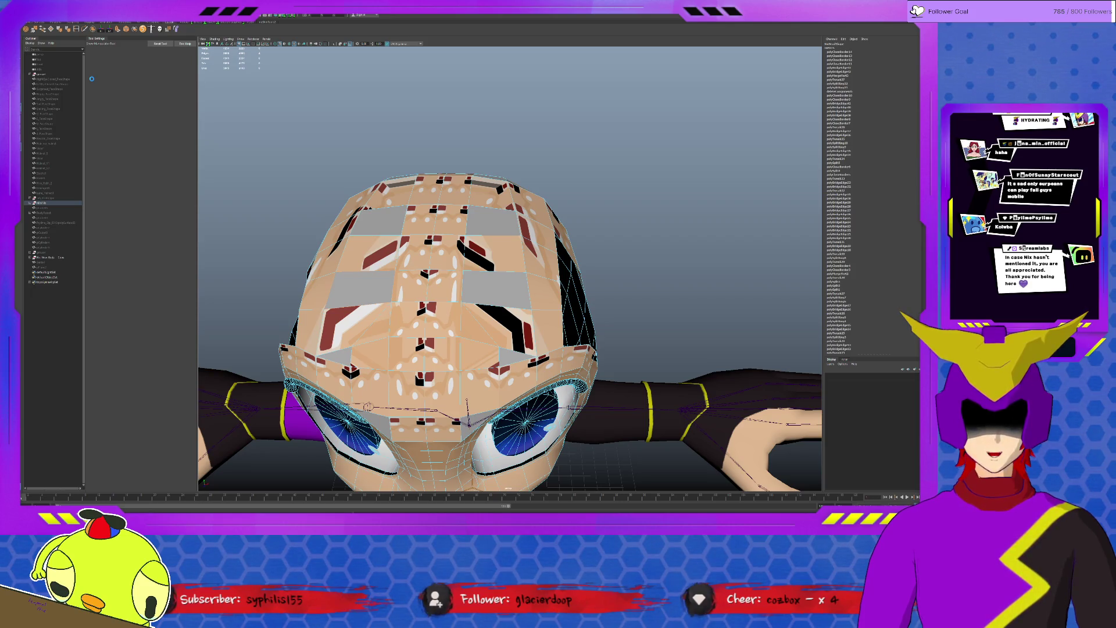
click(91, 78)
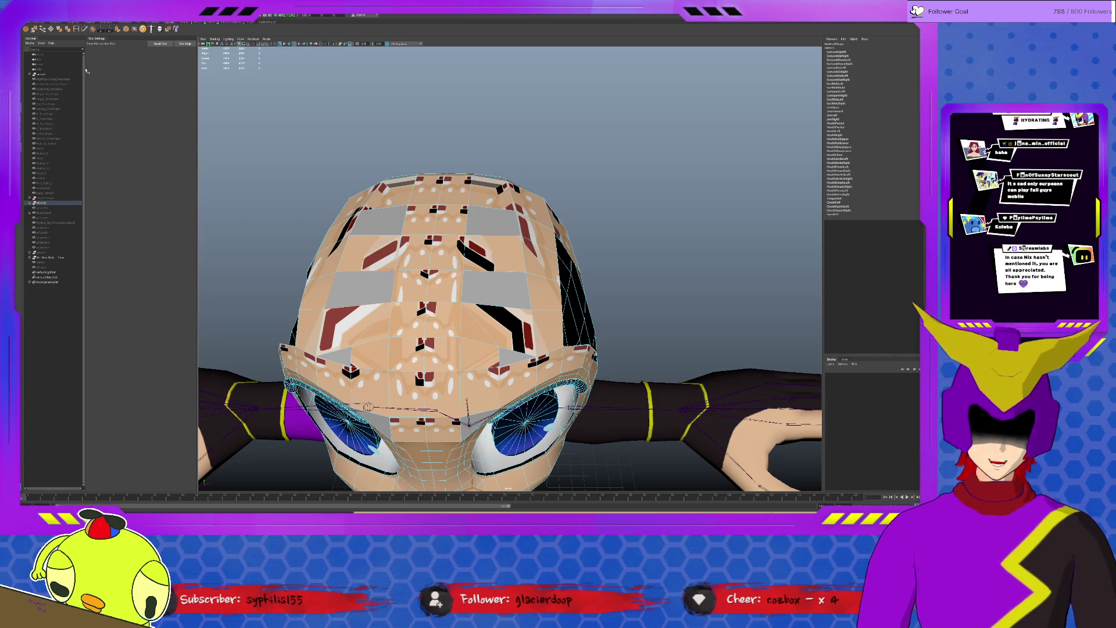
scroll(304, 130, down, 2)
scroll(305, 130, down, 2)
- Bridge faces across the back-of-head hole and inspect the thin remaining slit from several angles
alt+drag(367, 145, 461, 197)
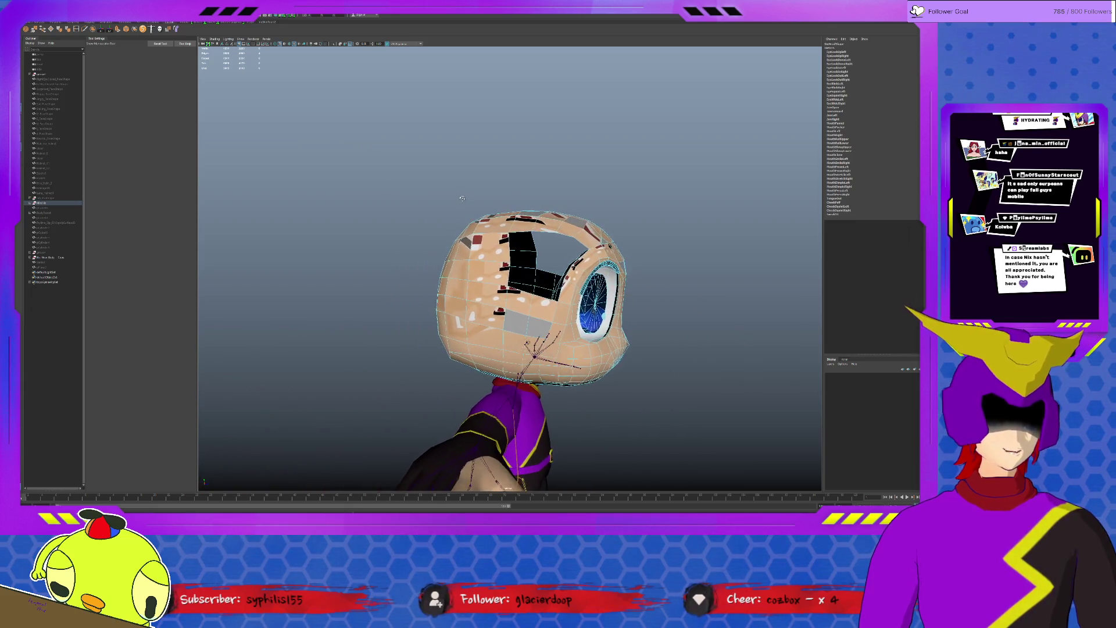
scroll(463, 198, up, 2)
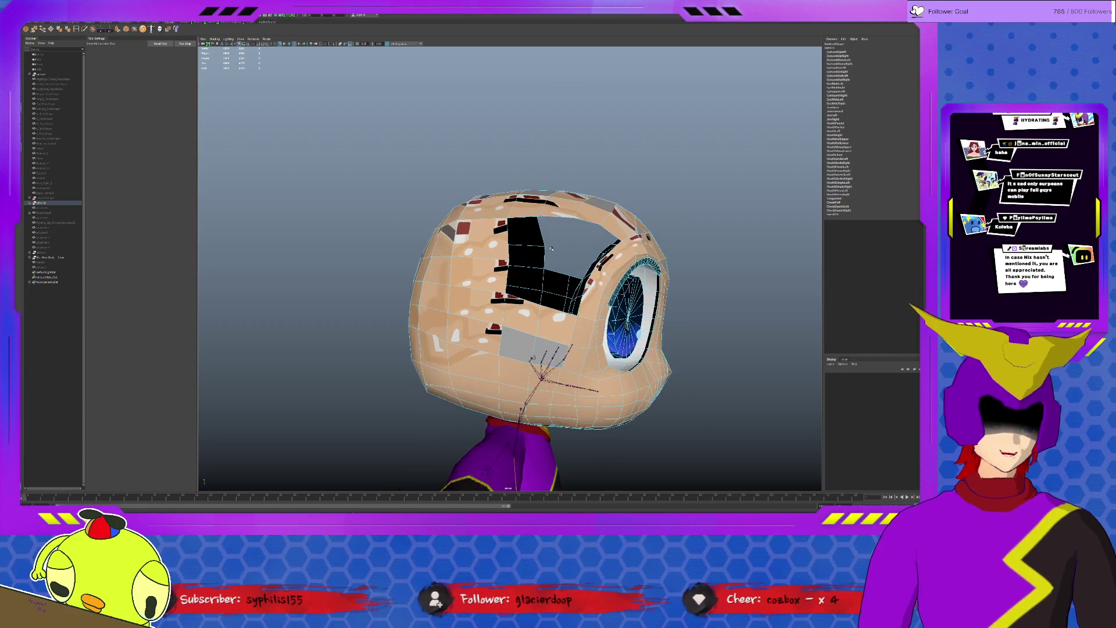
scroll(463, 198, up, 1)
scroll(463, 198, up, 2)
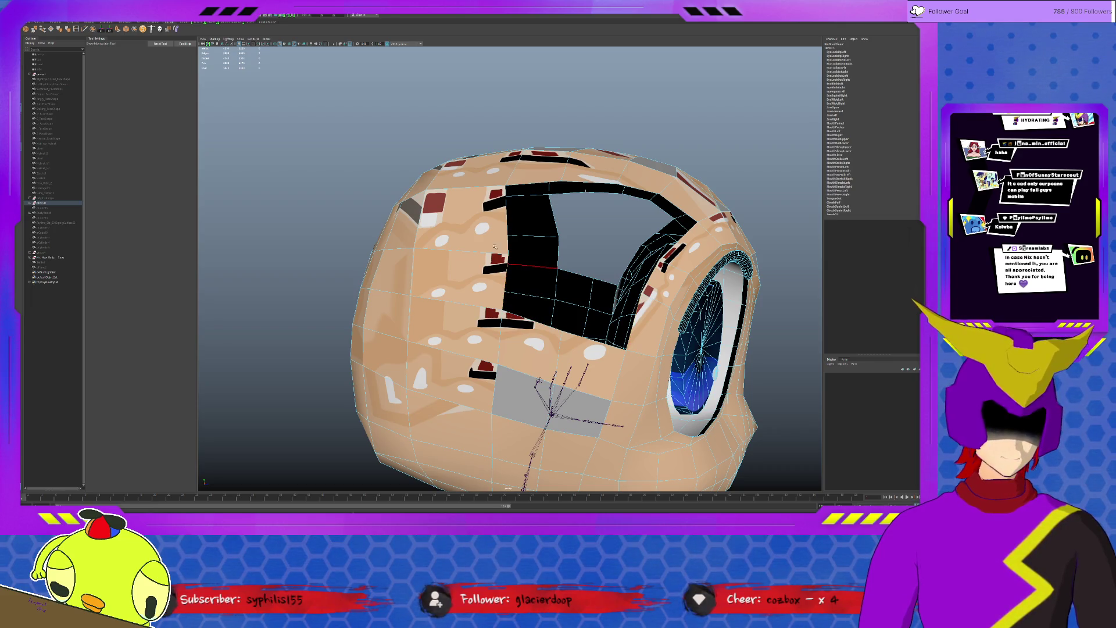
key(ctrl+b)
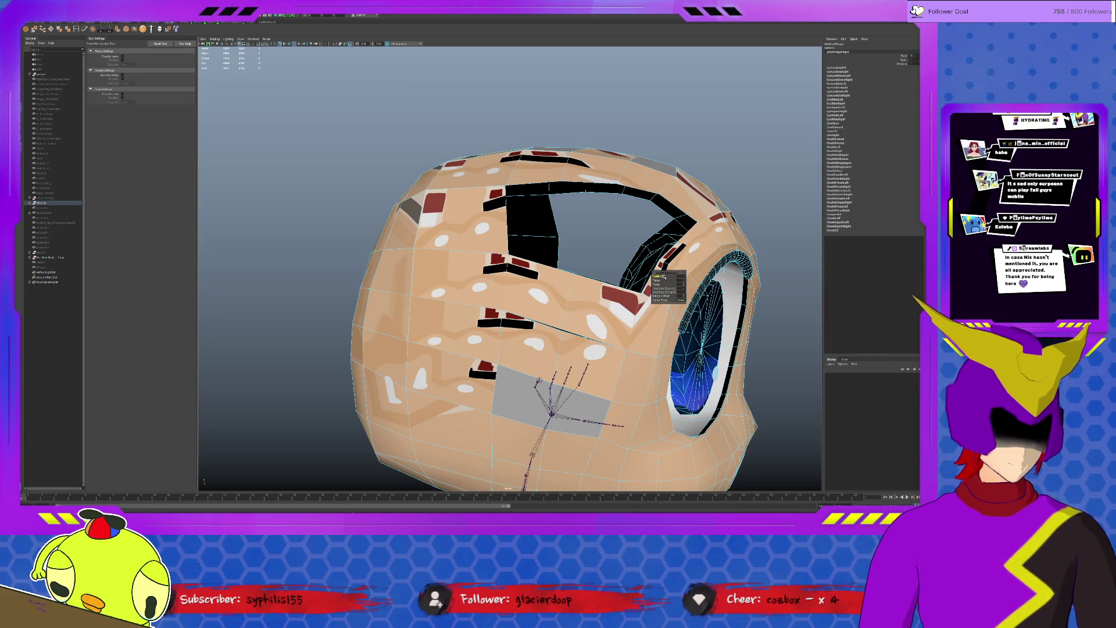
alt+drag(523, 305, 593, 288)
alt+drag(510, 286, 536, 297)
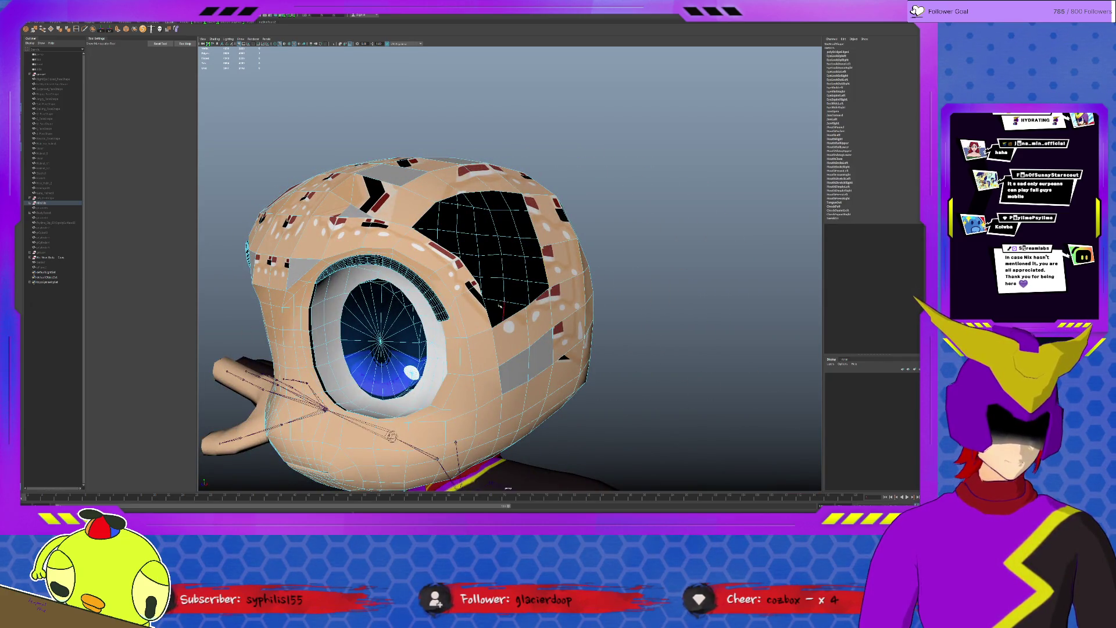
click(519, 301)
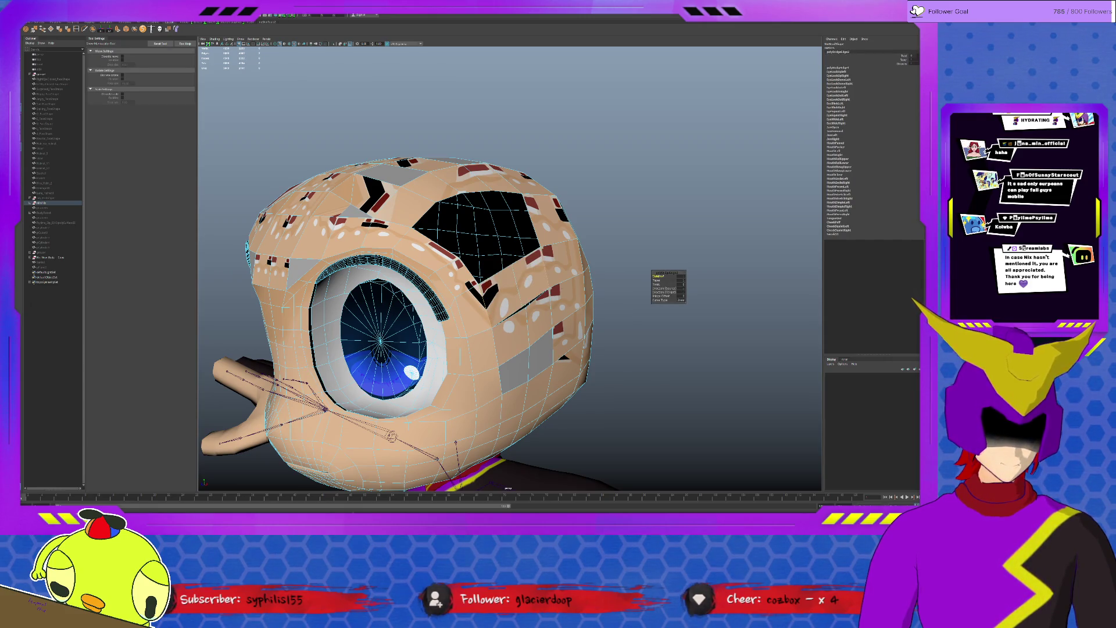
alt+drag(524, 279, 549, 364)
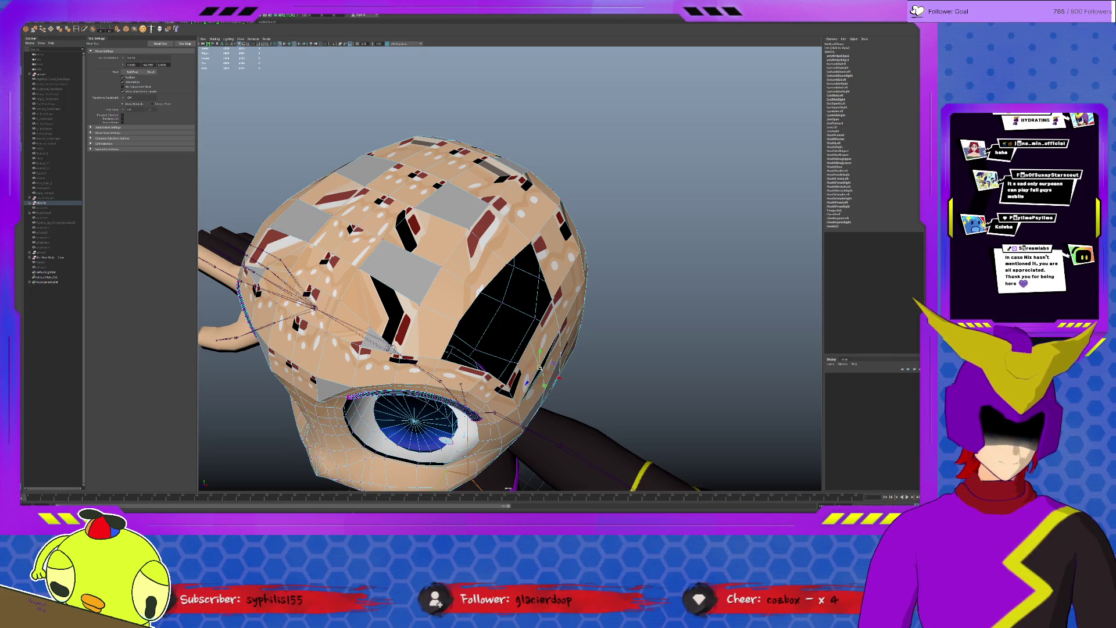
alt+middle_drag(557, 367, 418, 322)
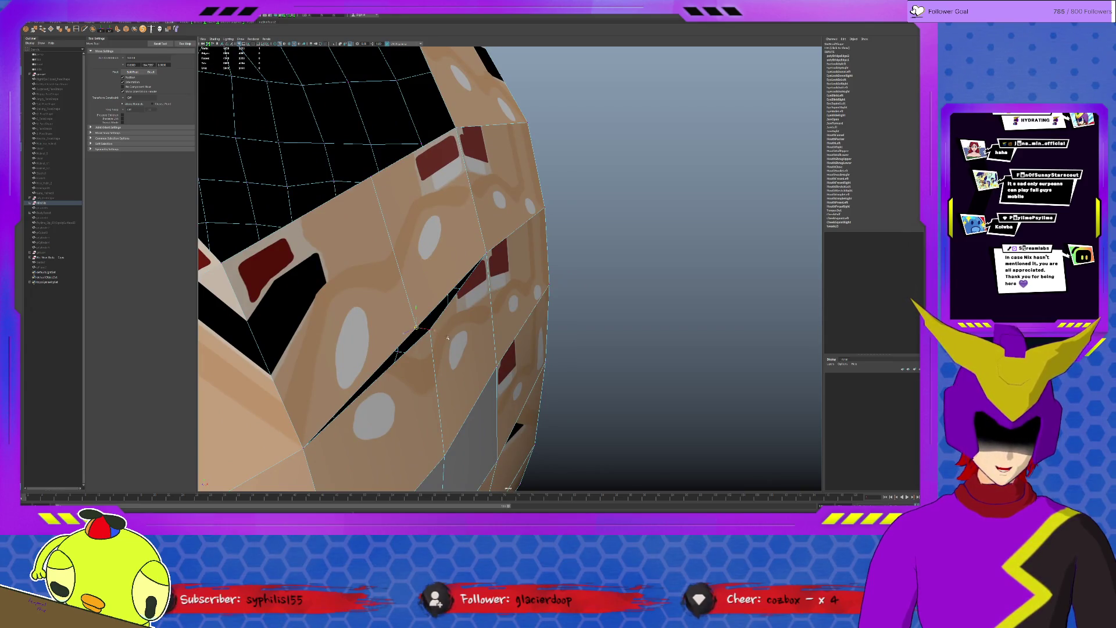
key(q)
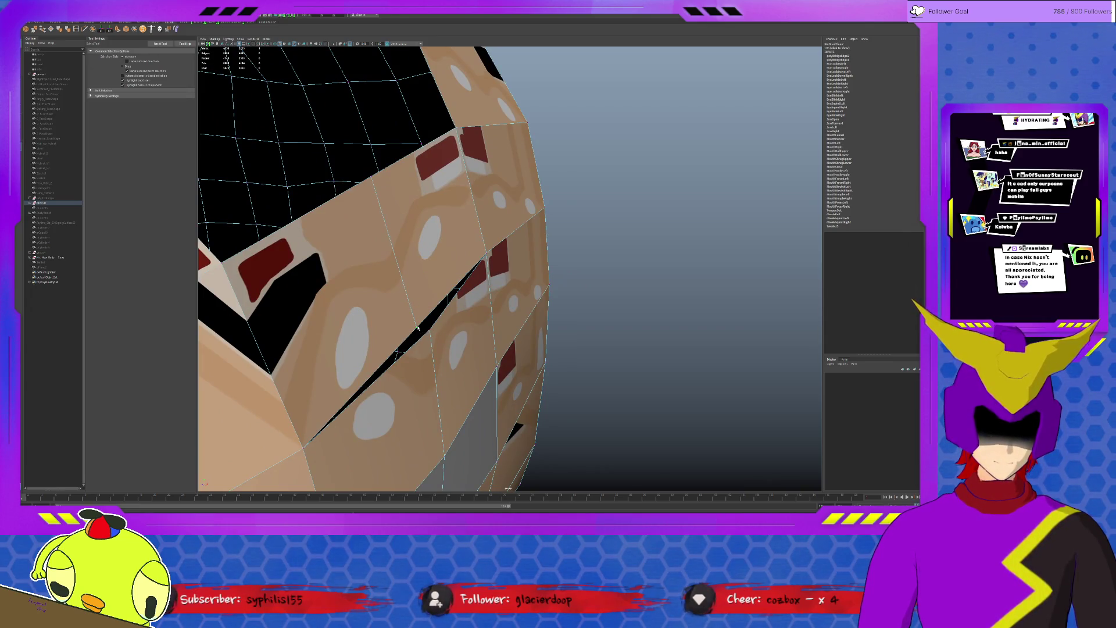
key(w)
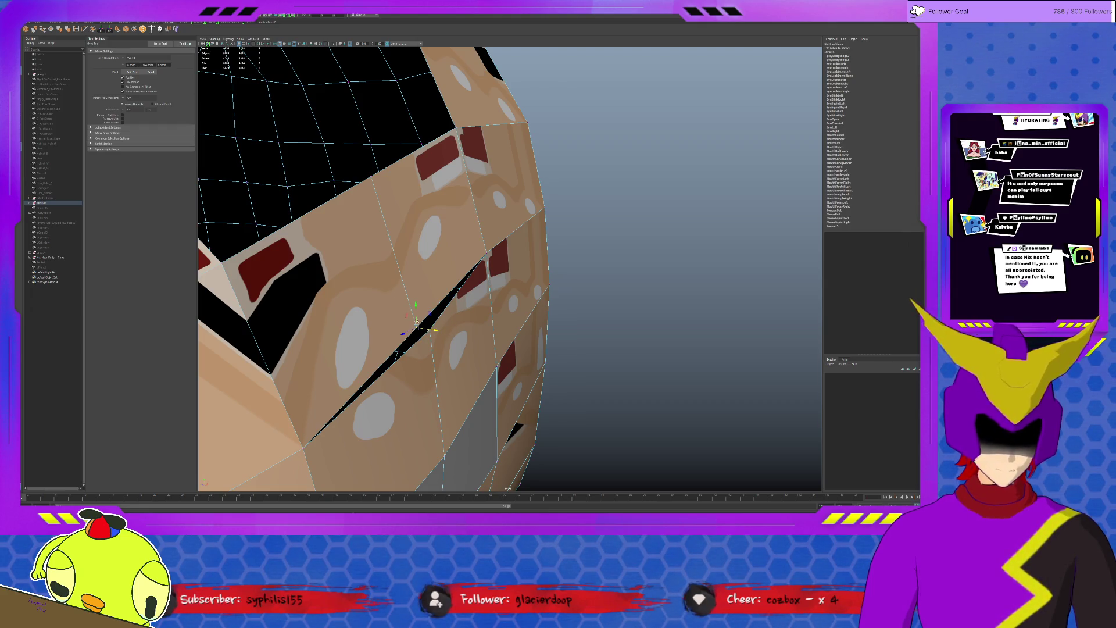
click(425, 294)
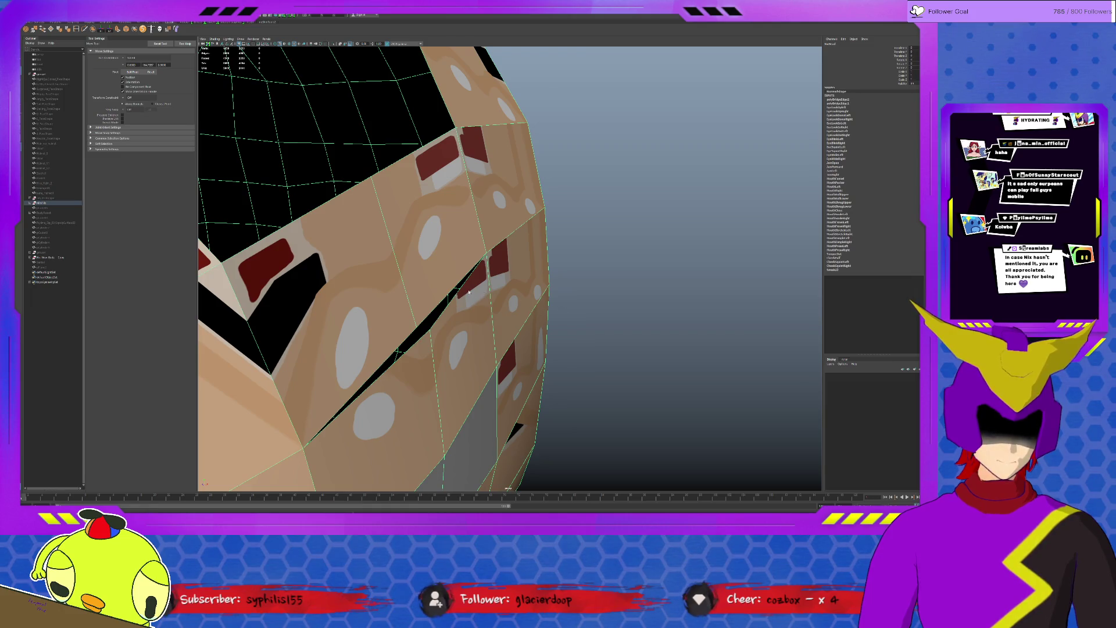
click(417, 307)
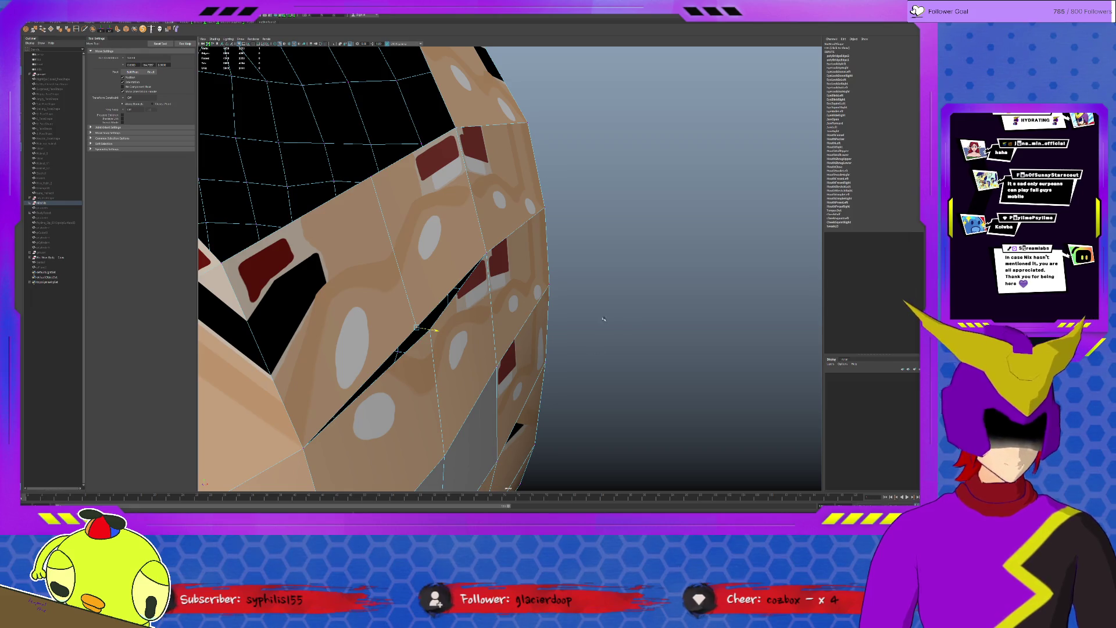
key(e)
key(q)
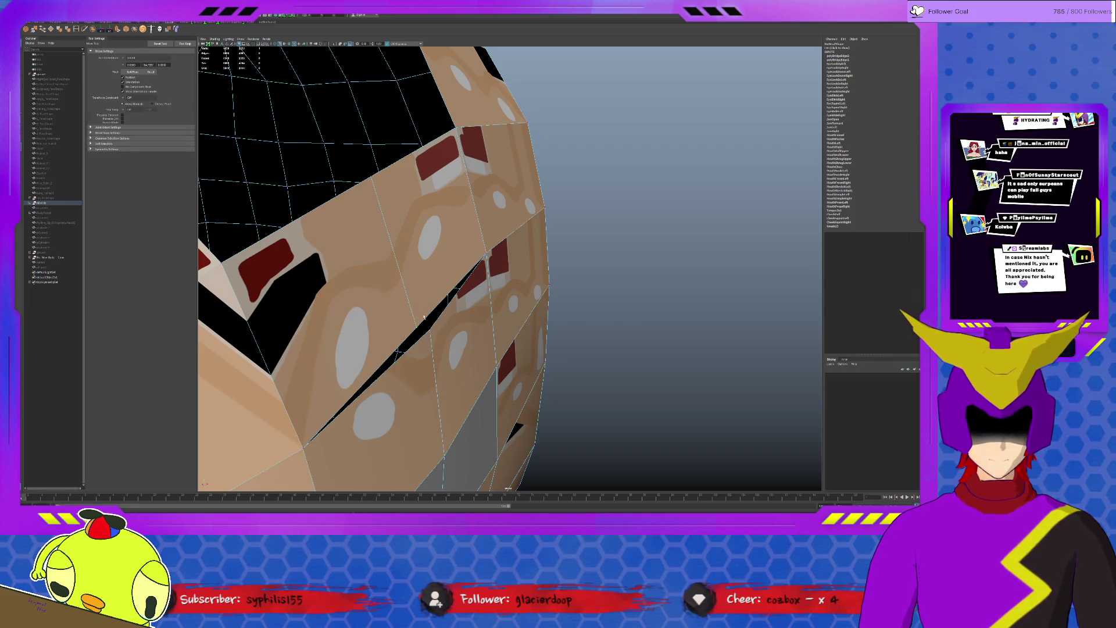
scroll(419, 327, down, 5)
alt+drag(393, 305, 567, 297)
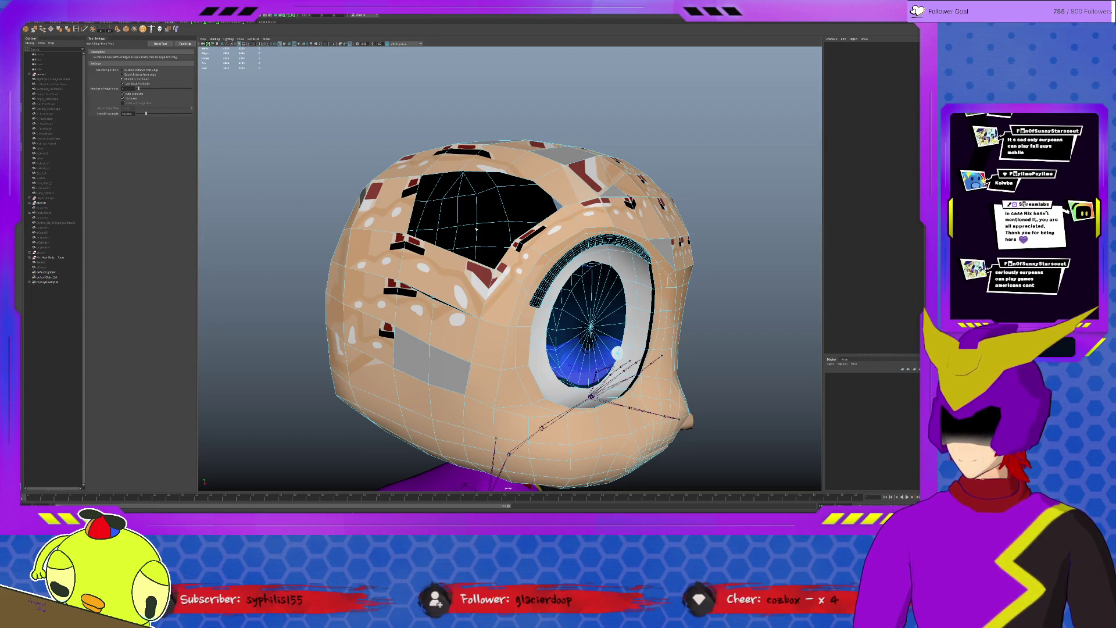
alt+middle_drag(524, 306, 393, 314)
alt+drag(567, 288, 485, 281)
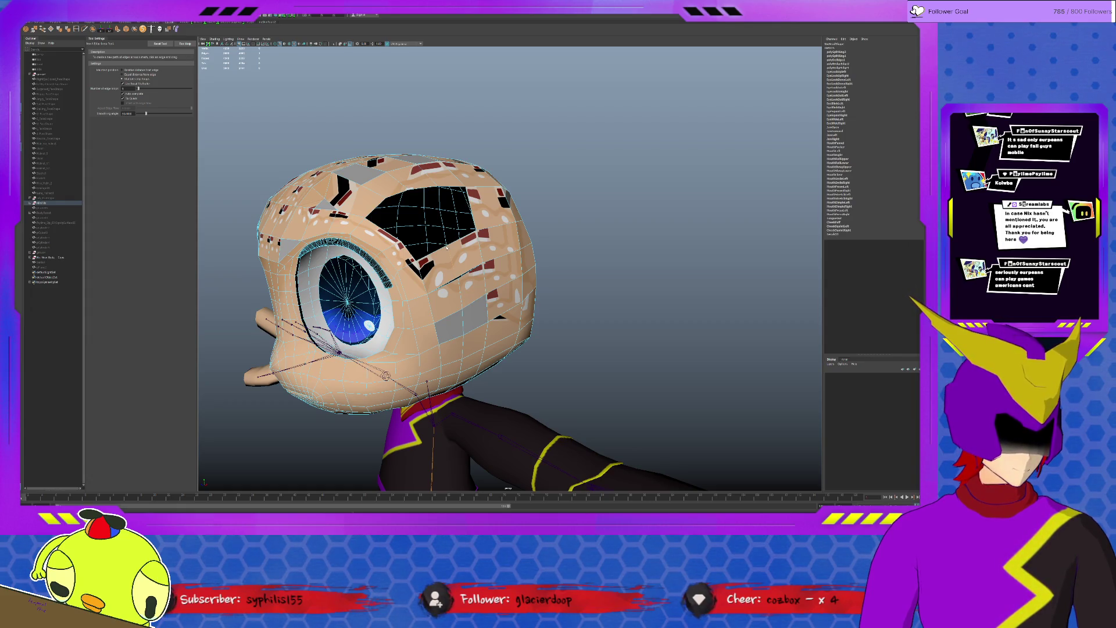
scroll(448, 246, up, 3)
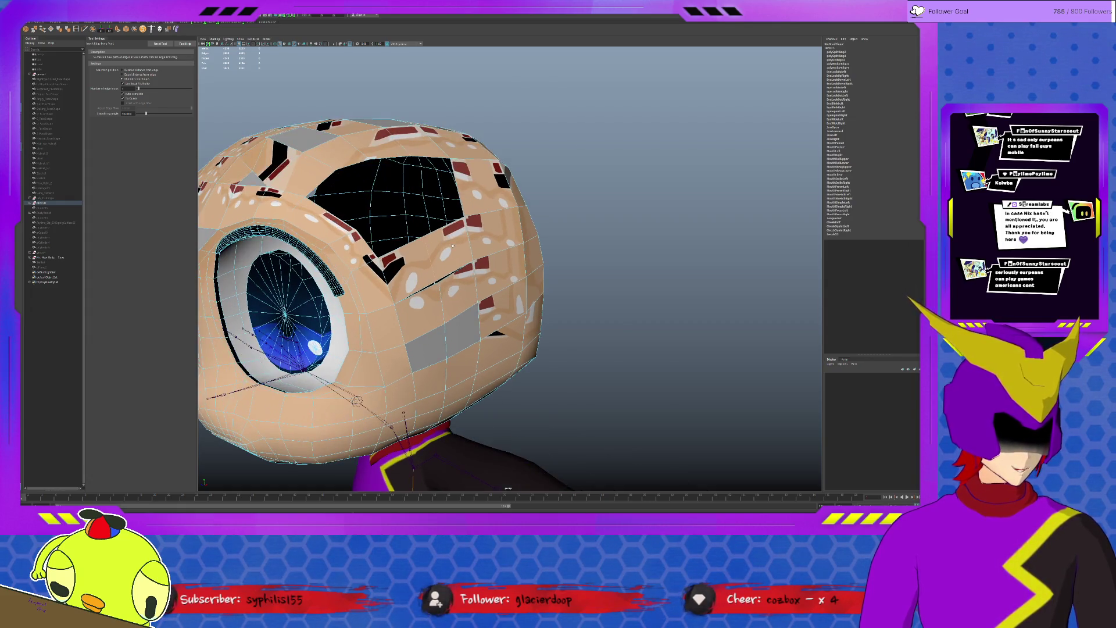
scroll(436, 289, up, 3)
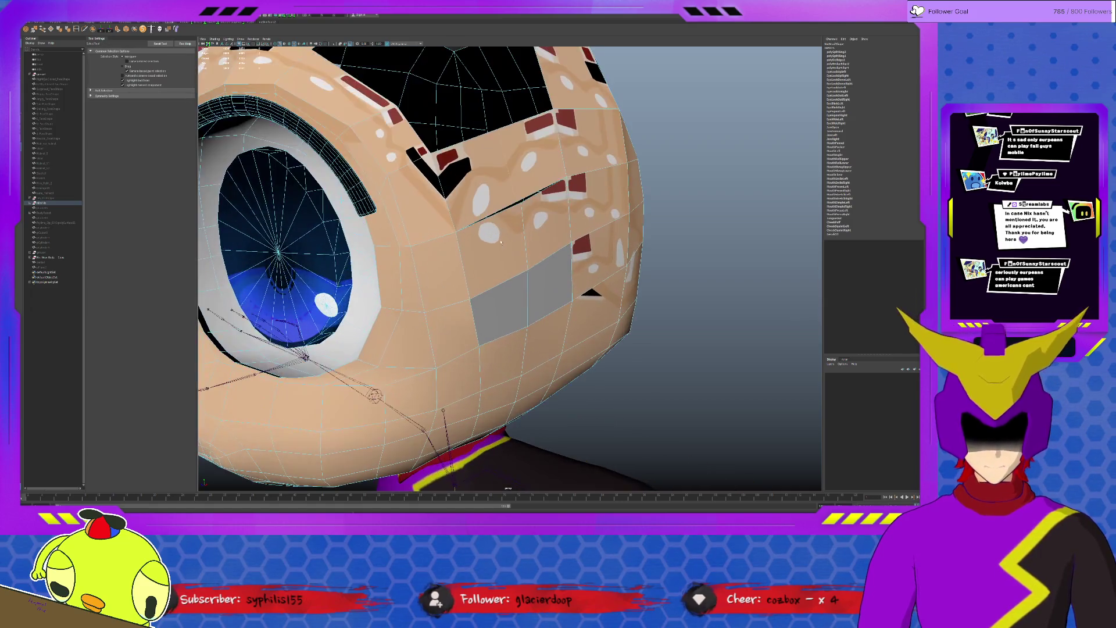
key(w)
click(515, 204)
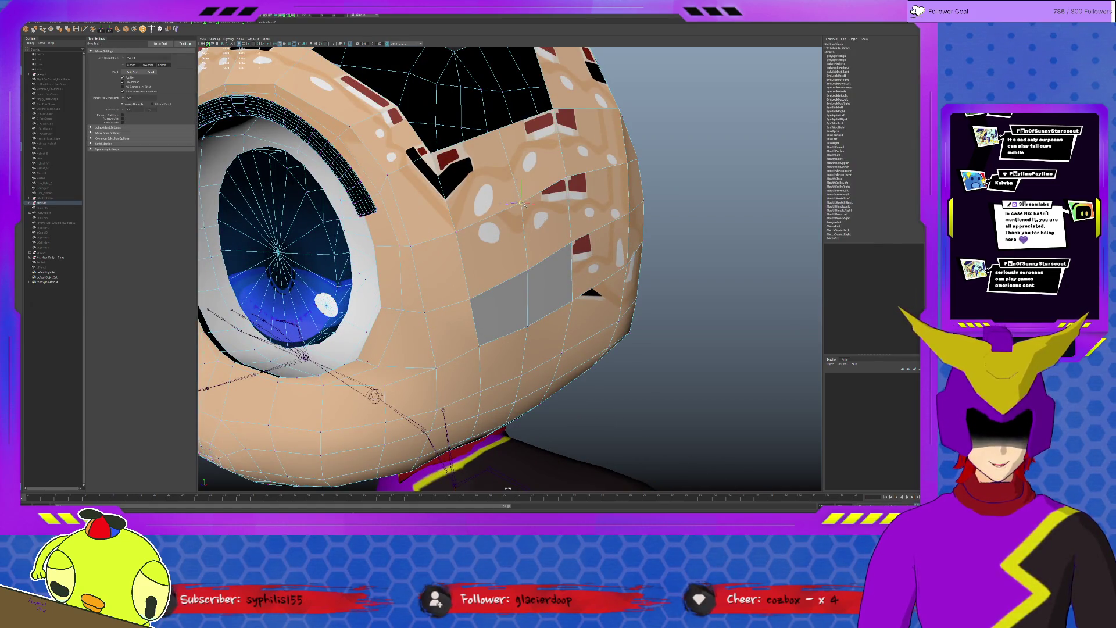
alt+drag(504, 149, 537, 275)
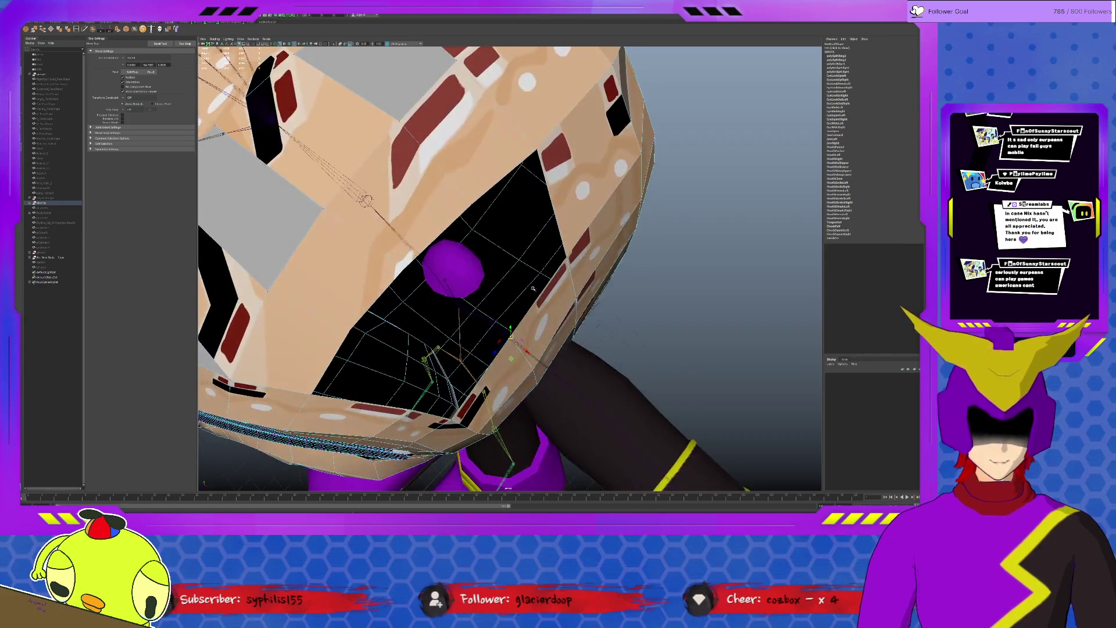
scroll(515, 357, down, 4)
mouse_move(514, 357)
alt+mouse_down()
mouse_move(453, 287)
mouse_move(453, 262)
alt+mouse_up()
scroll(506, 288, up, 6)
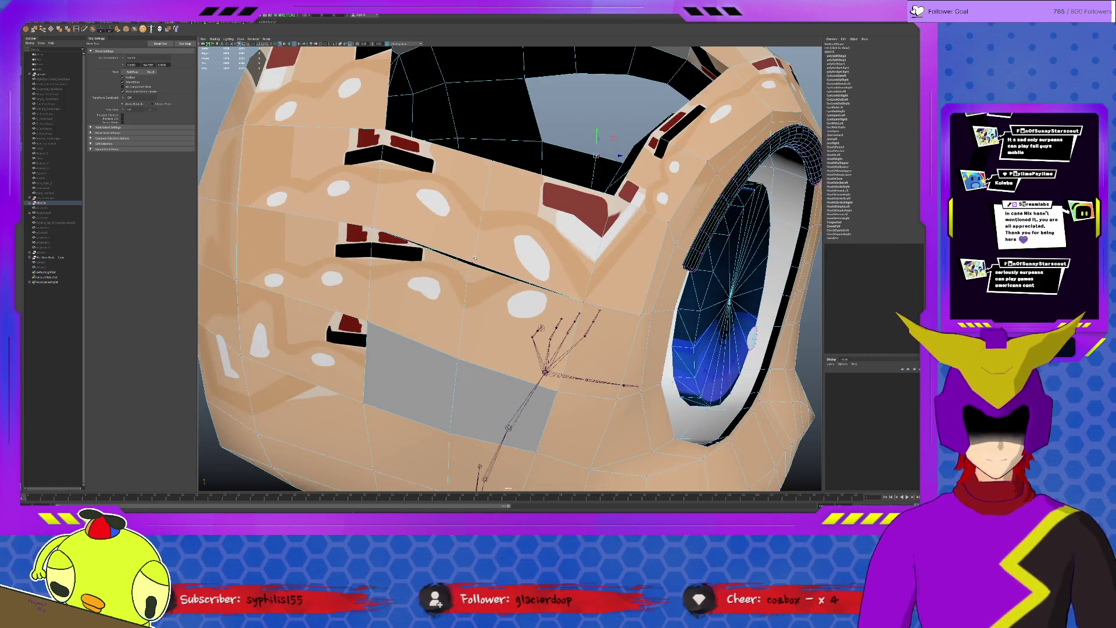
click(479, 210)
alt+drag(490, 190, 459, 244)
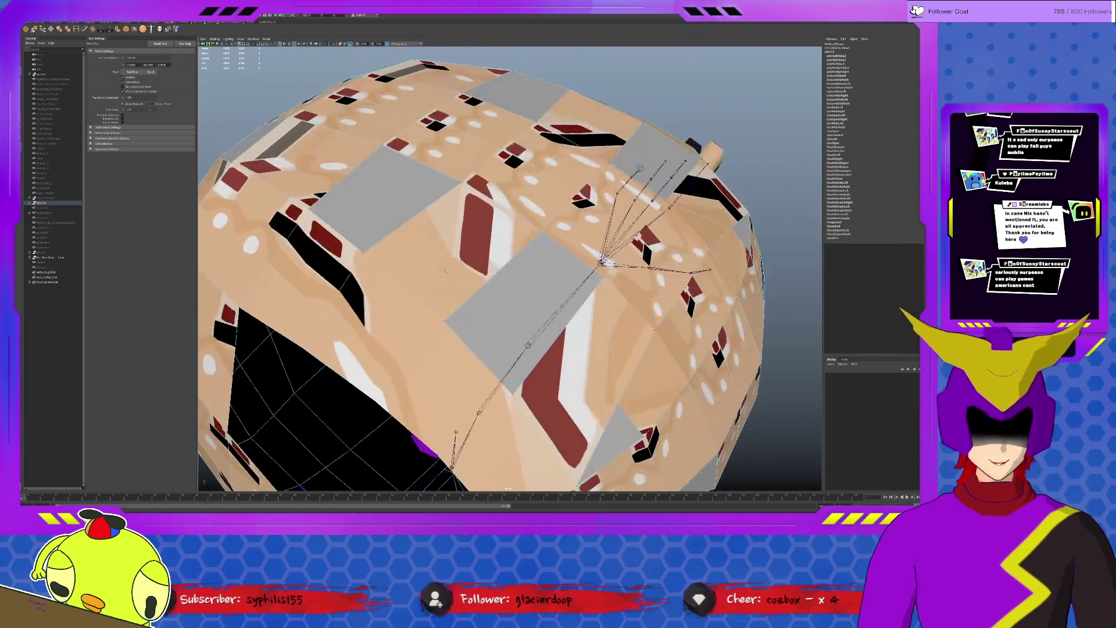
scroll(396, 292, up, 6)
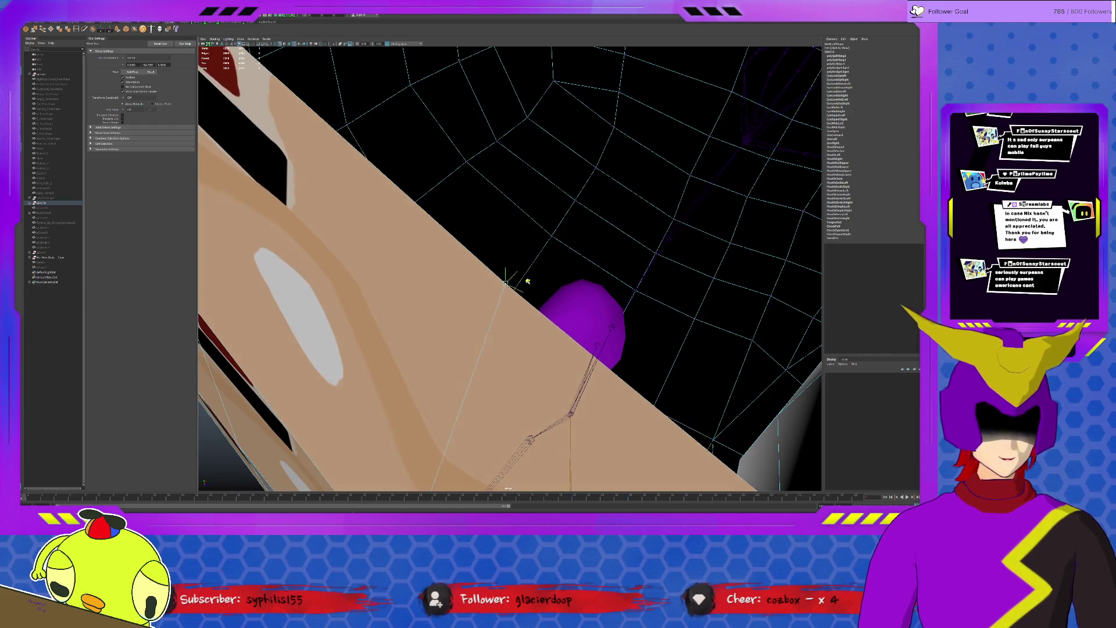
alt+drag(489, 279, 517, 295)
scroll(517, 294, down, 8)
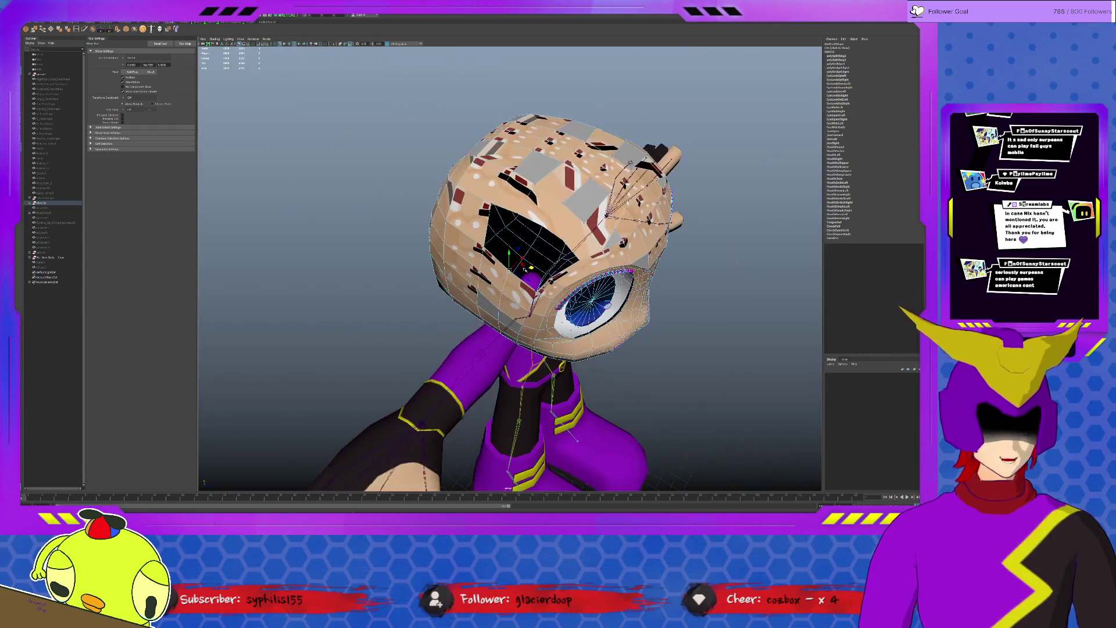
mouse_move(511, 262)
alt+mouse_down()
mouse_move(558, 331)
mouse_move(488, 287)
alt+mouse_up()
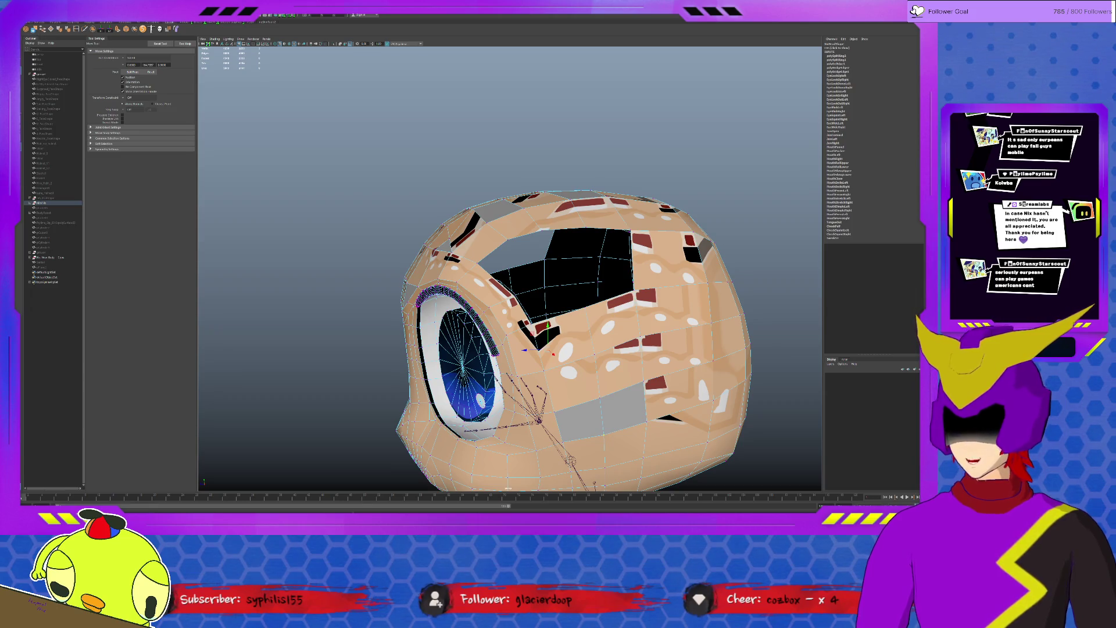
click(33, 30)
scroll(608, 272, up, 5)
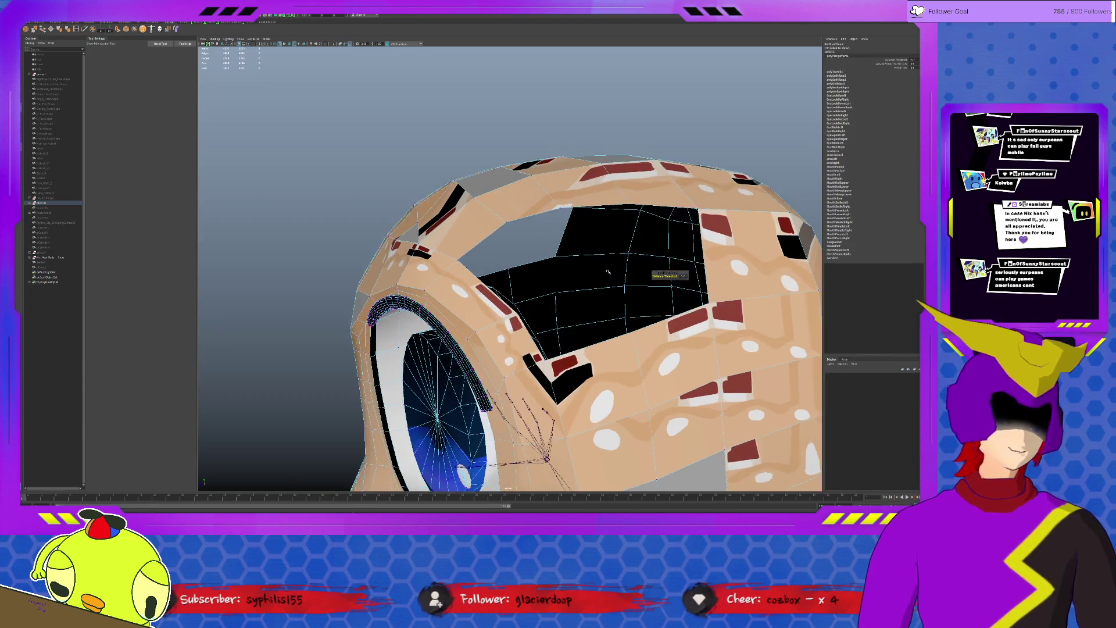
scroll(609, 272, down, 5)
alt+drag(609, 273, 654, 270)
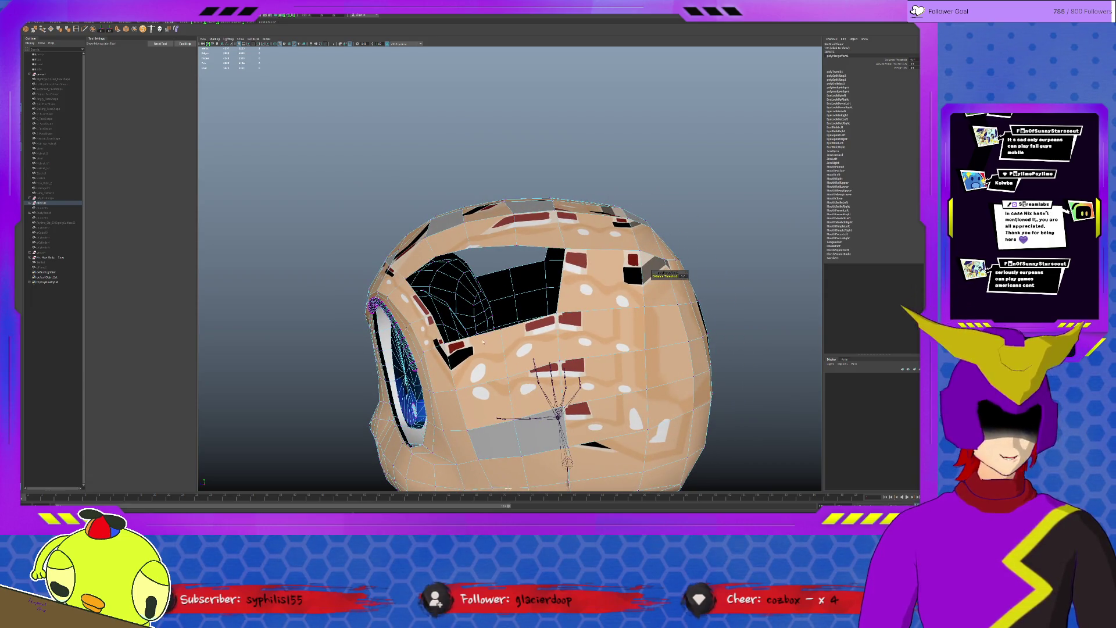
key(q)
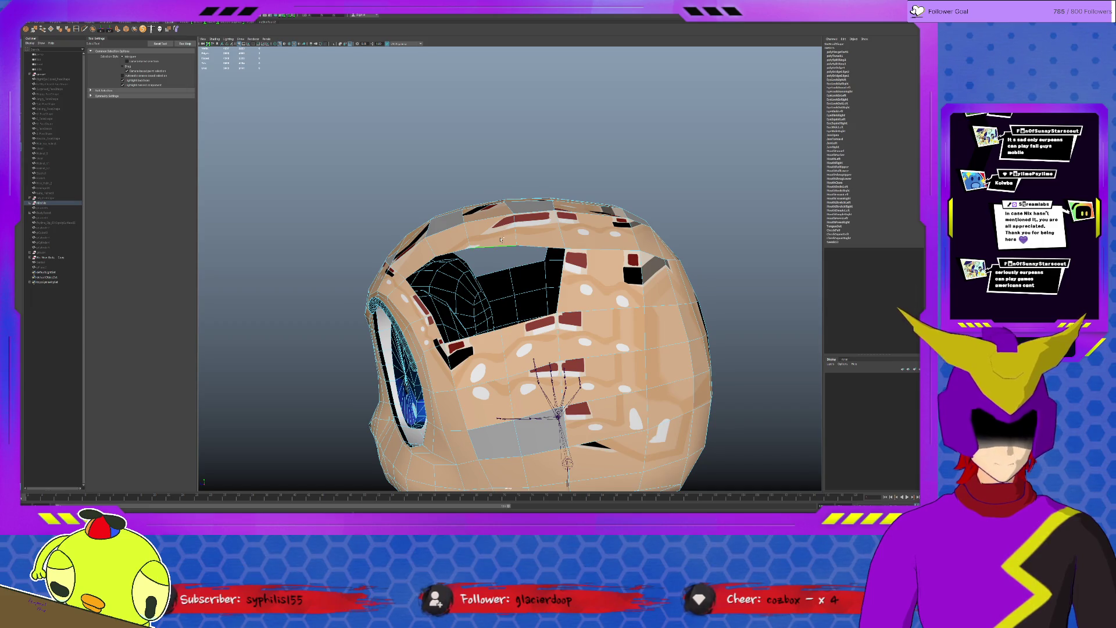
- Undo the face deletions step by step so the head's opening shrinks back
key(ctrl+z)
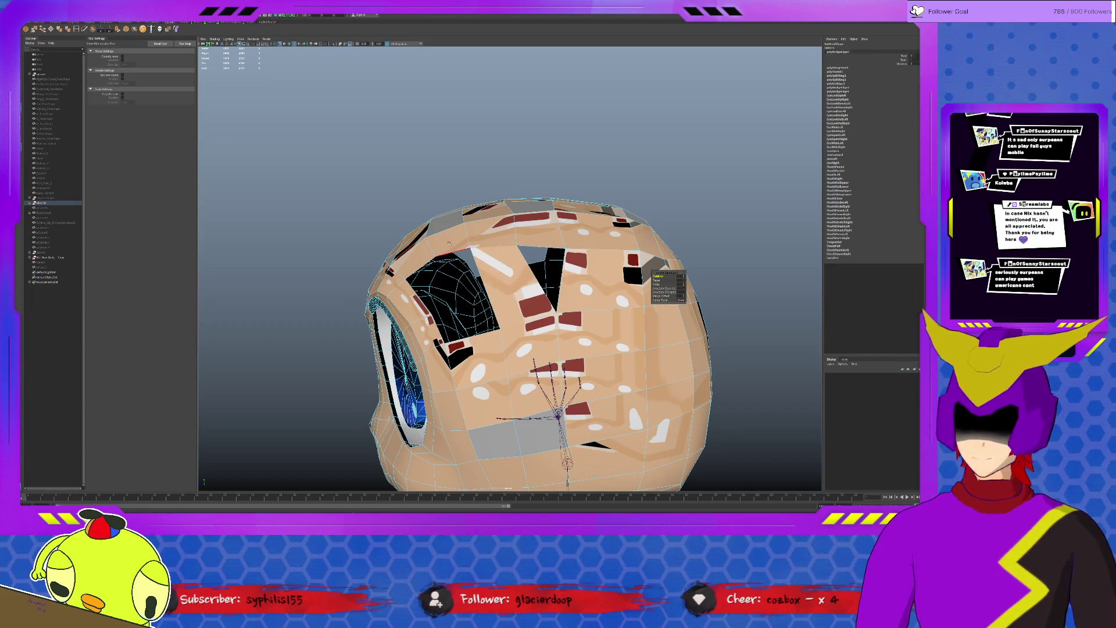
key(ctrl+z)
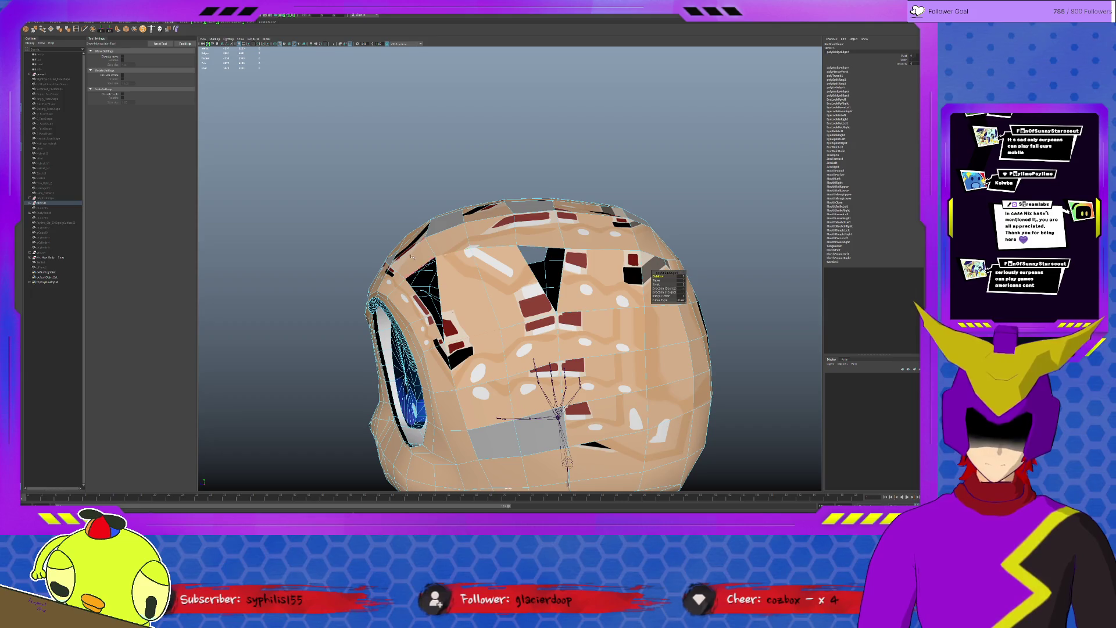
alt+drag(567, 393, 657, 307)
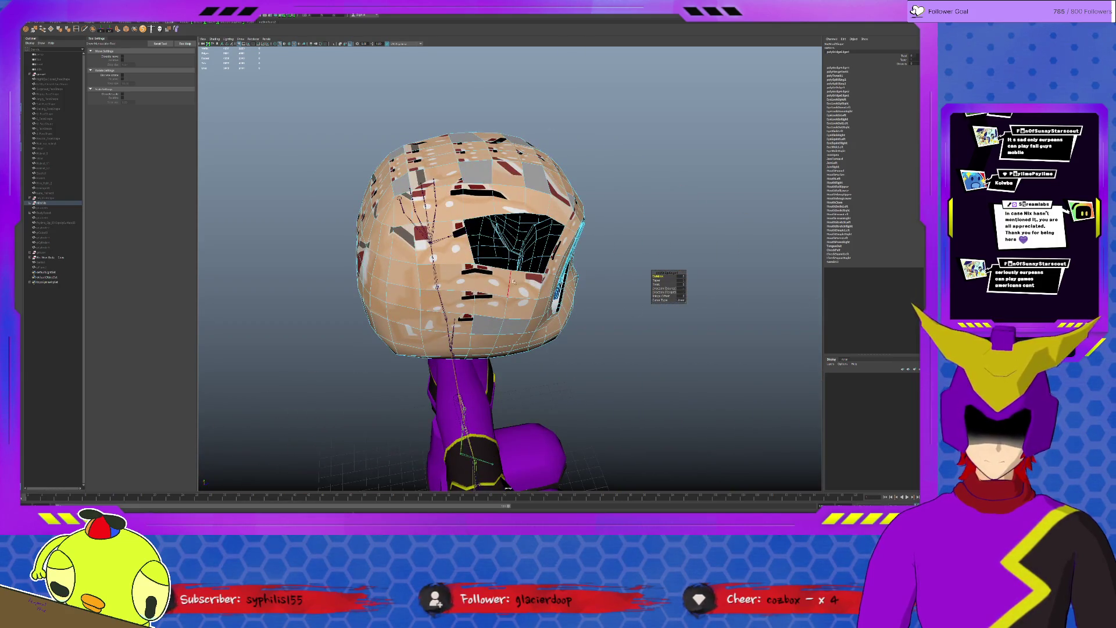
key(ctrl+z)
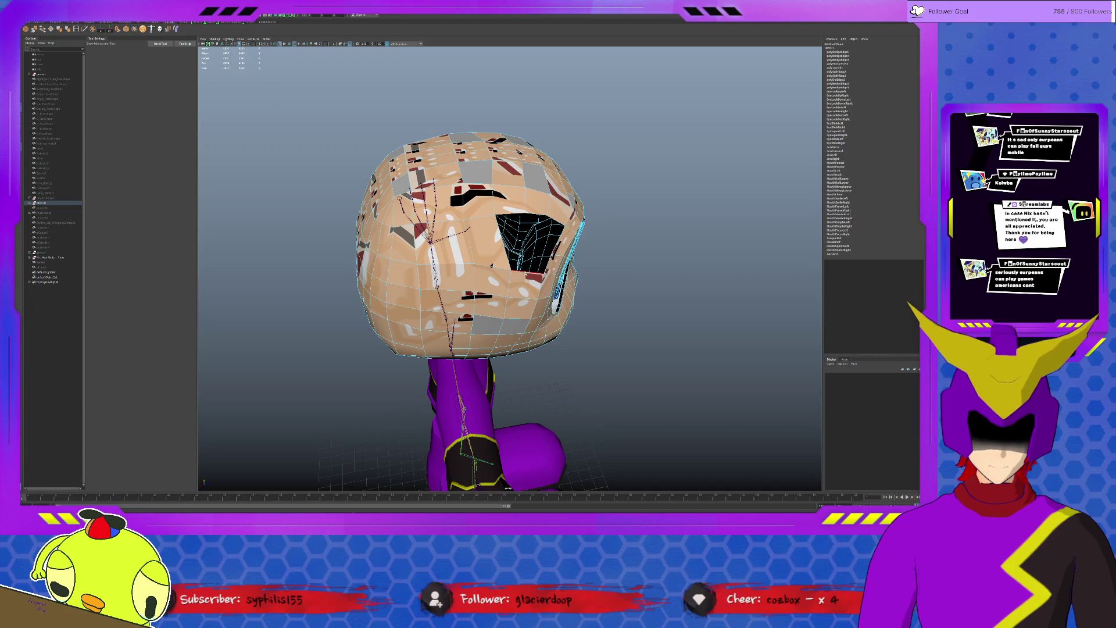
key(ctrl+z)
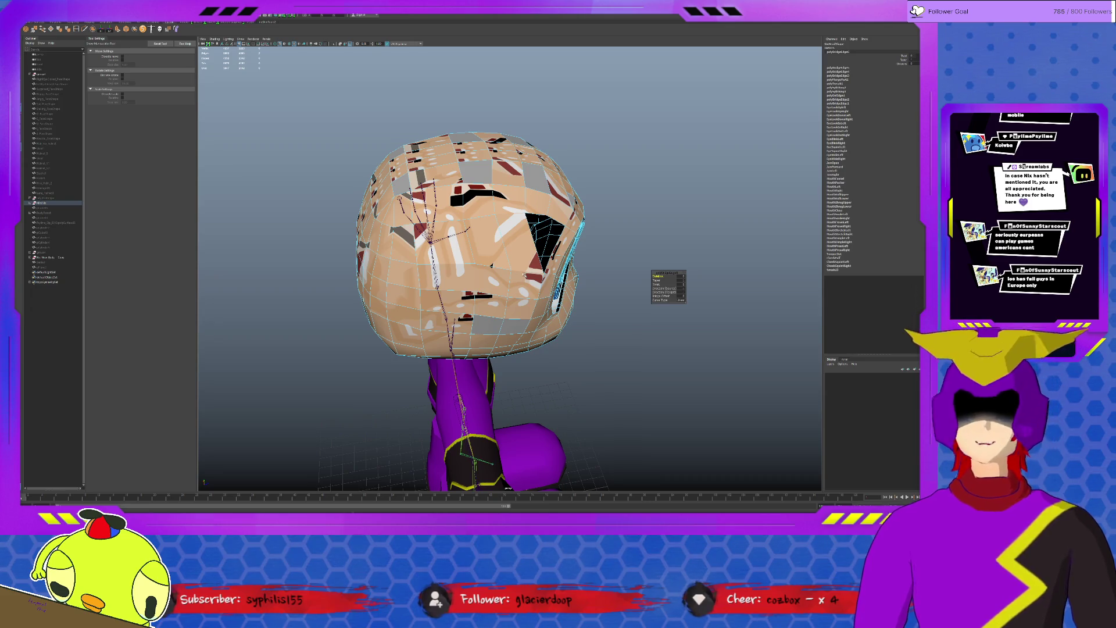
- Grow the face selection around the back-of-head hole and fill it closed
mouse_move(523, 279)
alt+mouse_down()
mouse_move(421, 271)
mouse_move(540, 288)
alt+mouse_up()
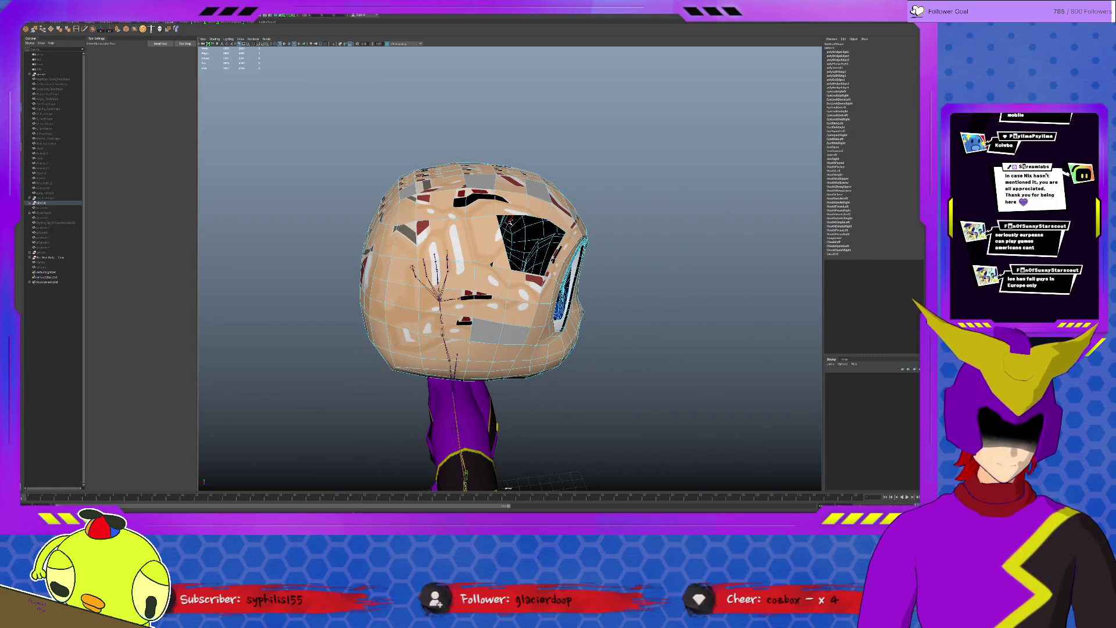
key(Delete)
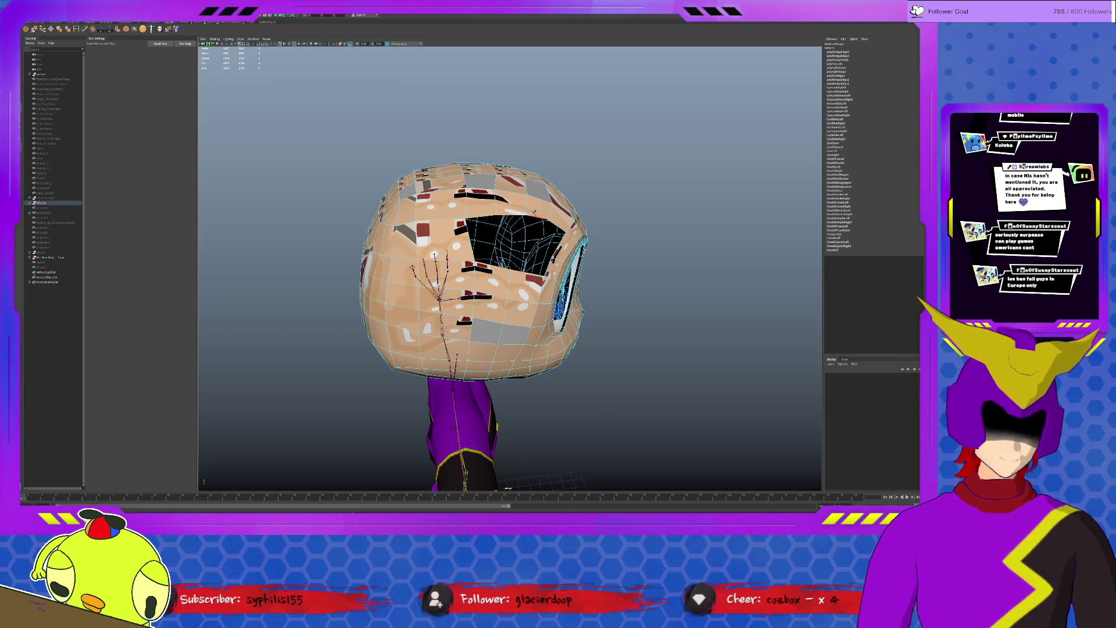
key(ctrl+z)
alt+drag(488, 262, 454, 279)
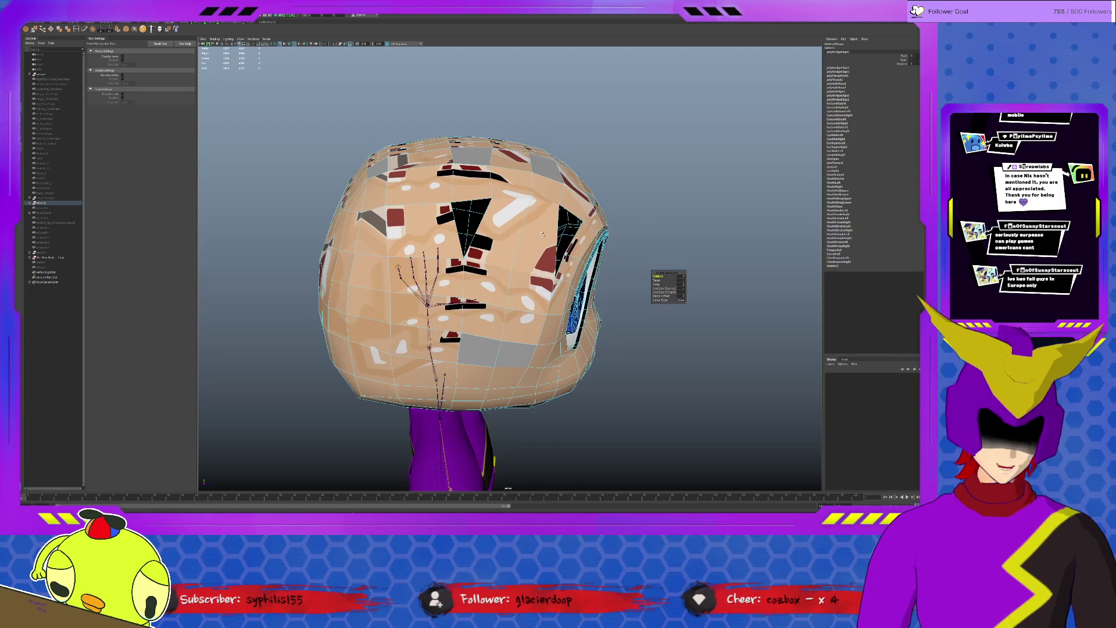
alt+drag(541, 233, 436, 279)
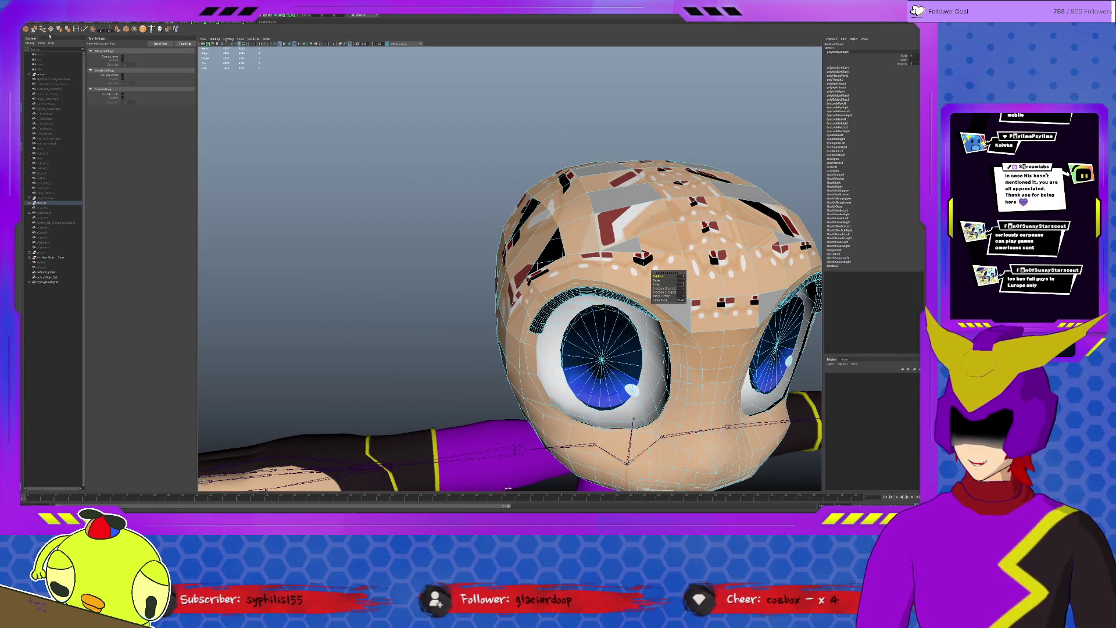
click(663, 283)
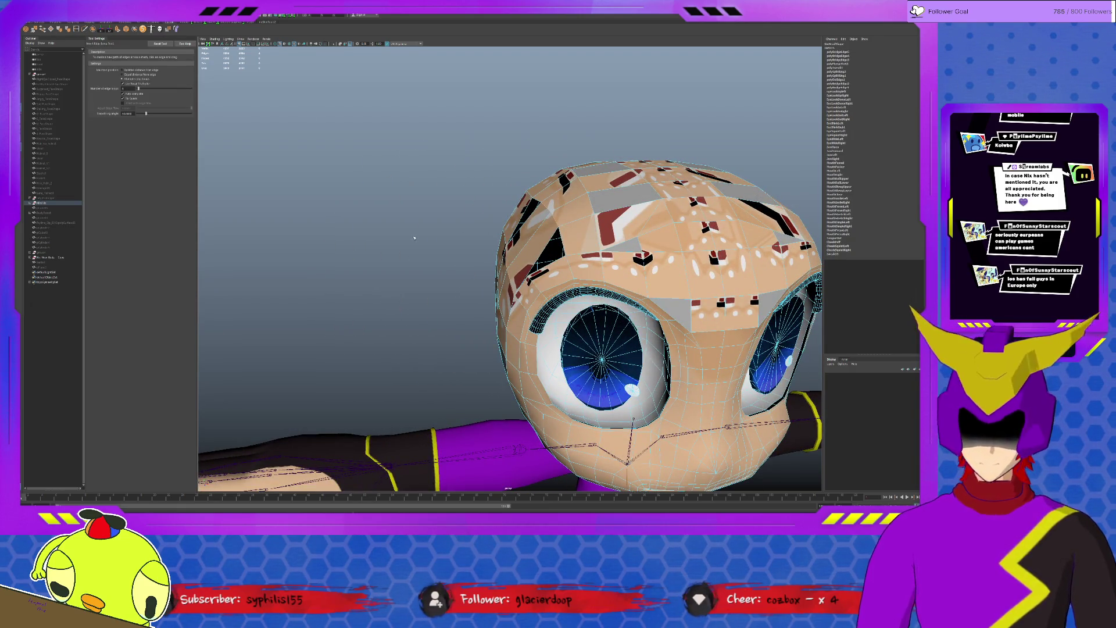
alt+drag(418, 237, 383, 245)
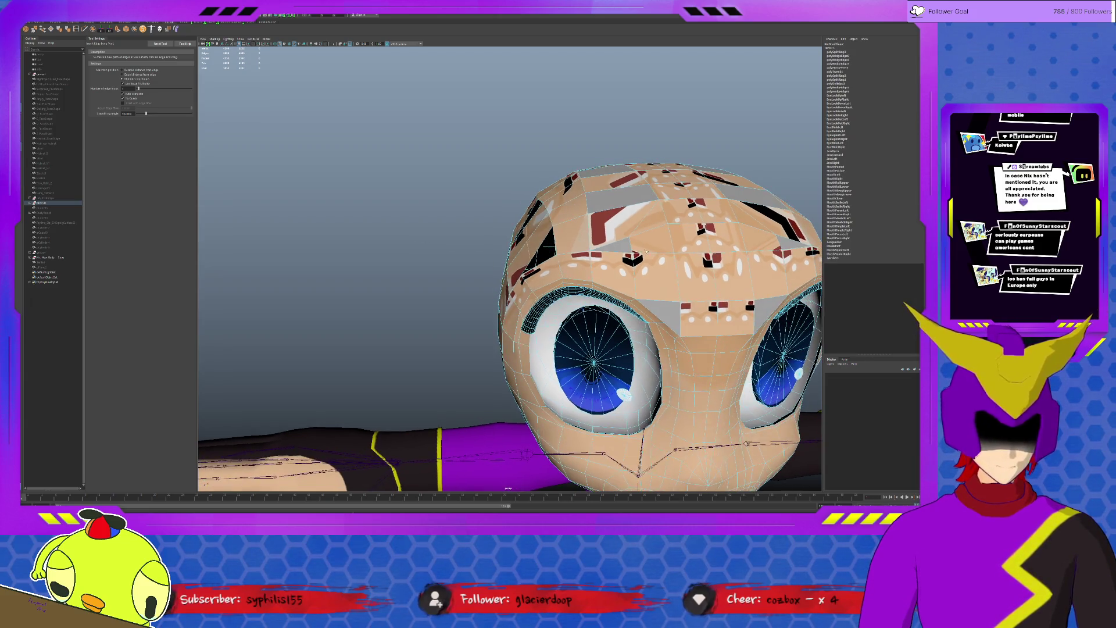
alt+drag(541, 262, 437, 289)
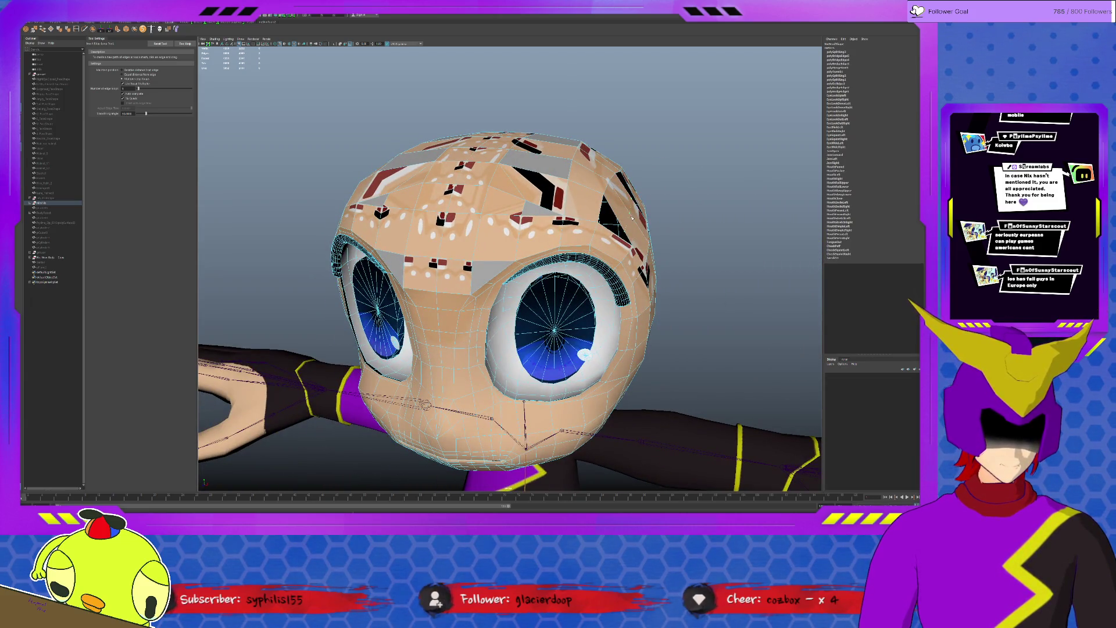
key(q)
alt+drag(540, 262, 454, 261)
key(r)
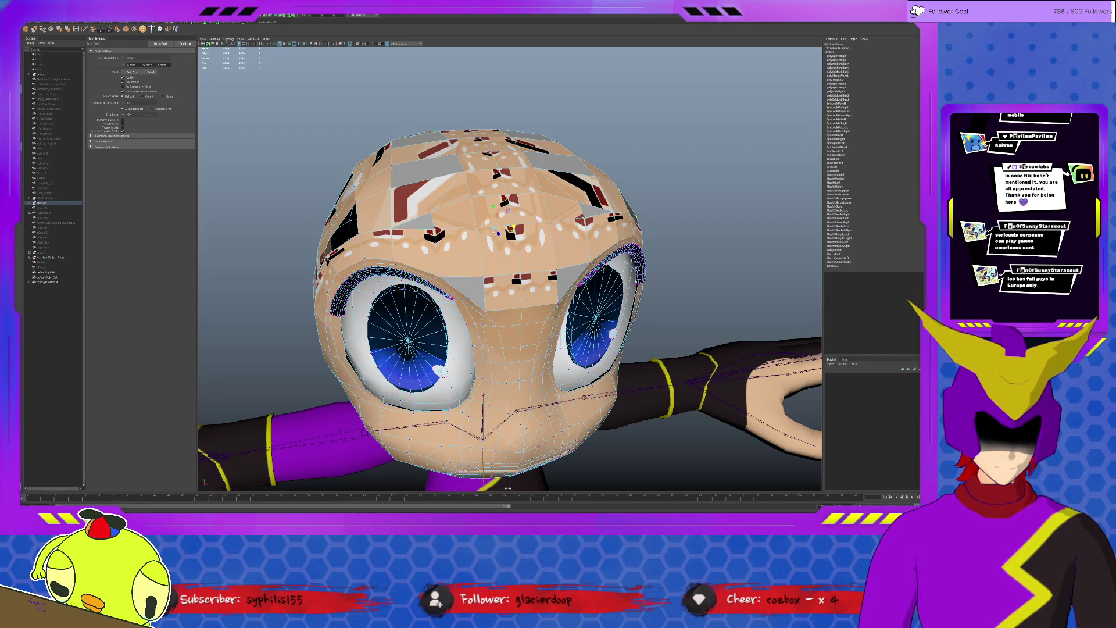
alt+drag(541, 262, 392, 314)
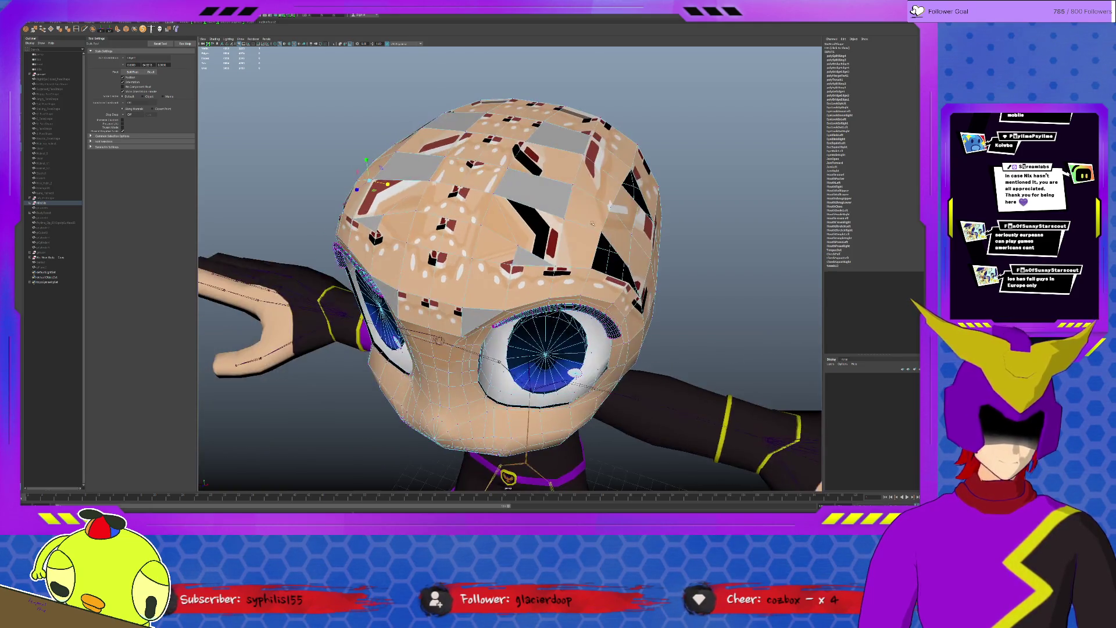
alt+drag(627, 231, 523, 218)
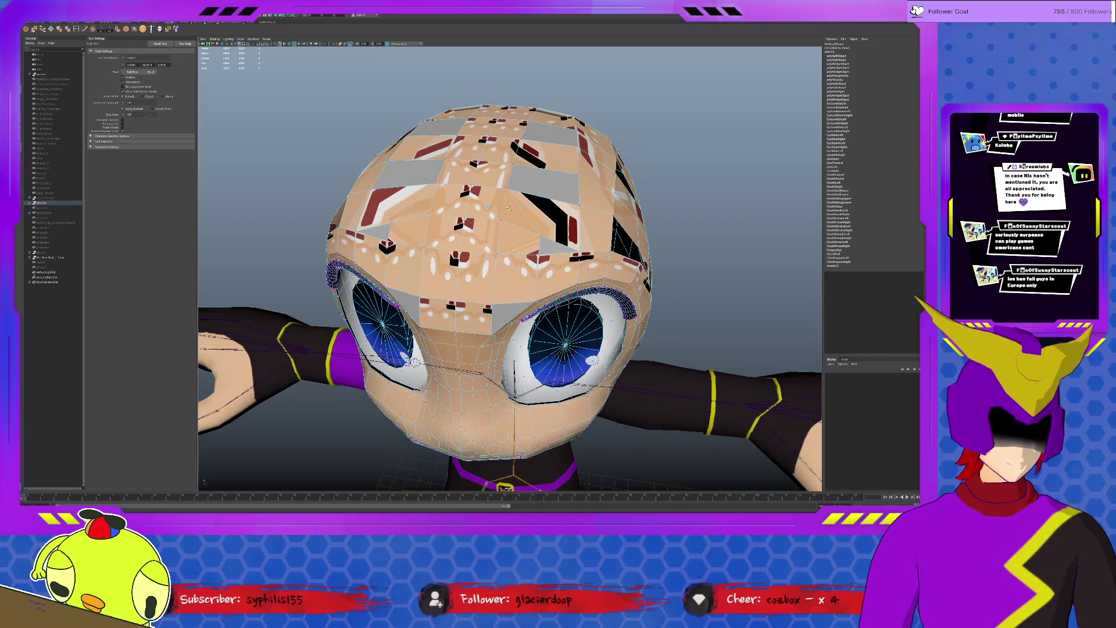
alt+drag(509, 208, 518, 209)
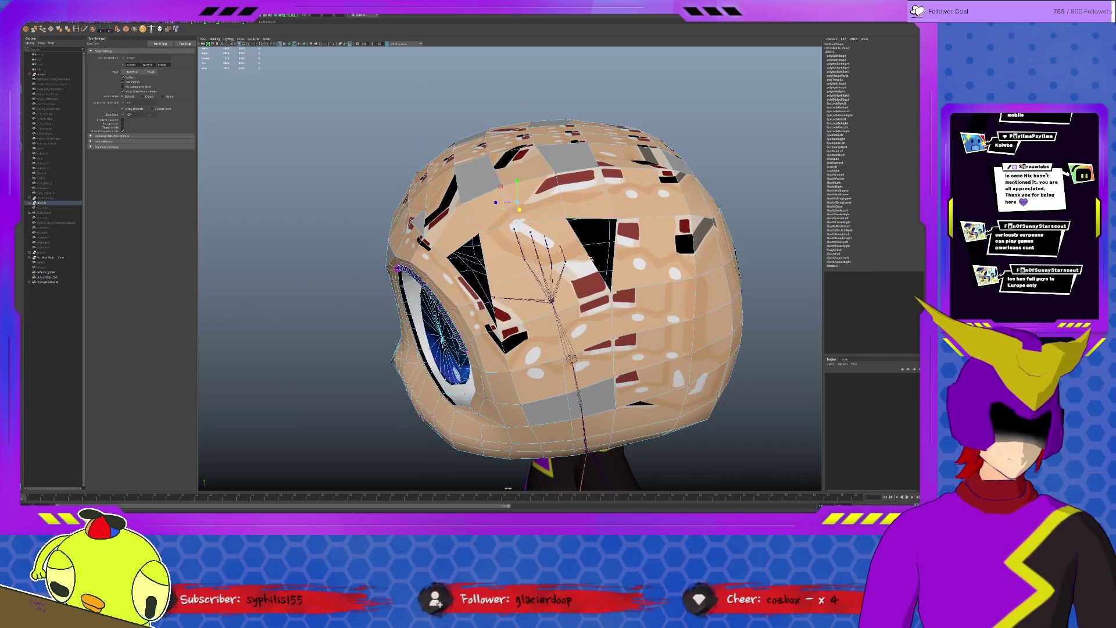
alt+drag(519, 210, 593, 227)
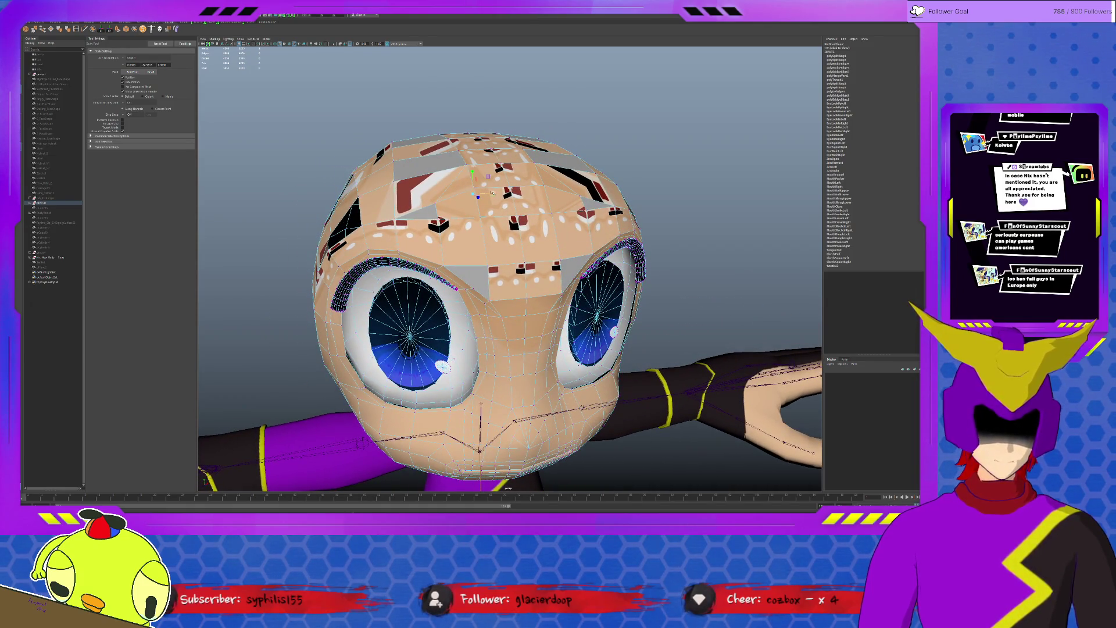
key(w)
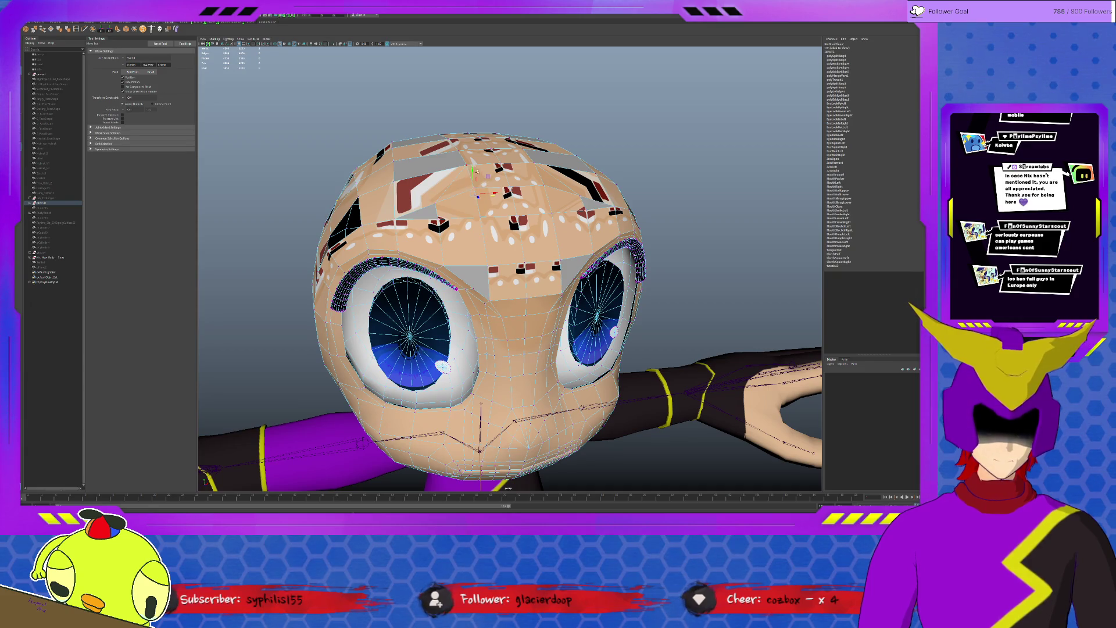
key(r)
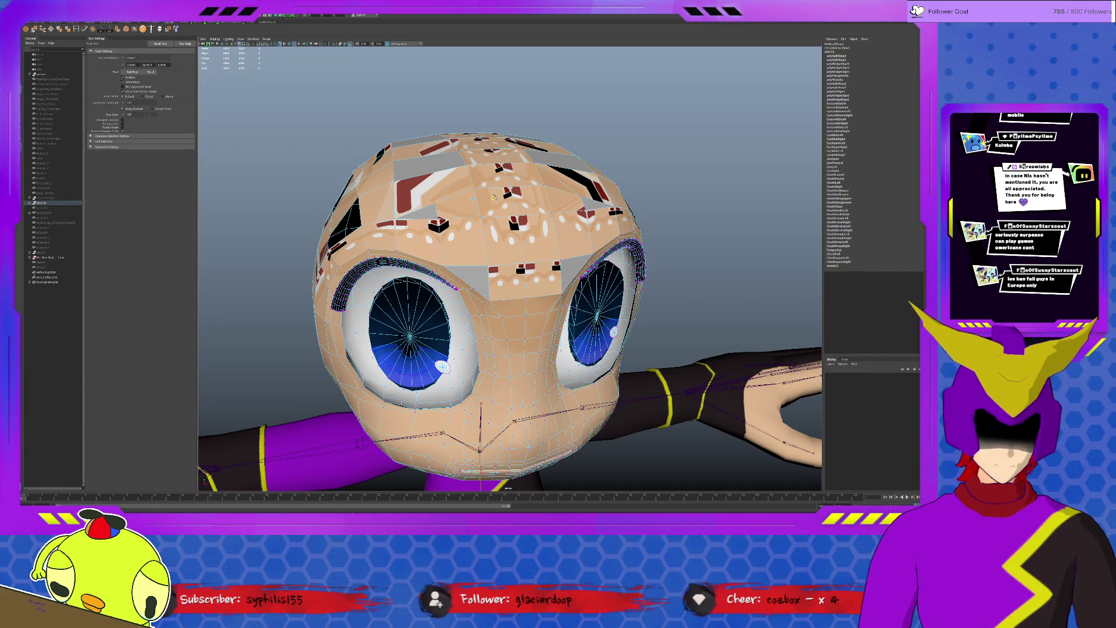
alt+drag(489, 262, 522, 223)
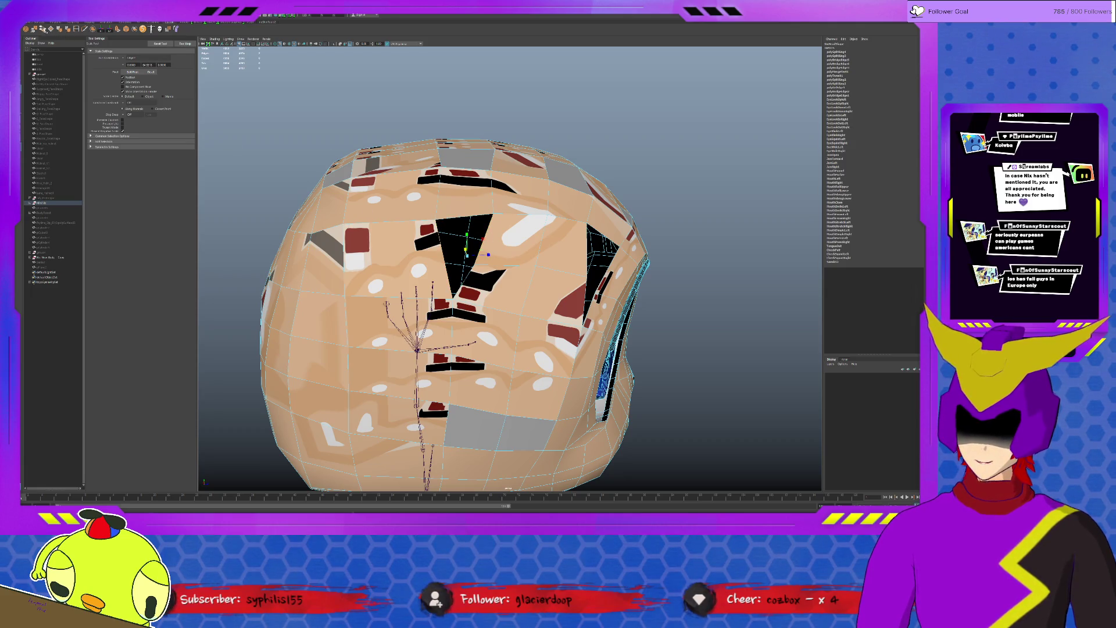
key(ctrl+z)
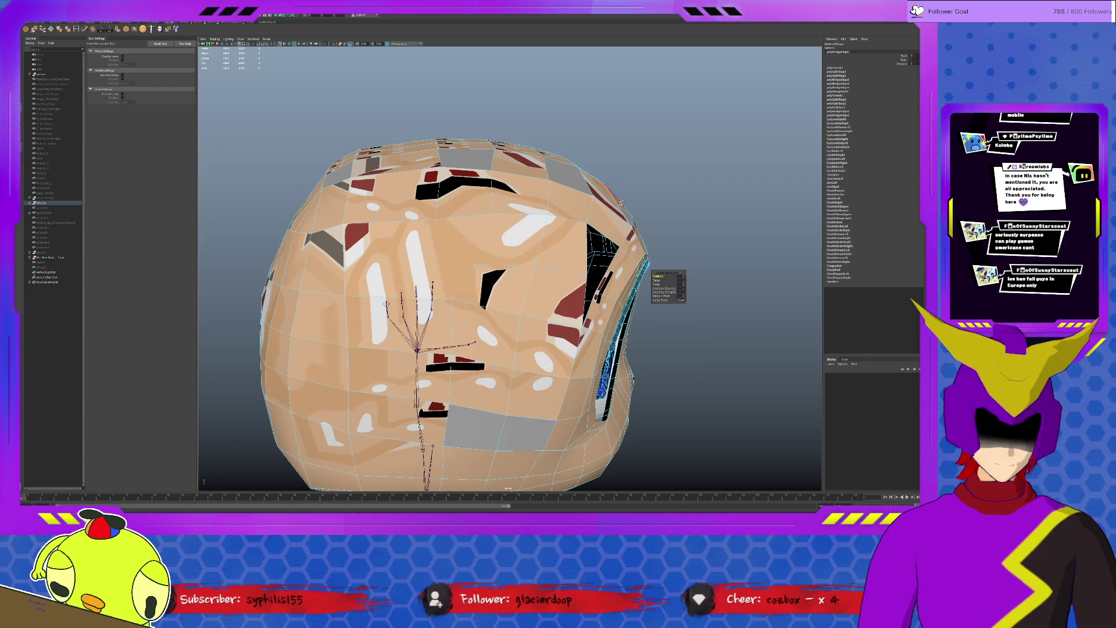
key(ctrl+shift+z)
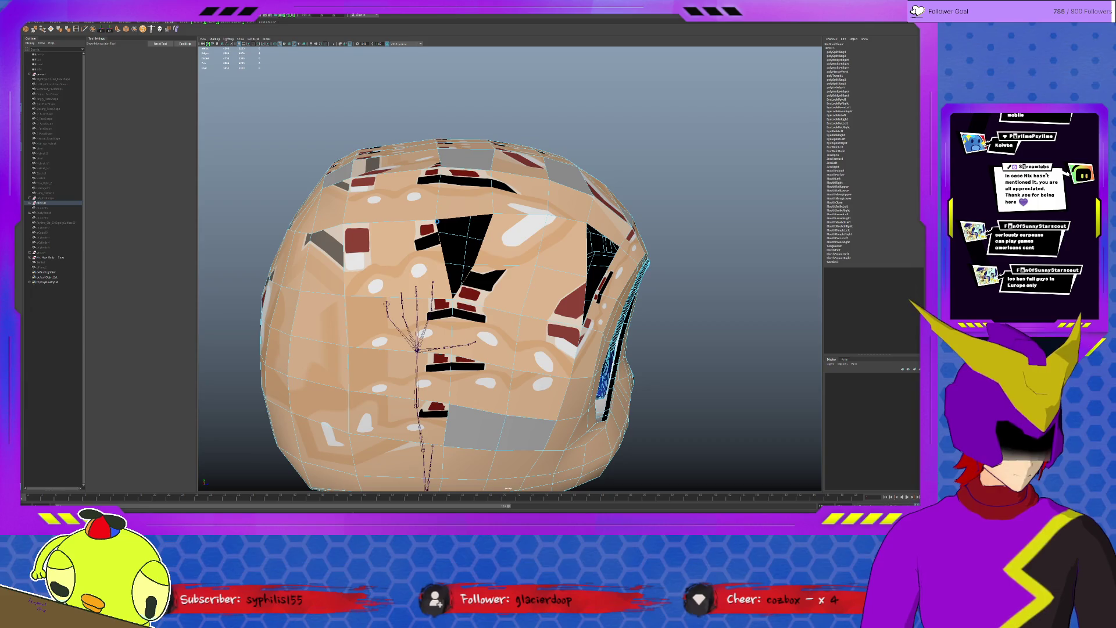
mouse_move(505, 306)
alt+mouse_down()
mouse_move(610, 314)
mouse_move(392, 297)
alt+mouse_up()
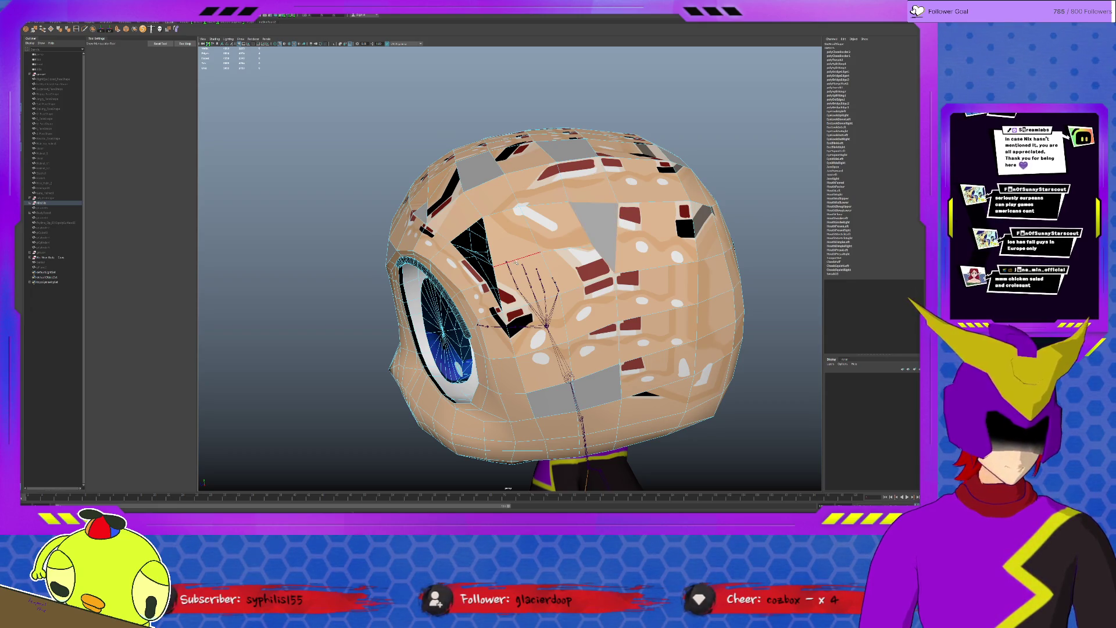
click(410, 261)
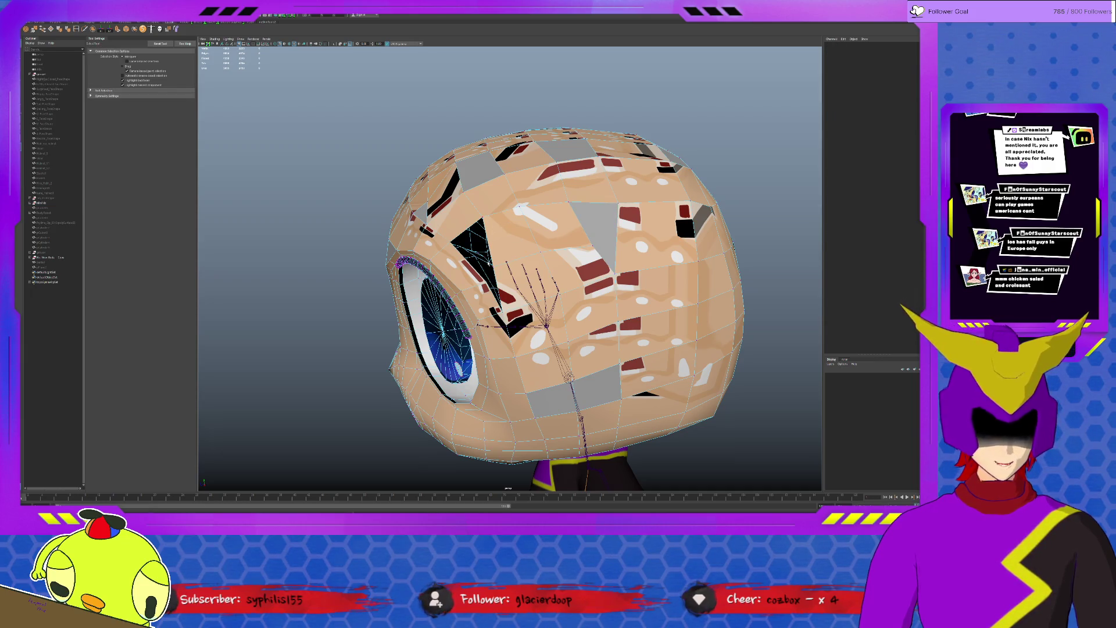
- Move two vertices beside the eye to flatten the black triangles' spikes, checking from around the head
key(w)
drag(495, 279, 494, 253)
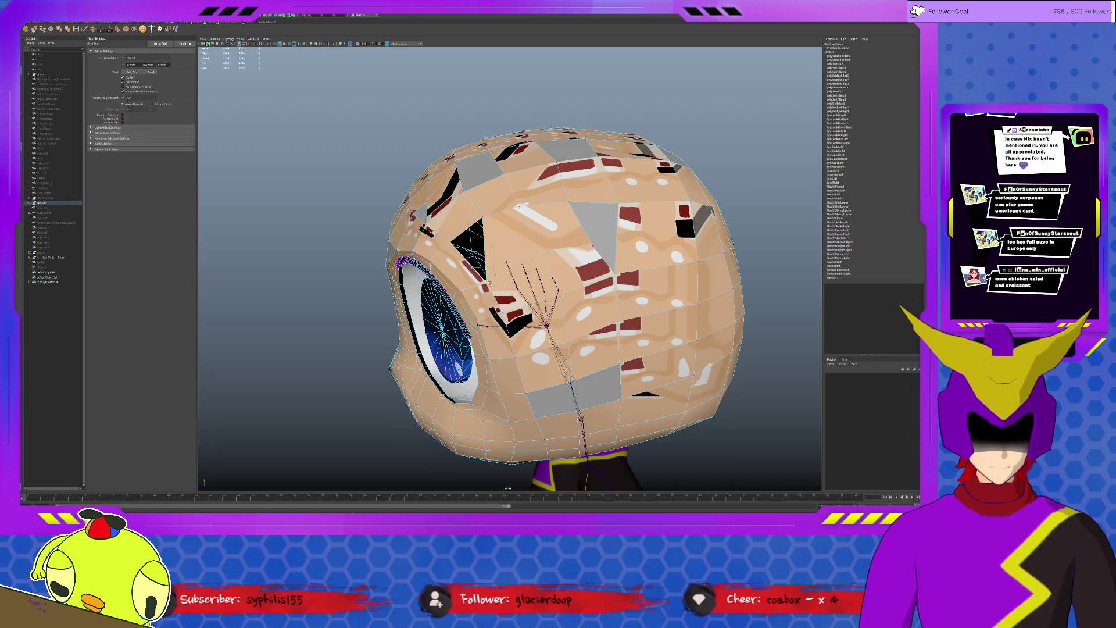
alt+middle_drag(523, 306, 393, 262)
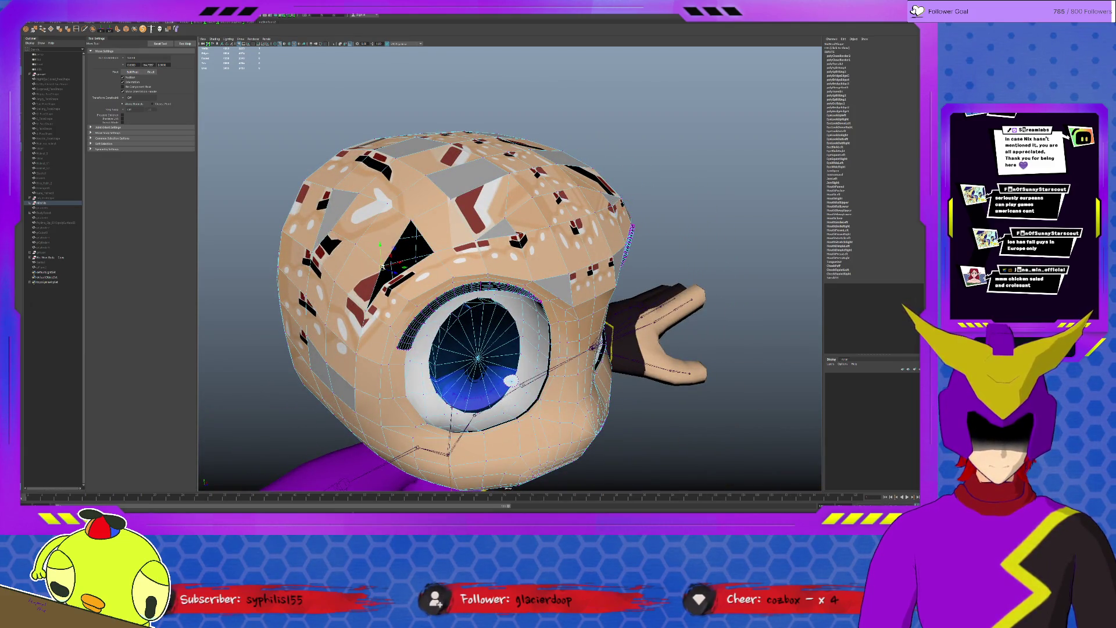
drag(383, 288, 384, 270)
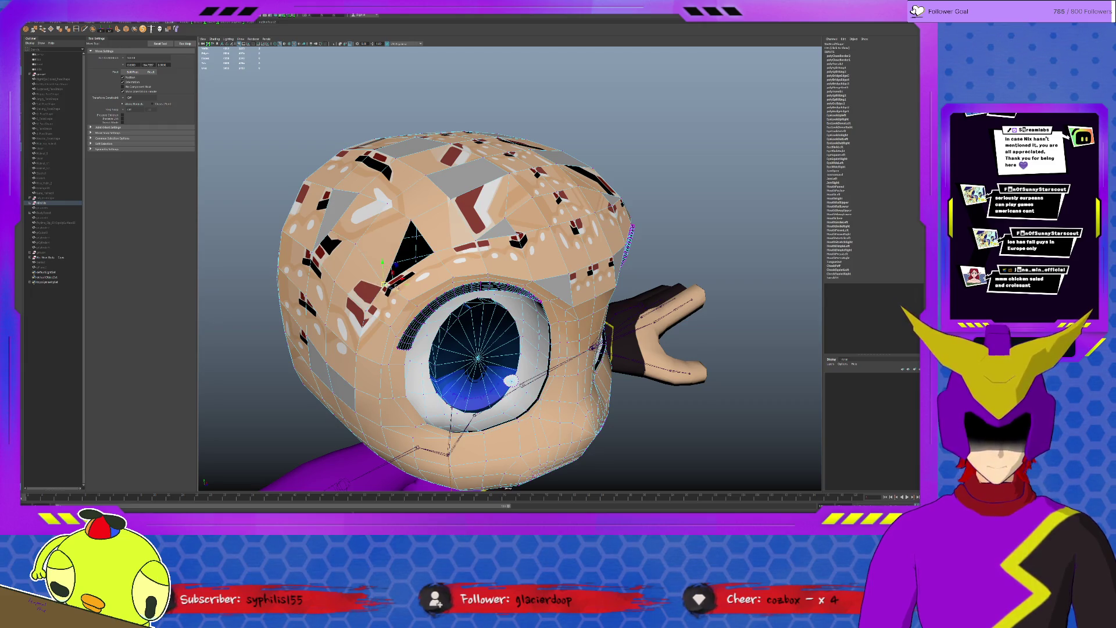
alt+drag(568, 306, 393, 305)
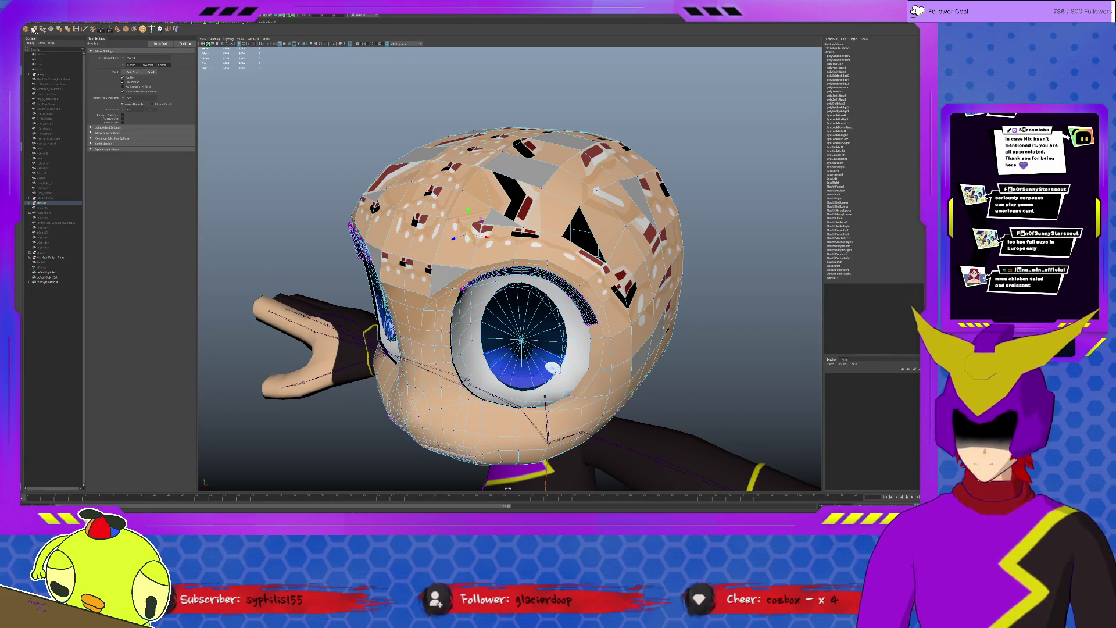
- Return to plain selection and select the whole head mesh from the front
click(669, 276)
key(q)
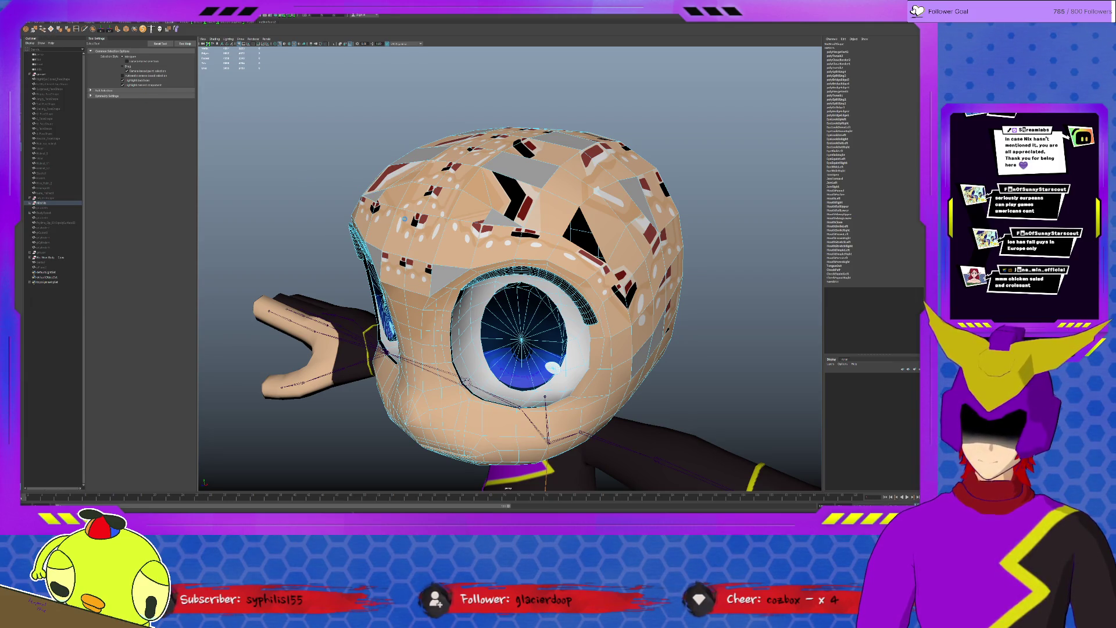
alt+drag(523, 261, 392, 262)
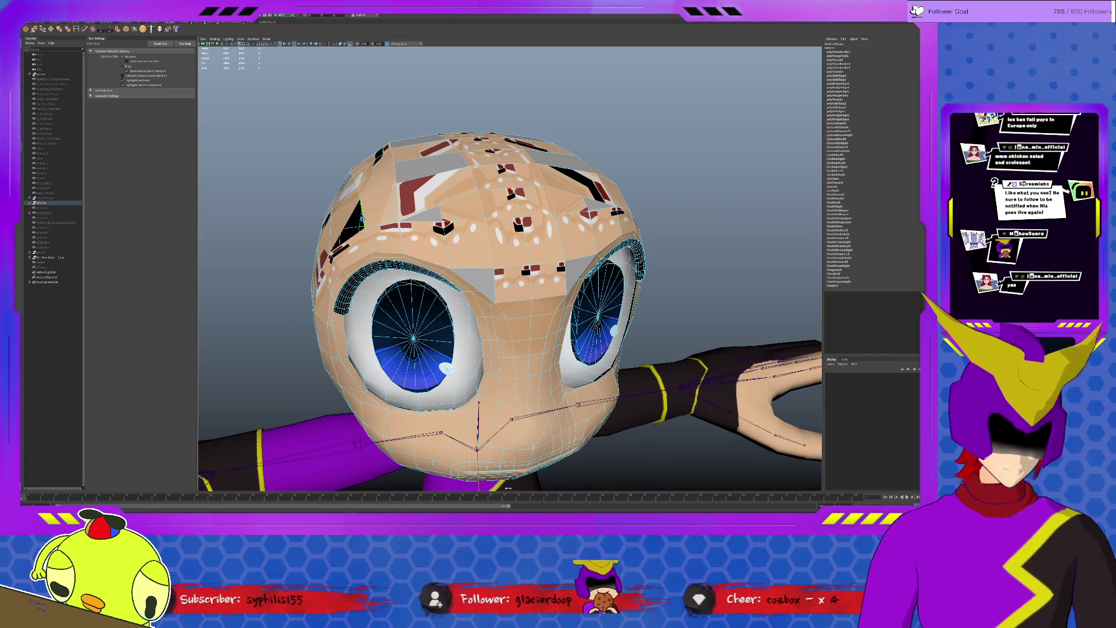
click(536, 274)
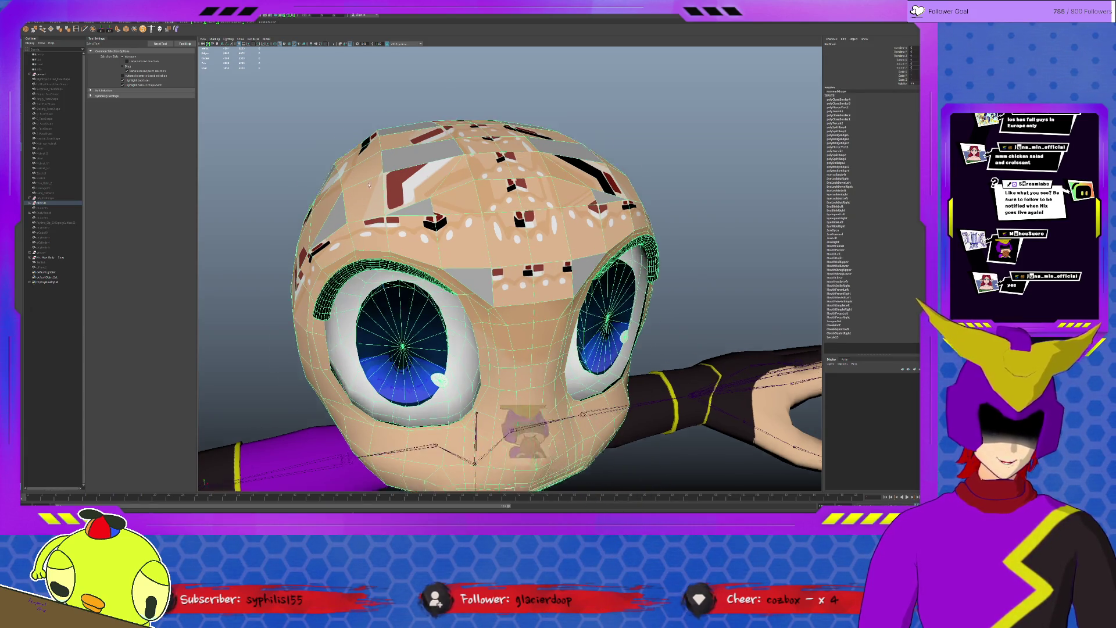
mouse_move(523, 305)
alt+mouse_down()
mouse_move(523, 227)
mouse_move(489, 209)
alt+mouse_up()
click(567, 200)
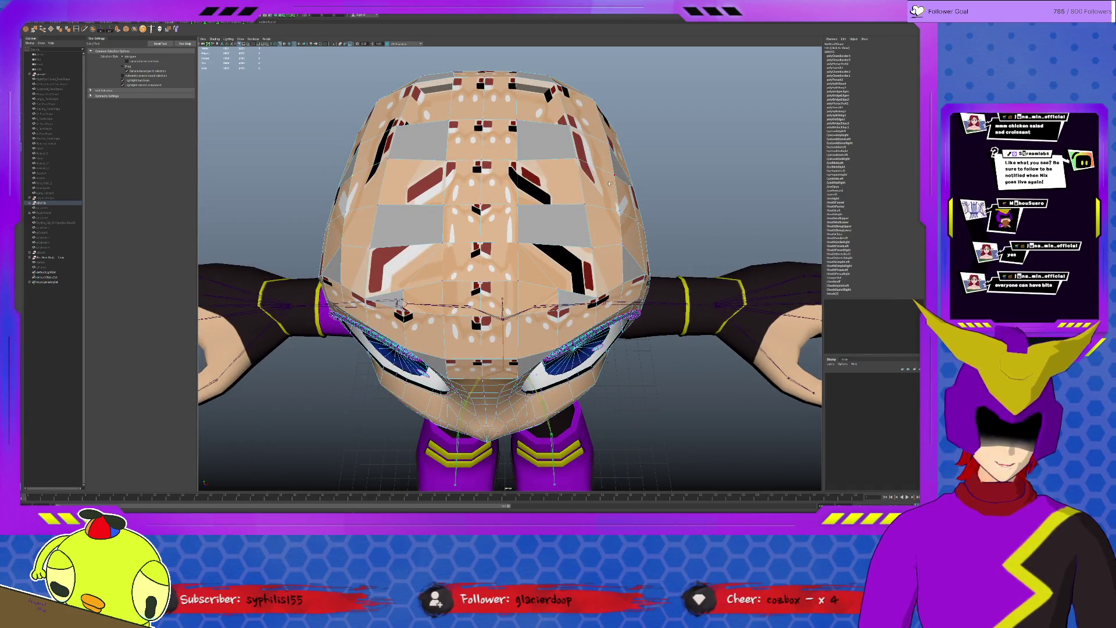
key(r)
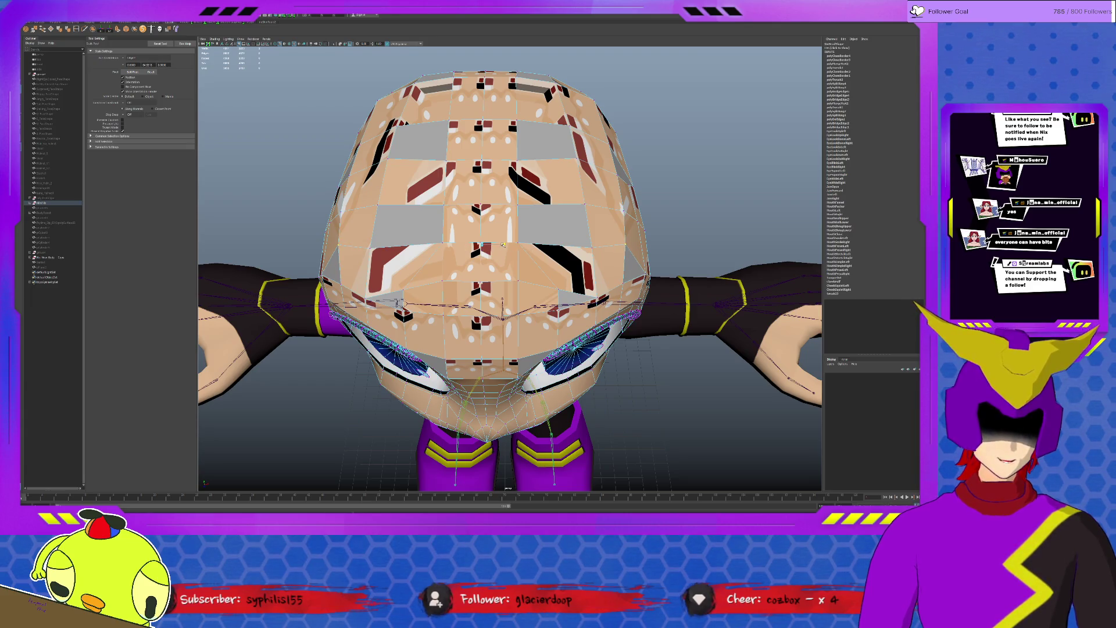
mouse_move(504, 261)
alt+mouse_down()
mouse_move(506, 224)
mouse_move(536, 185)
mouse_move(488, 188)
mouse_move(533, 149)
mouse_move(506, 131)
alt+mouse_up()
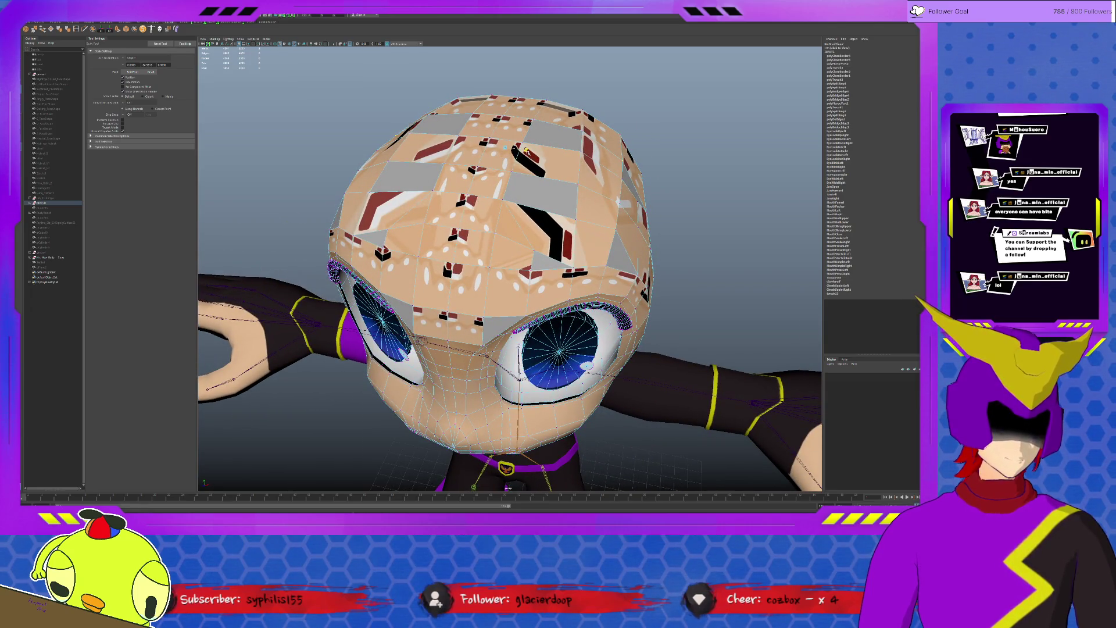
mouse_move(527, 150)
alt+mouse_down()
mouse_move(505, 132)
mouse_move(666, 207)
mouse_move(689, 204)
alt+mouse_up()
click(667, 207)
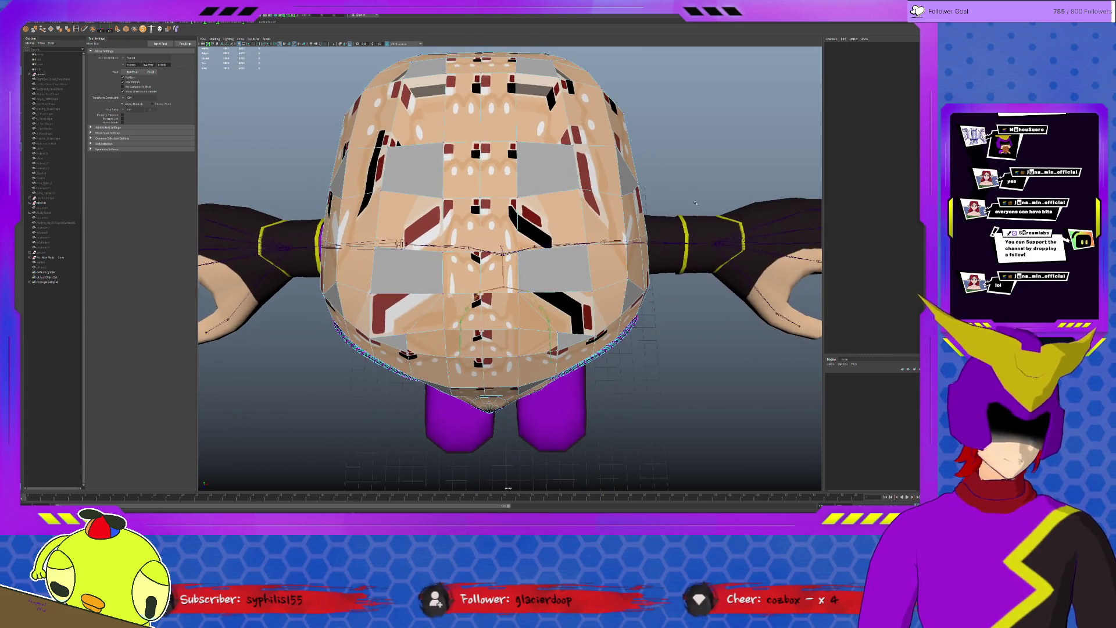
click(689, 204)
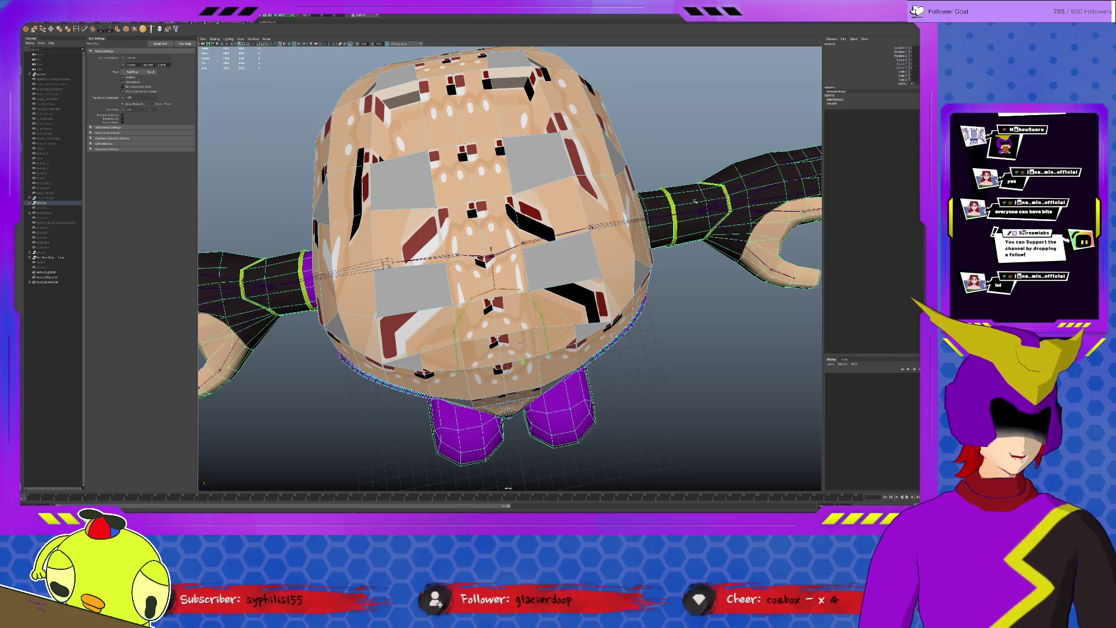
alt+drag(660, 178, 637, 137)
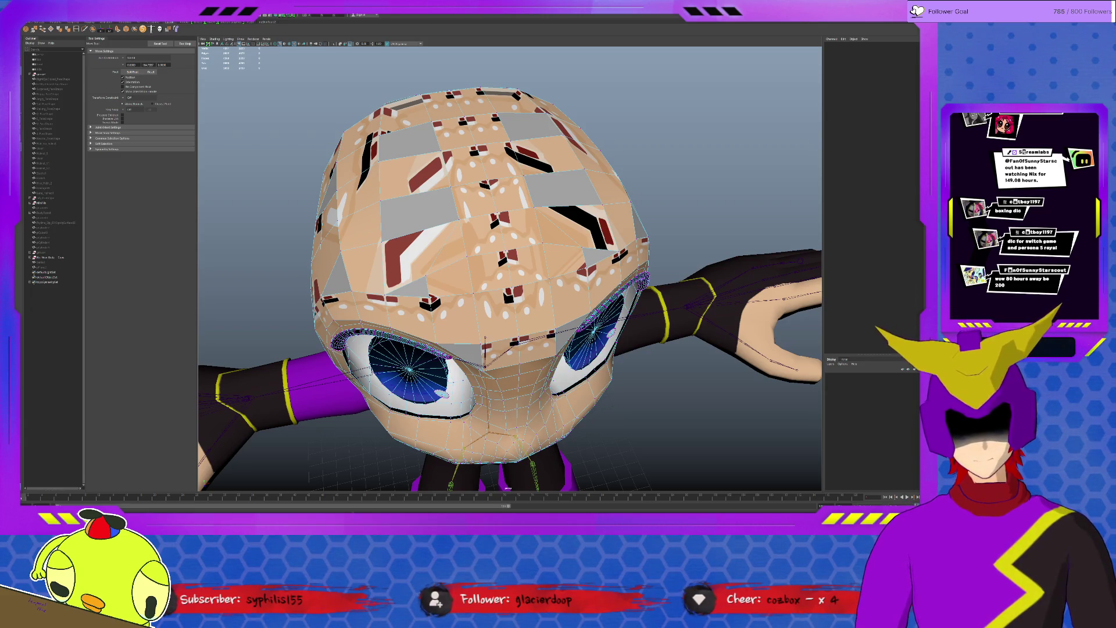
click(53, 204)
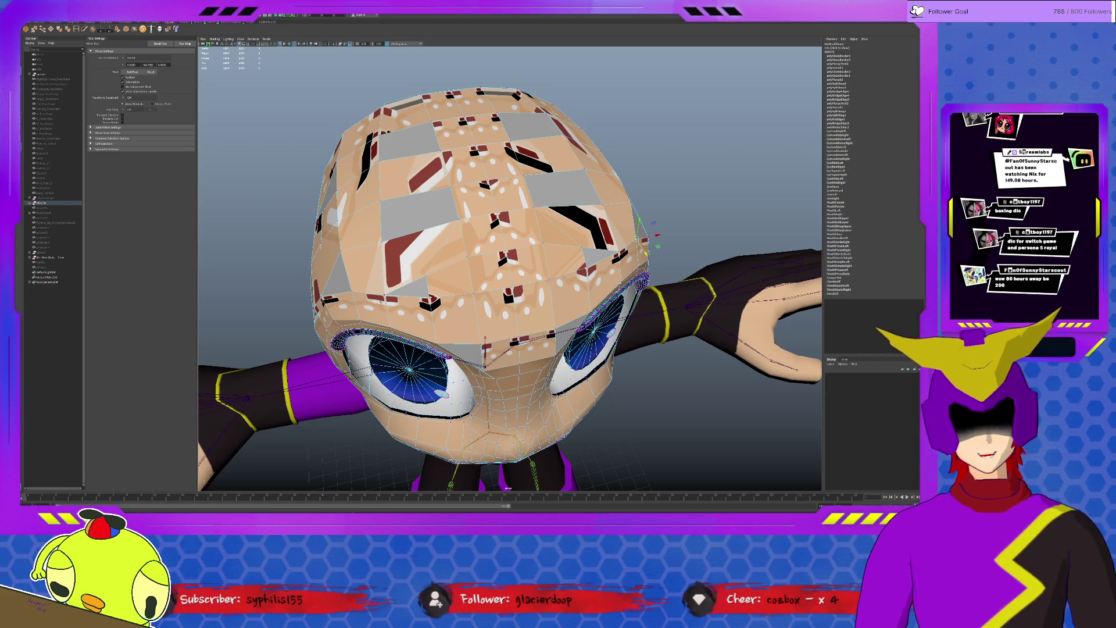
alt+drag(509, 261, 510, 157)
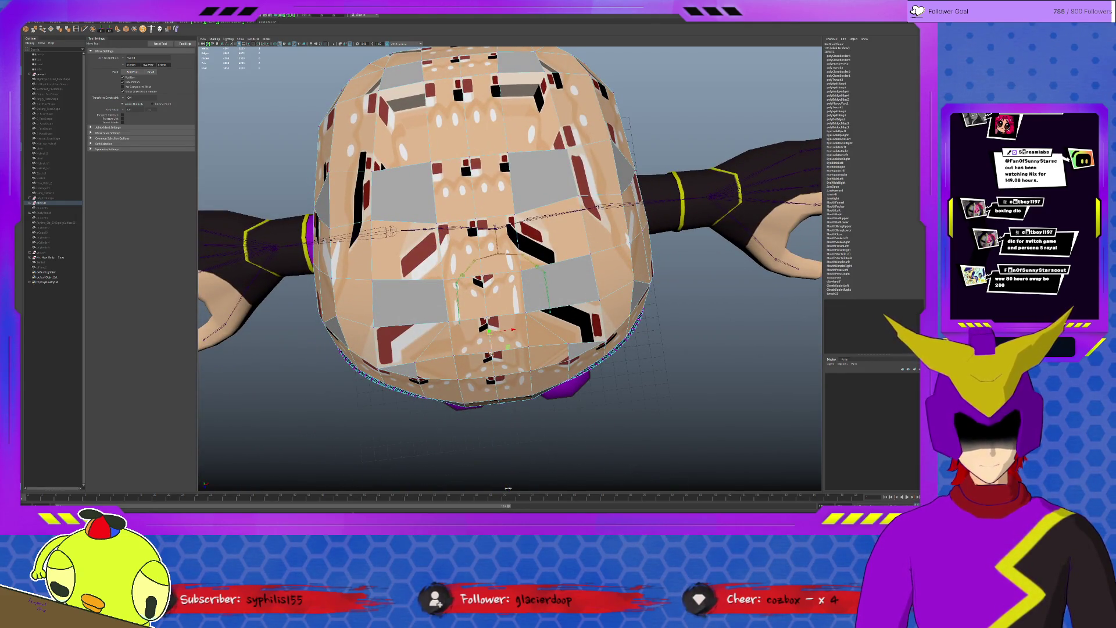
key(r)
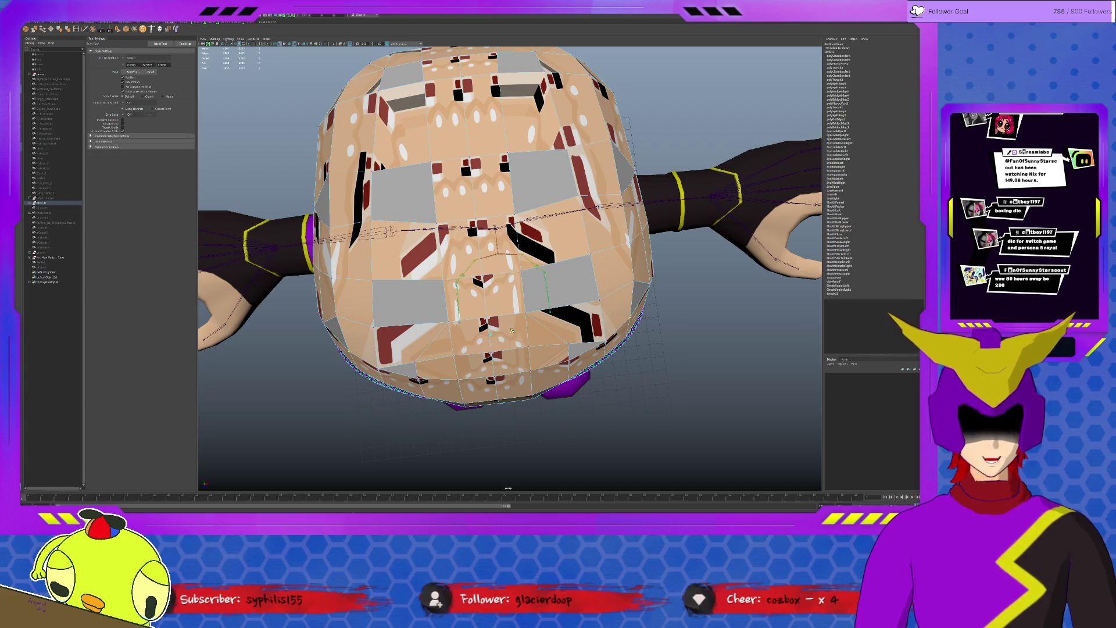
key(w)
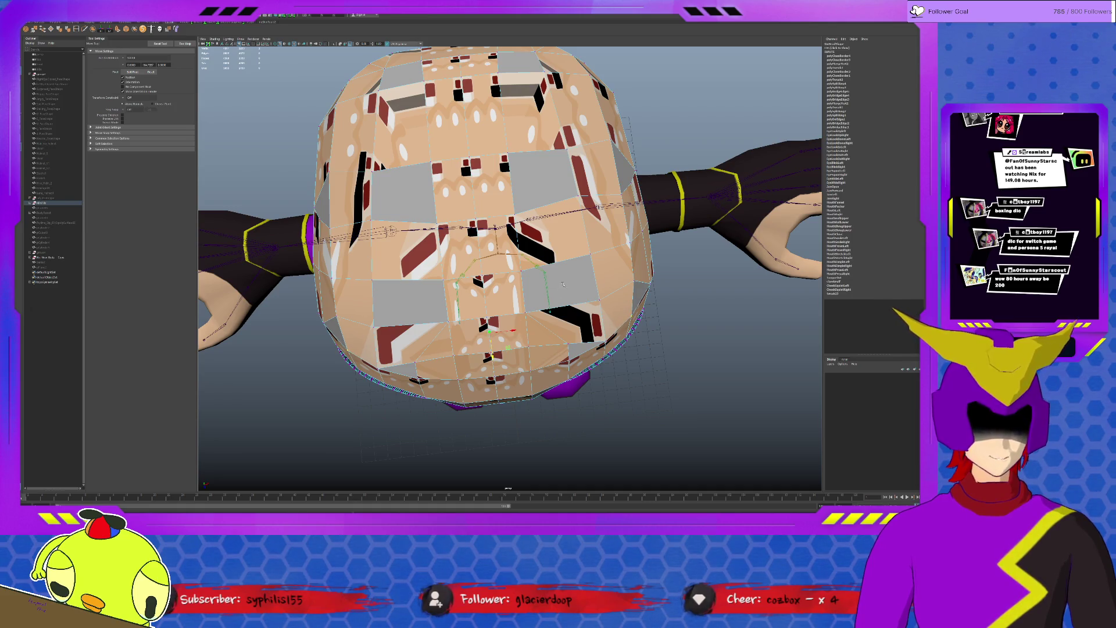
click(561, 286)
alt+drag(560, 286, 576, 279)
click(584, 280)
key(F11)
click(634, 311)
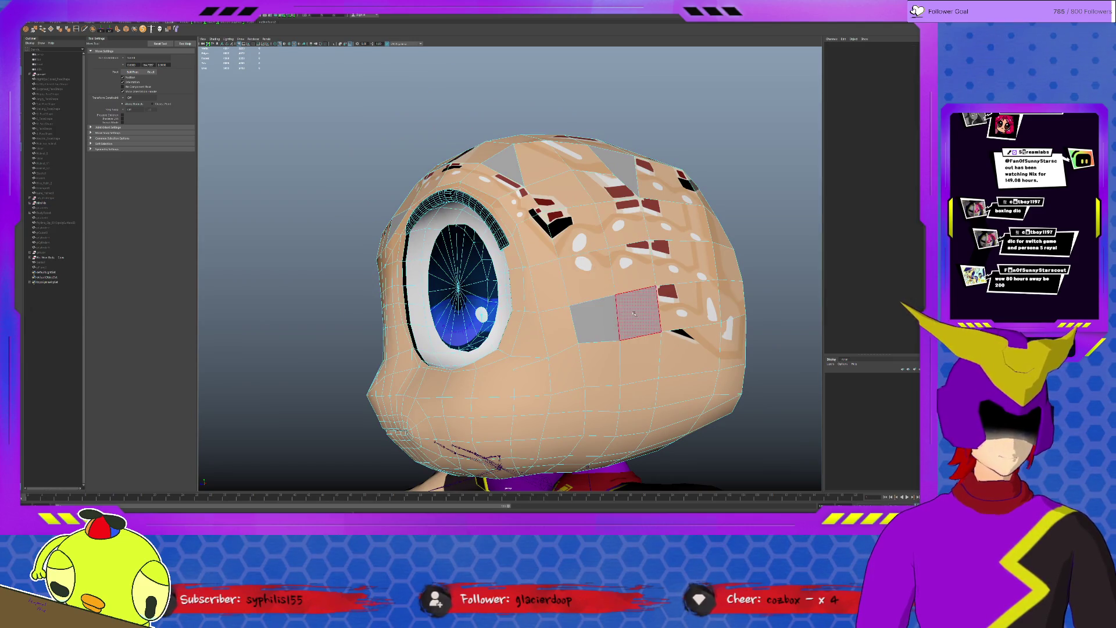
alt+drag(634, 311, 610, 314)
alt+right_drag(610, 314, 608, 315)
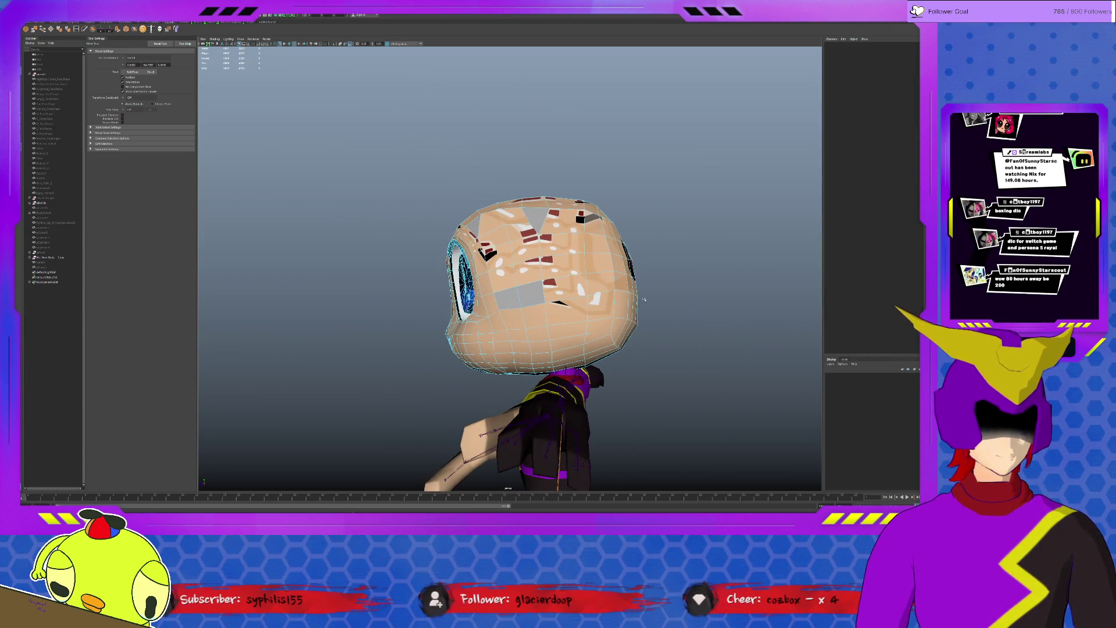
drag(661, 280, 533, 166)
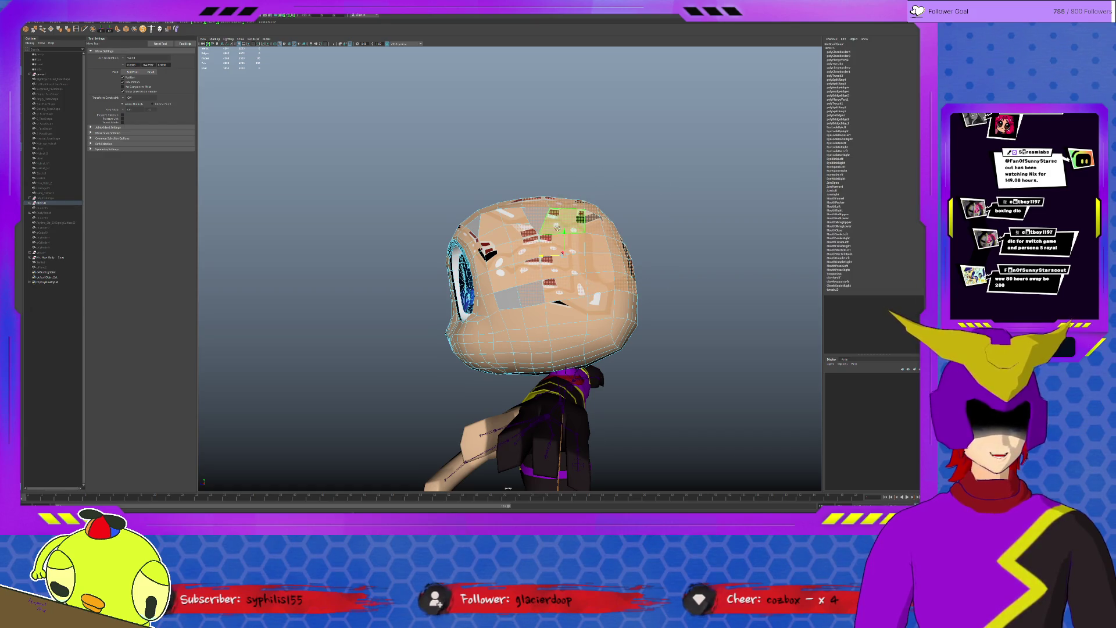
alt+drag(556, 229, 541, 242)
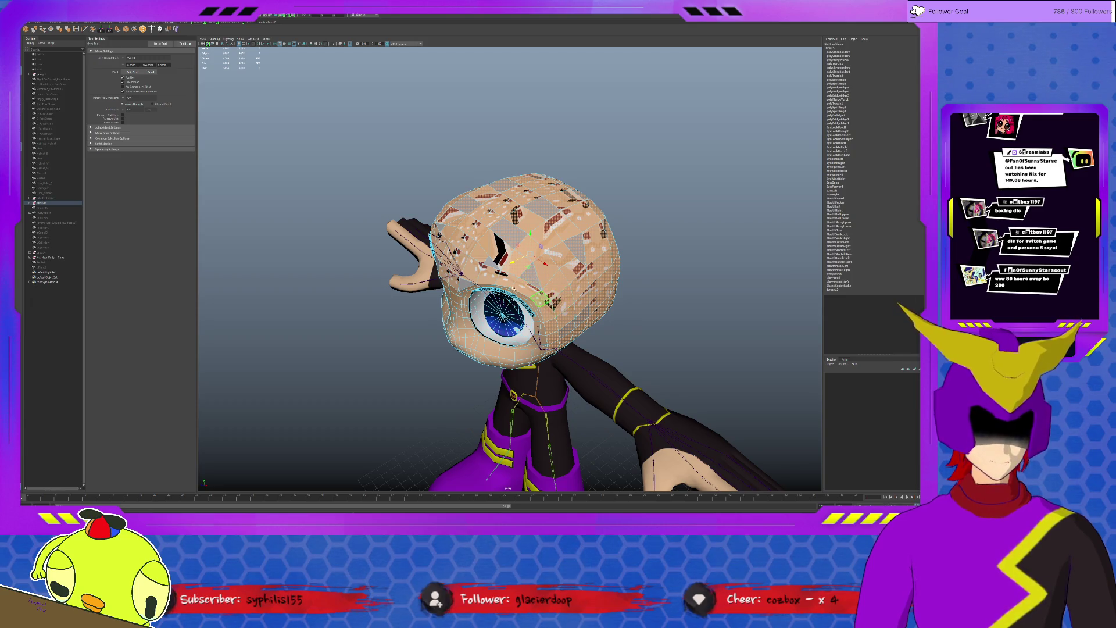
scroll(540, 261, up, 3)
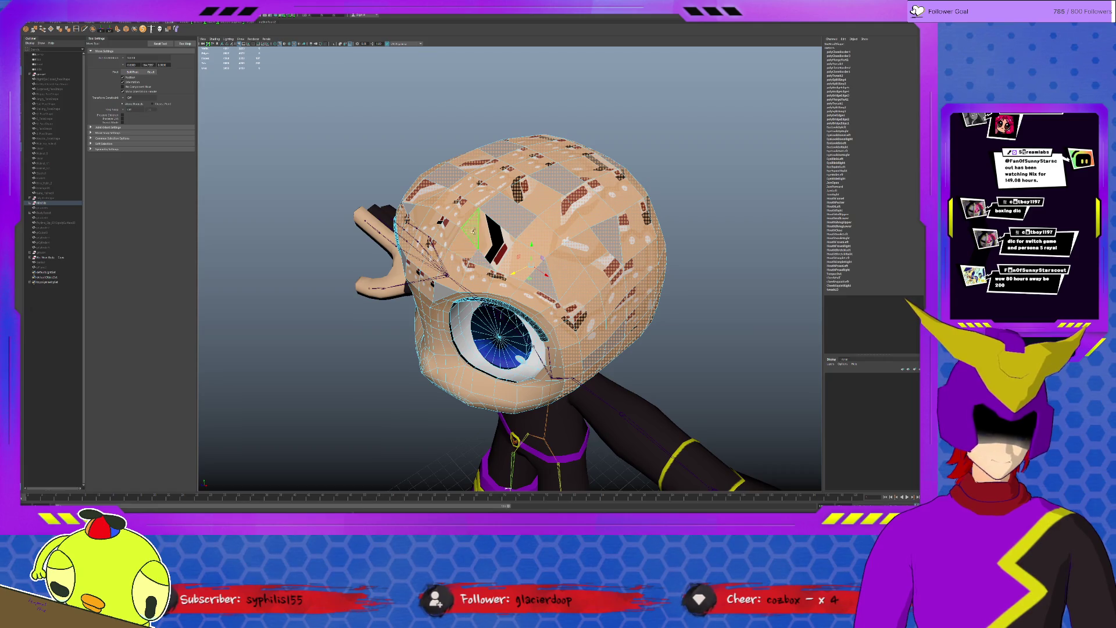
mouse_move(540, 270)
alt+mouse_down()
mouse_move(595, 336)
mouse_move(570, 307)
mouse_move(611, 322)
mouse_move(463, 360)
alt+mouse_up()
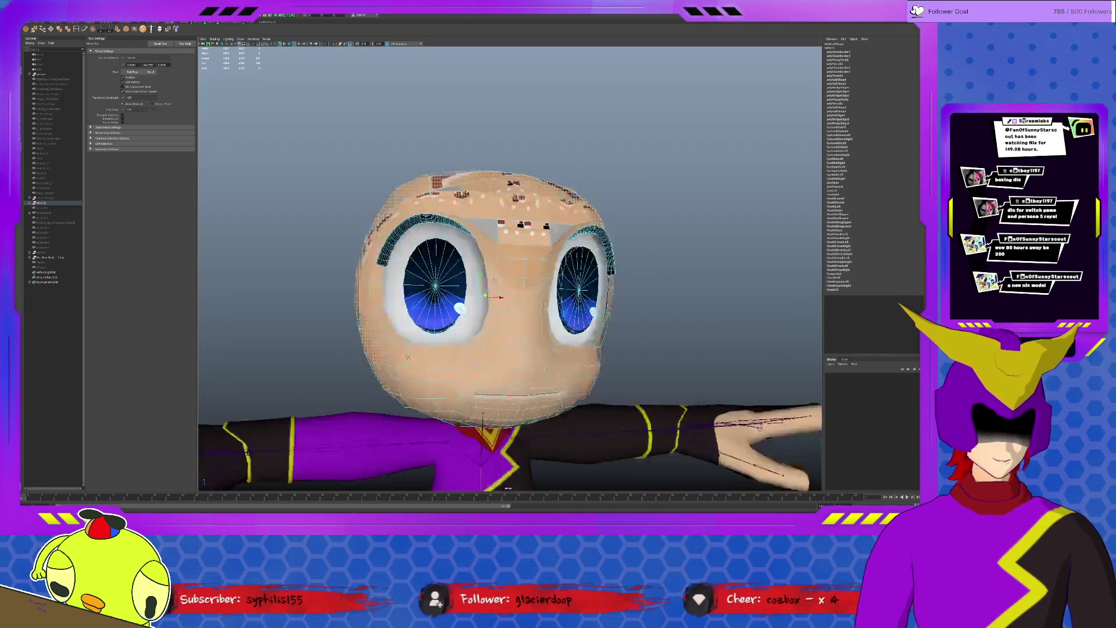
mouse_move(519, 332)
alt+mouse_down()
mouse_move(509, 343)
mouse_move(599, 309)
mouse_move(488, 332)
alt+mouse_up()
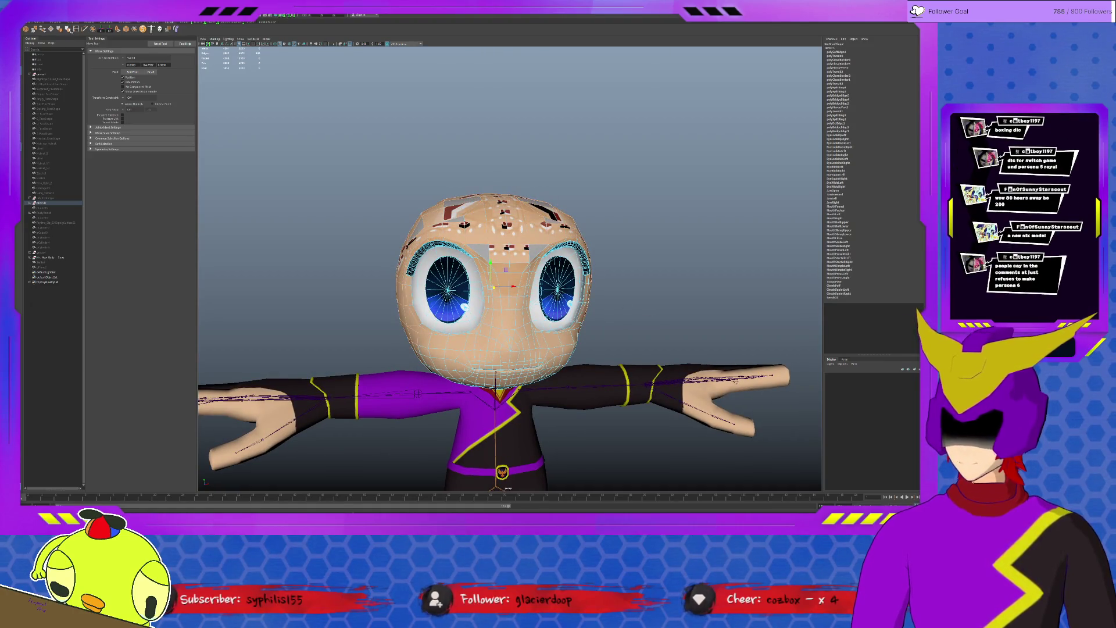
scroll(497, 297, up, 4)
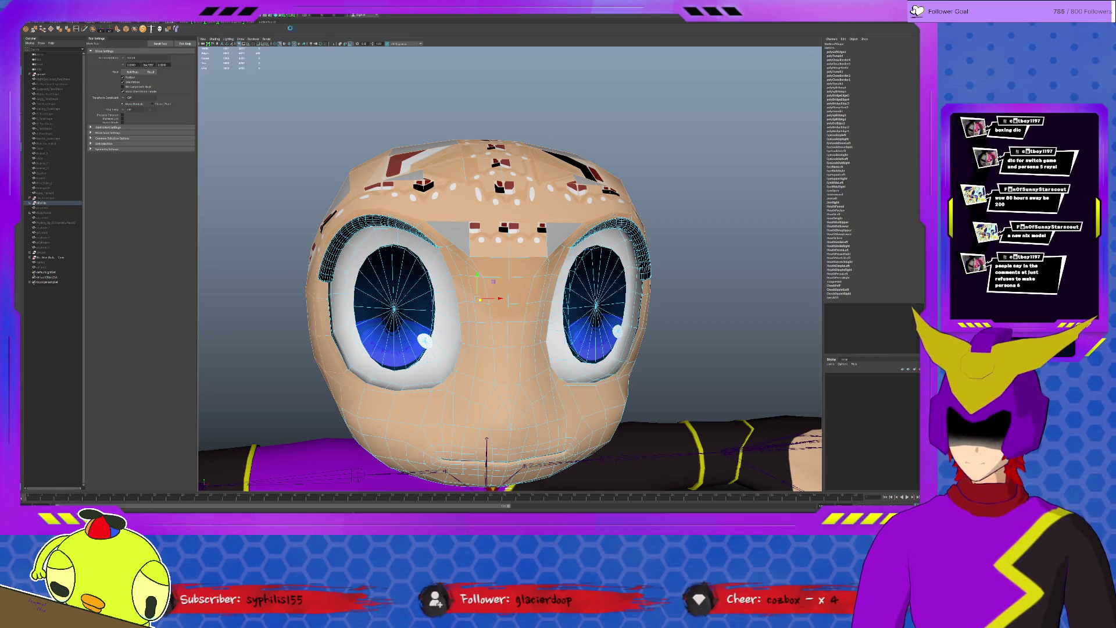
alt+drag(506, 366, 506, 217)
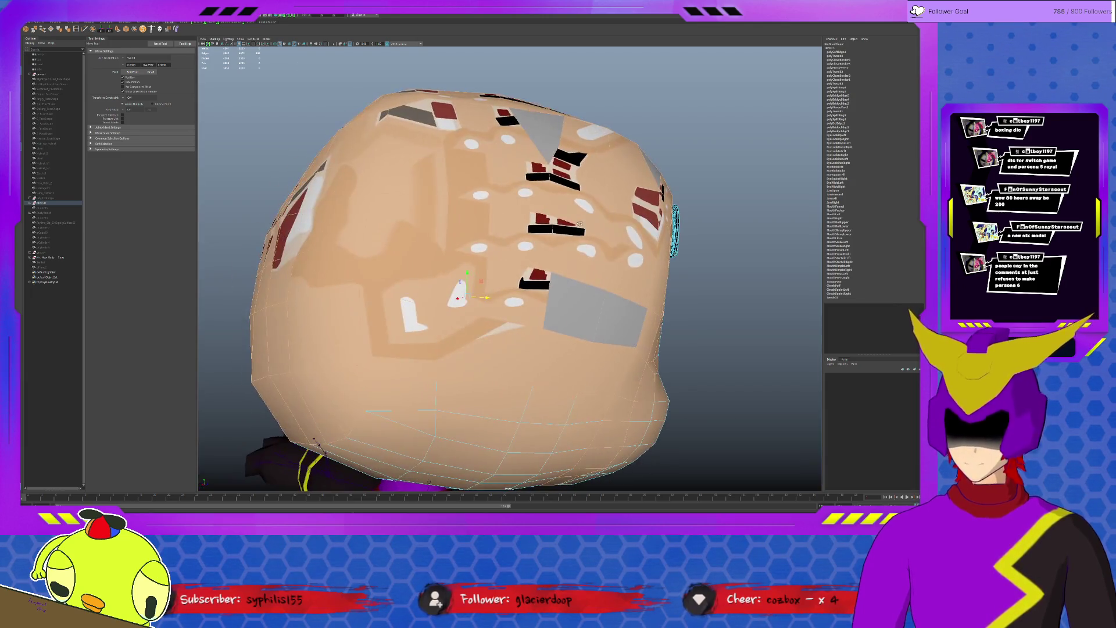
alt+drag(505, 261, 419, 331)
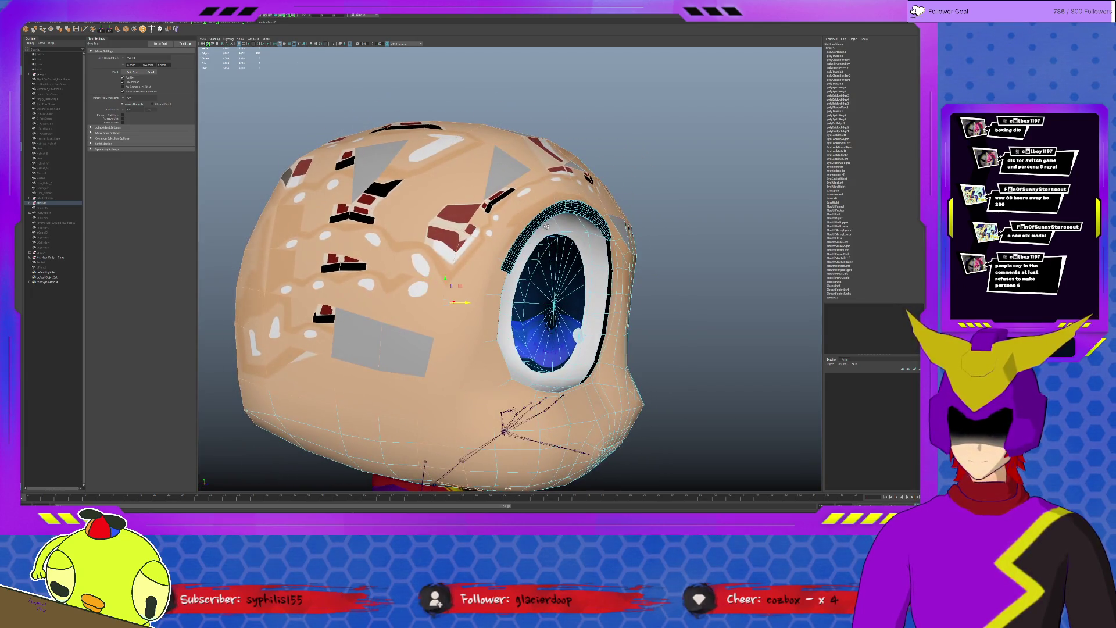
alt+drag(546, 225, 523, 235)
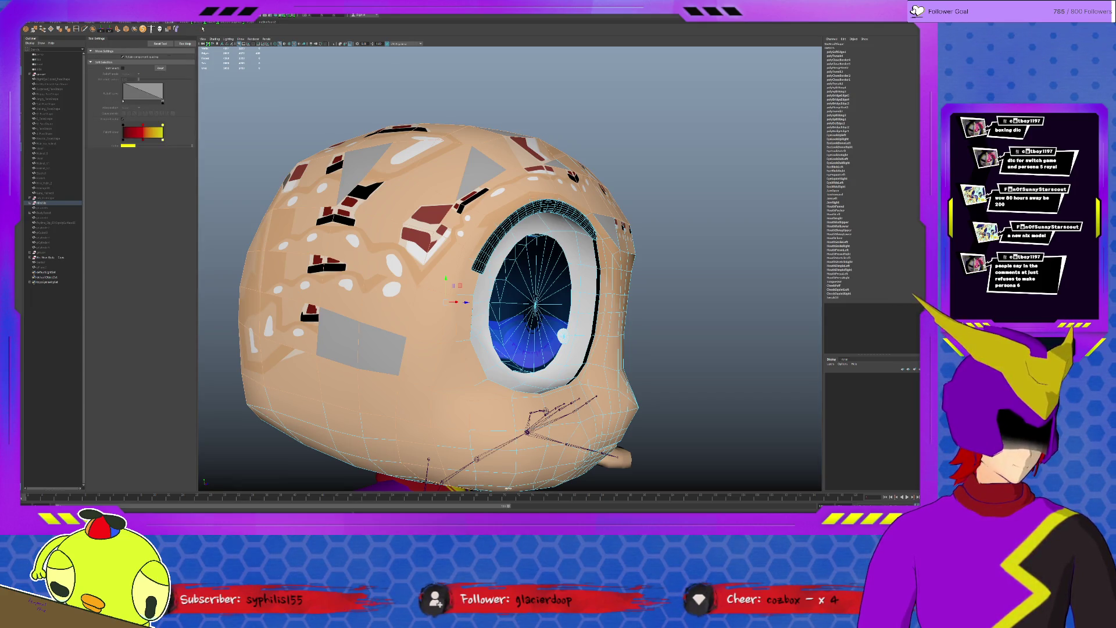
click(634, 188)
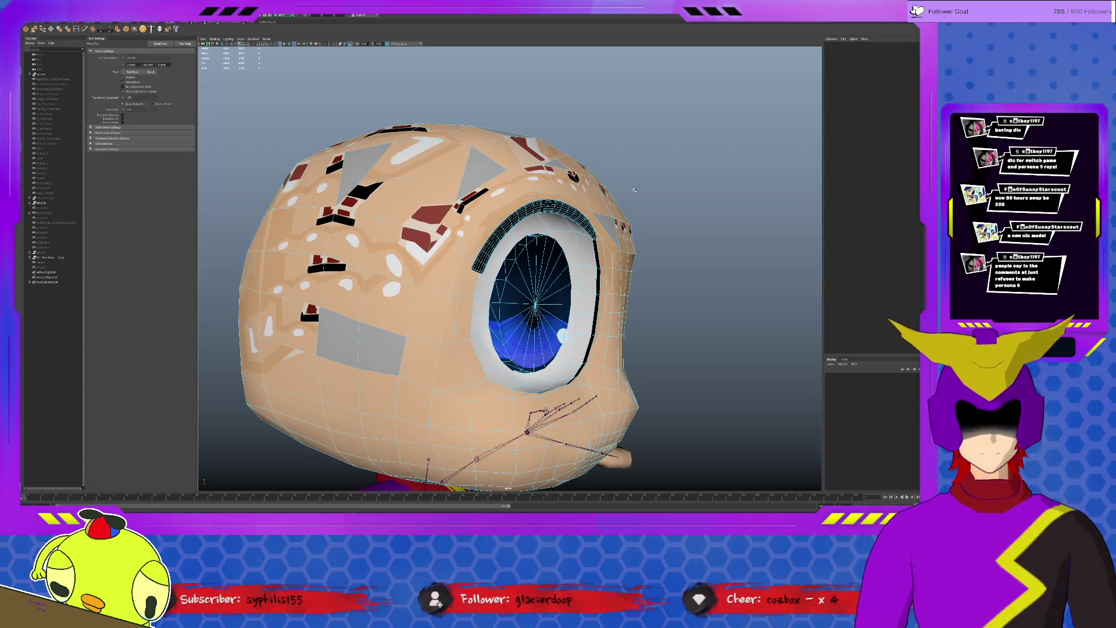
scroll(634, 188, down, 2)
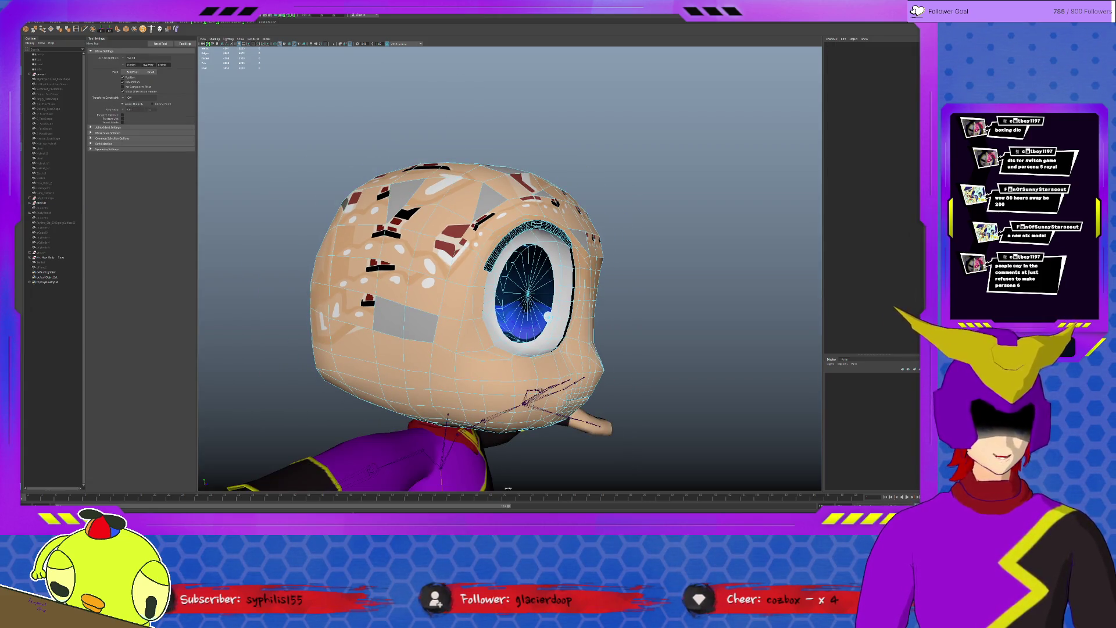
key(f)
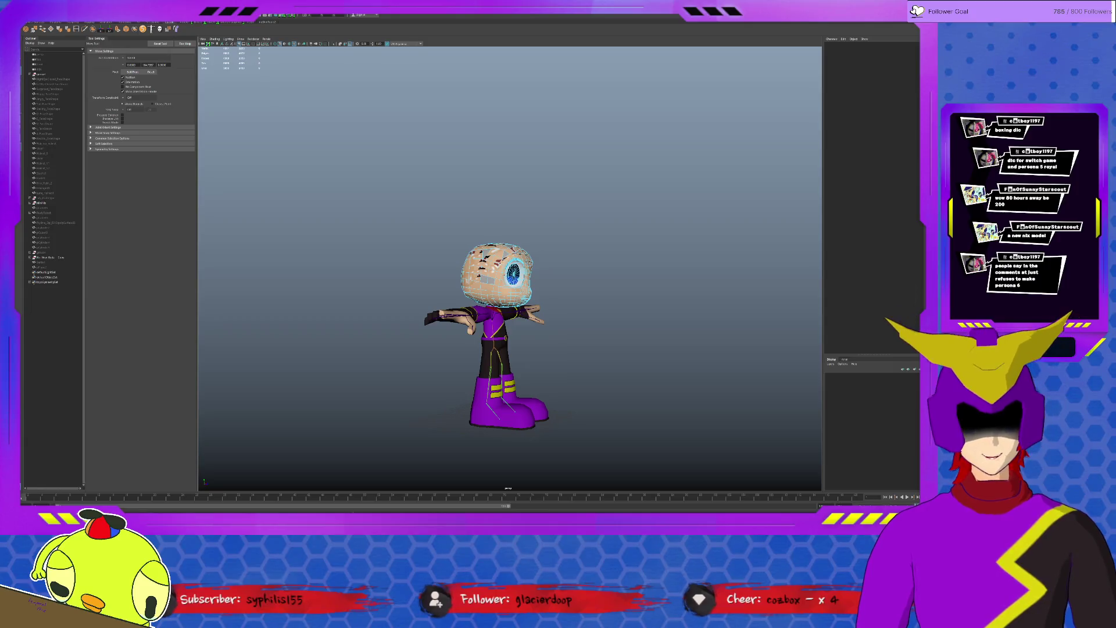
mouse_move(523, 332)
alt+middle_down()
mouse_move(590, 373)
mouse_move(558, 331)
mouse_move(593, 288)
alt+middle_up()
scroll(590, 374, up, 2)
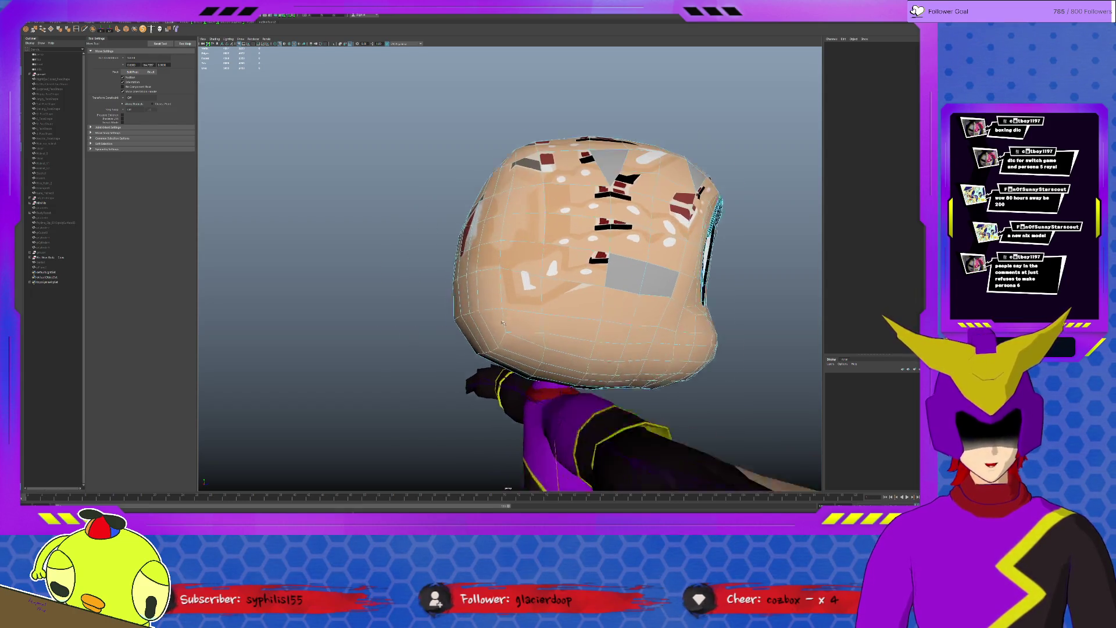
click(523, 340)
alt+drag(475, 358, 575, 332)
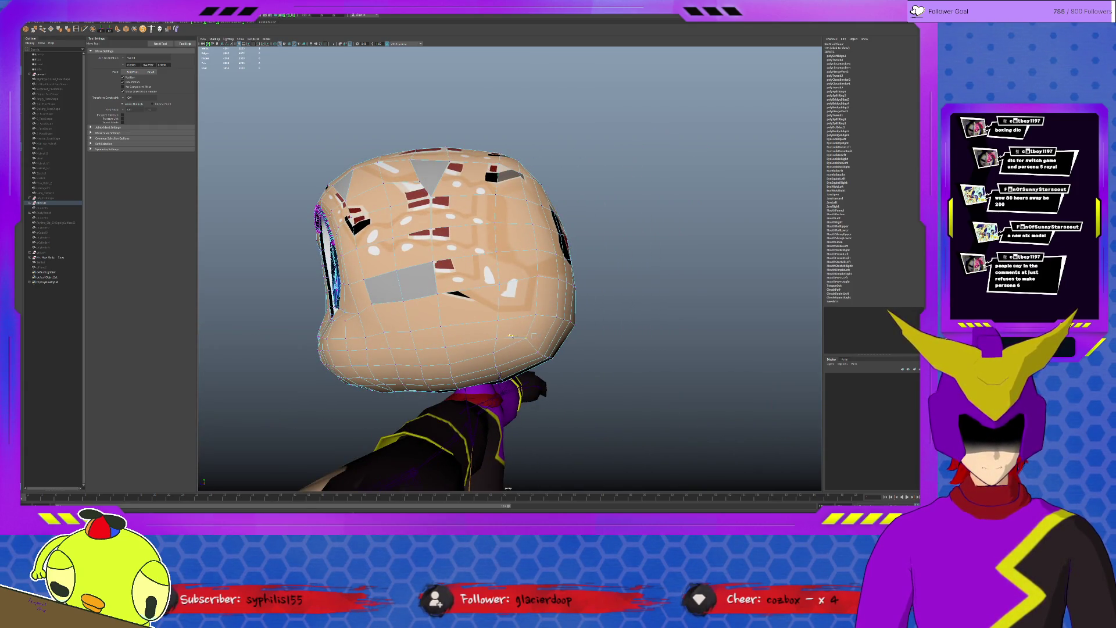
alt+drag(523, 340, 594, 332)
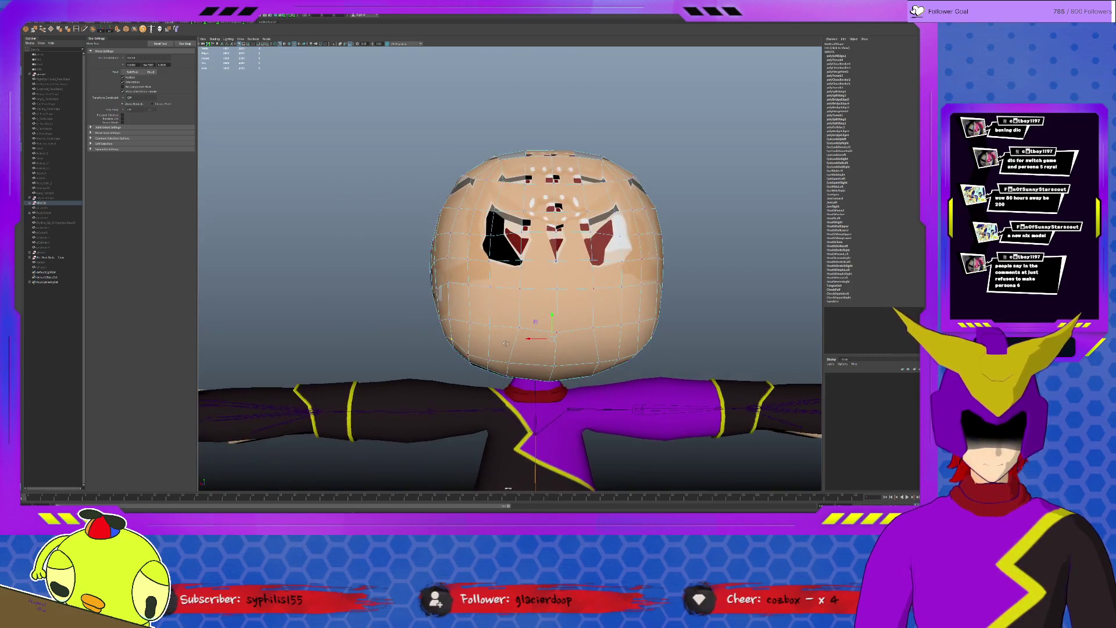
alt+drag(523, 340, 580, 339)
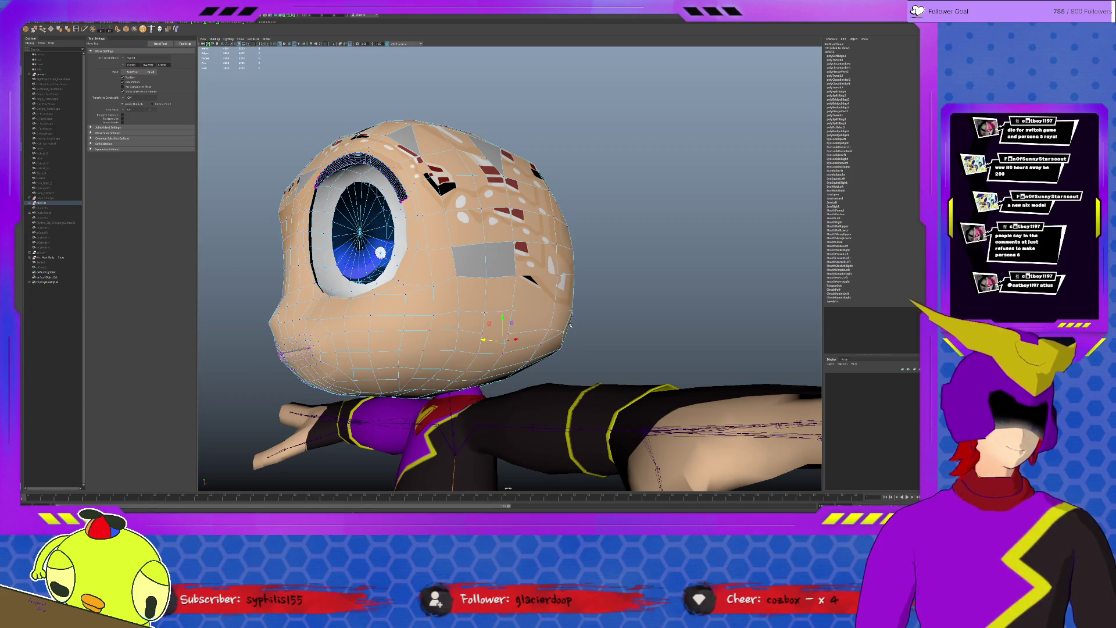
mouse_move(523, 261)
alt+mouse_down()
mouse_move(489, 278)
mouse_move(436, 279)
alt+mouse_up()
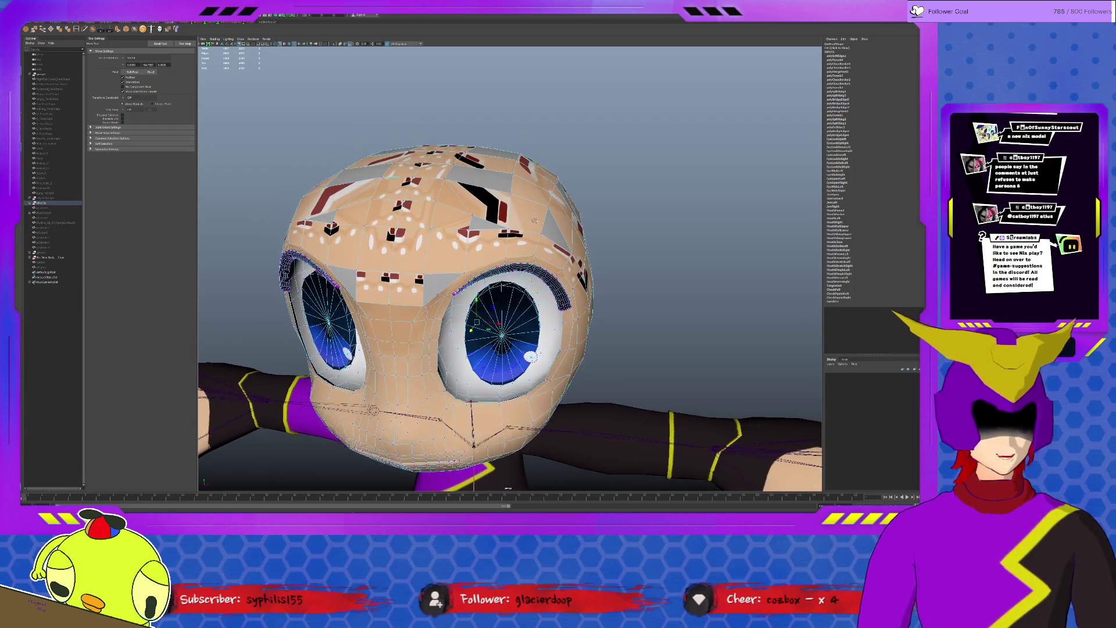
alt+drag(523, 261, 393, 287)
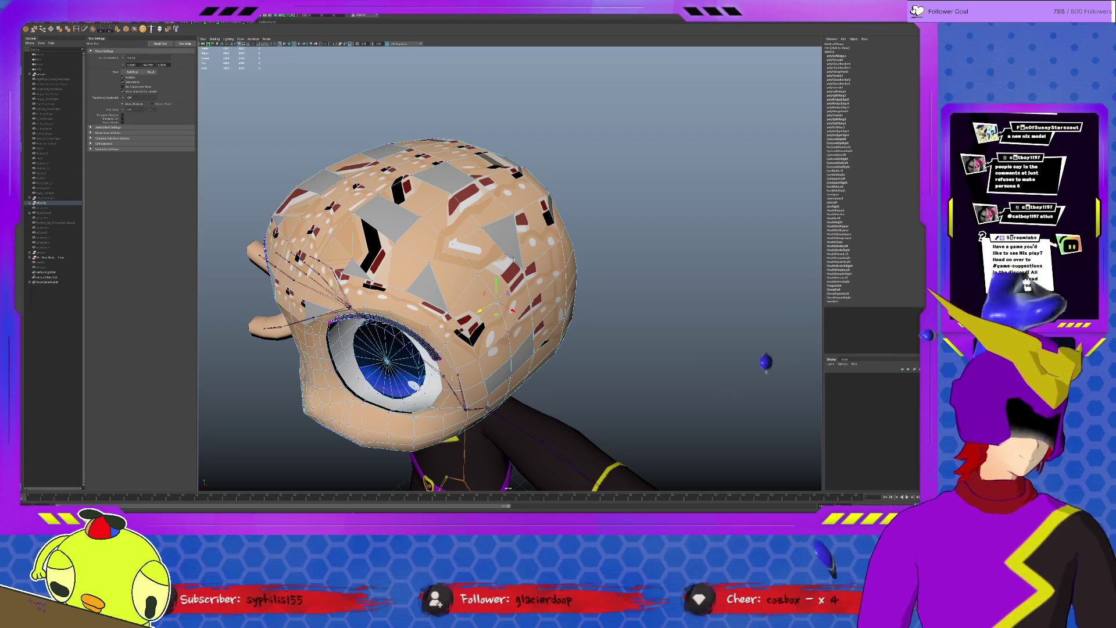
scroll(510, 271, down, 3)
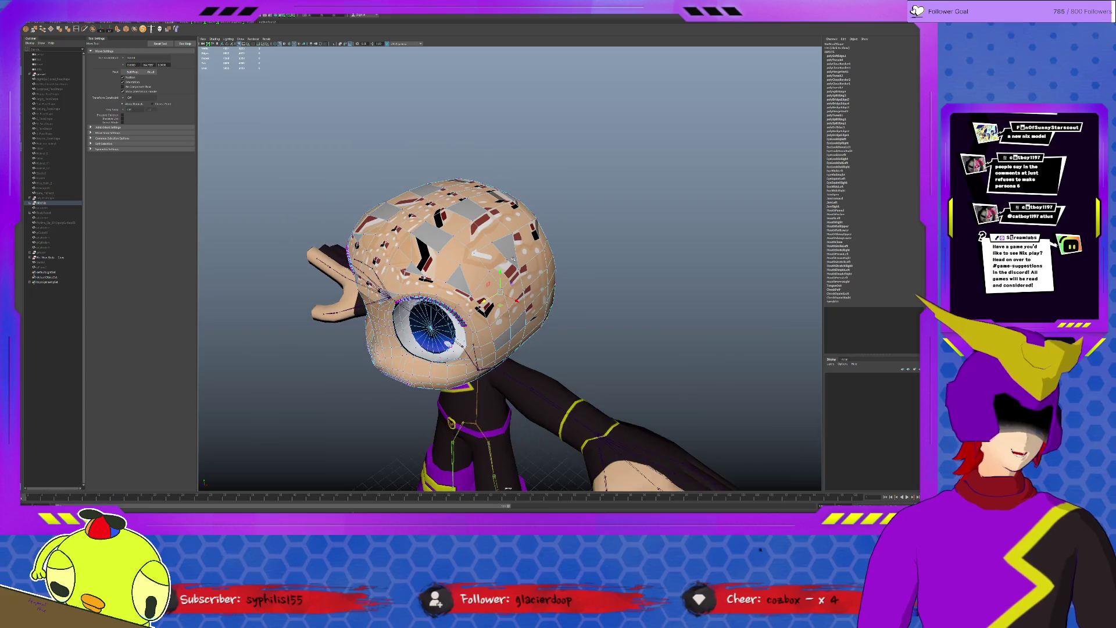
- Select patches of faces near the ear and higher on the head, then cancel
alt+drag(509, 288, 367, 288)
scroll(510, 288, up, 5)
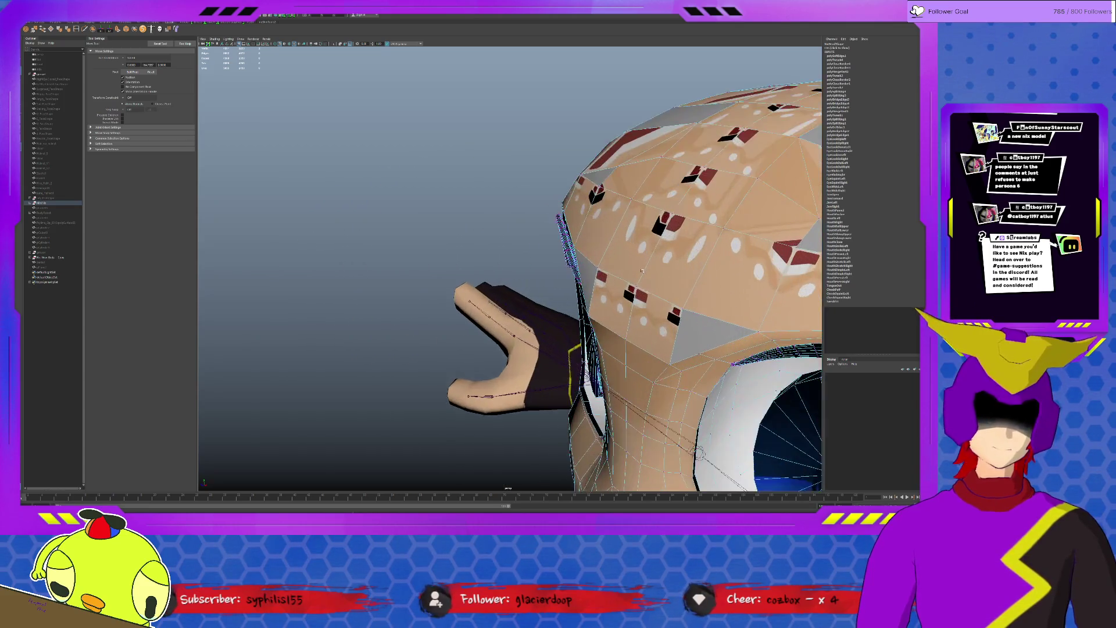
drag(593, 270, 750, 362)
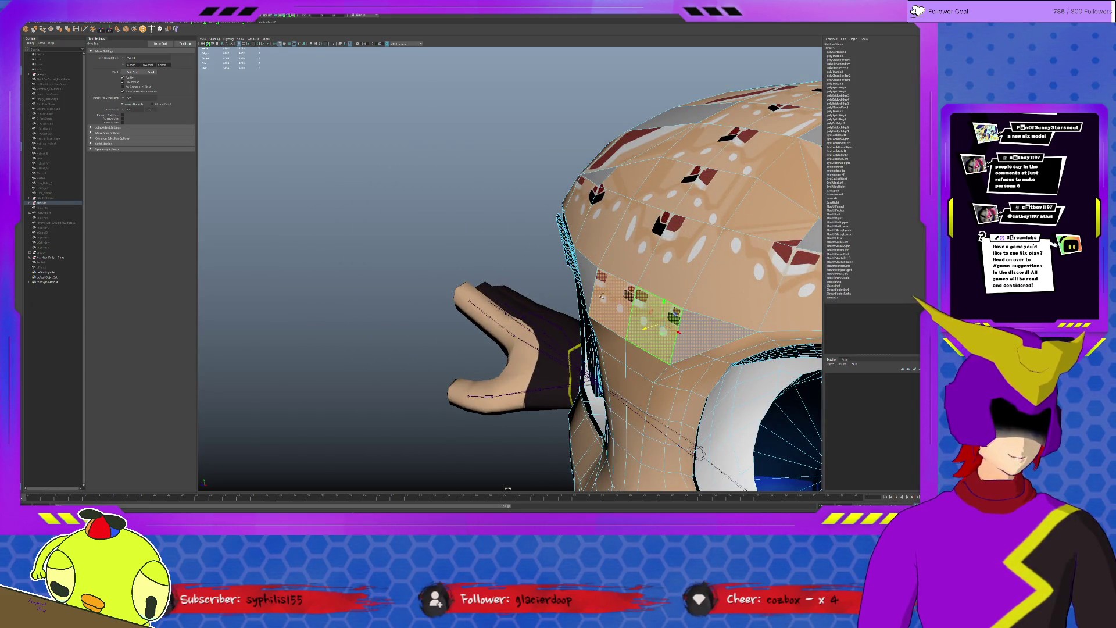
click(684, 243)
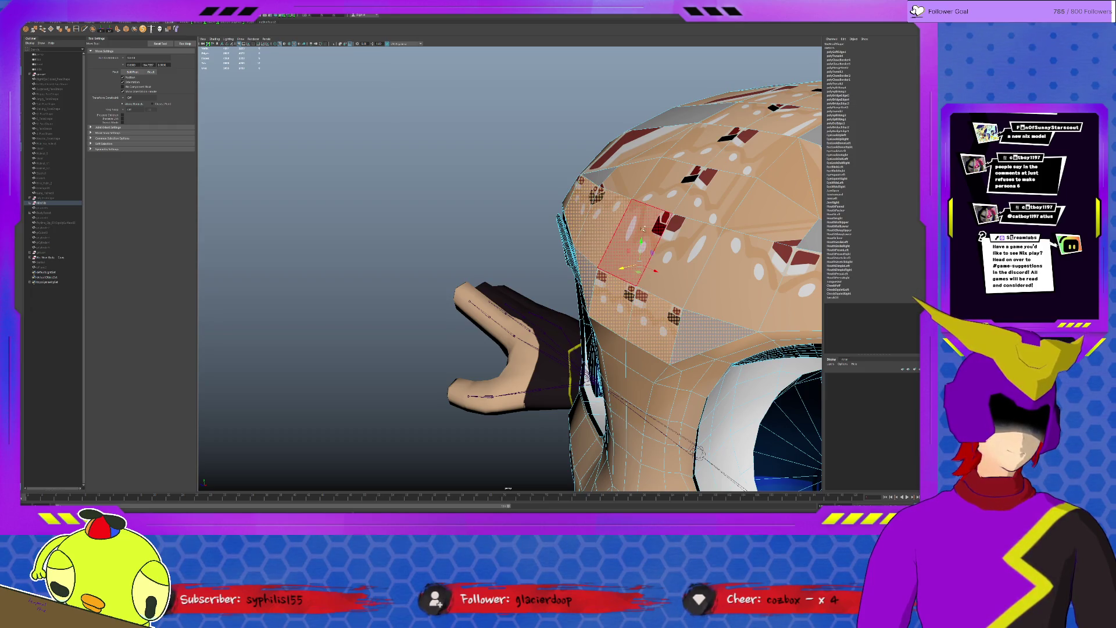
key(Escape)
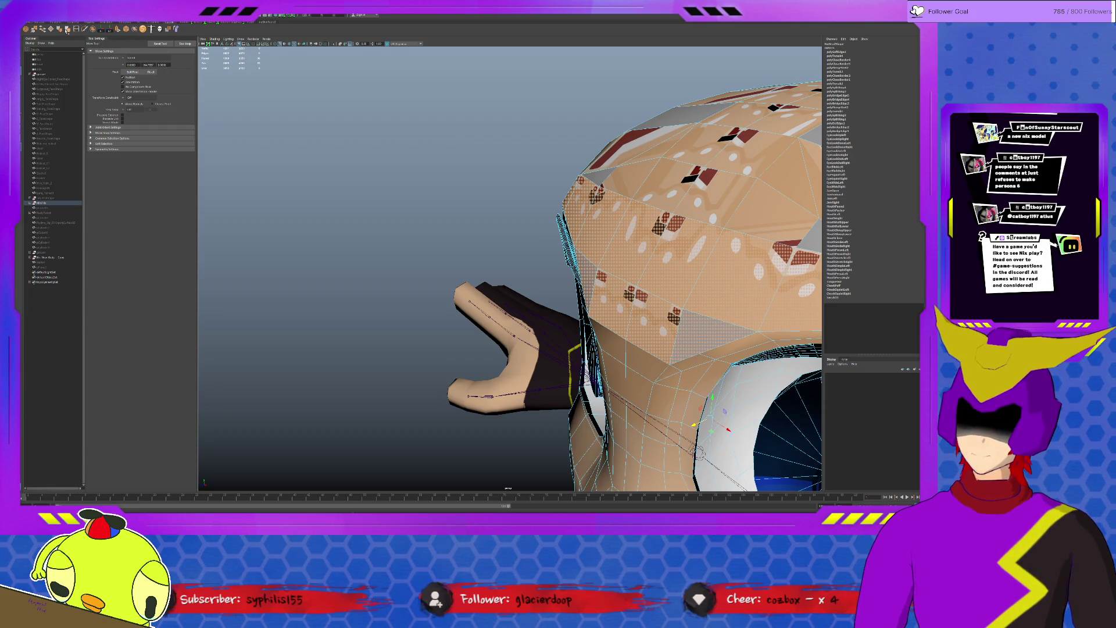
- Pull back to the whole character, clear the eye selection with soft select and orbit around it
alt+right_drag(663, 287, 576, 288)
mouse_move(611, 262)
alt+mouse_down()
mouse_move(710, 225)
mouse_move(436, 201)
mouse_move(291, 155)
alt+mouse_up()
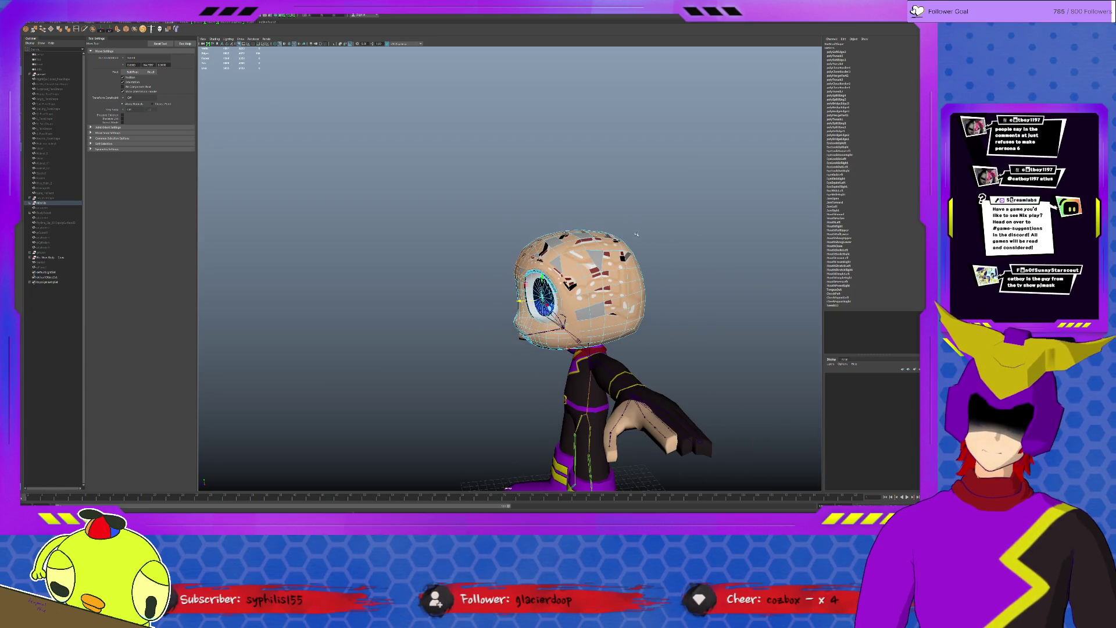
key(b)
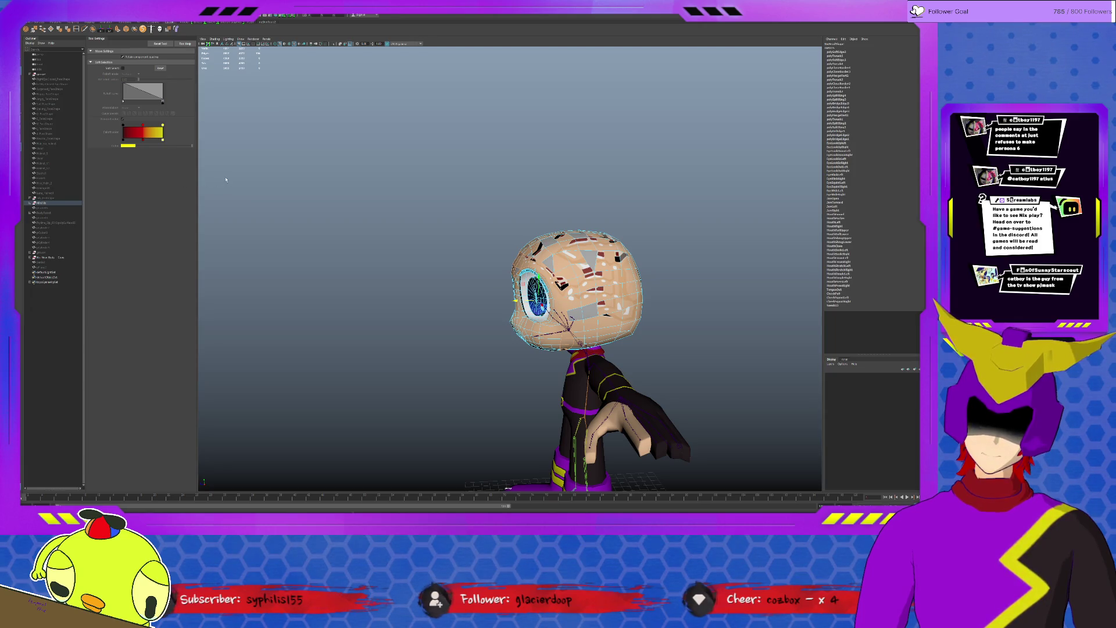
key(b)
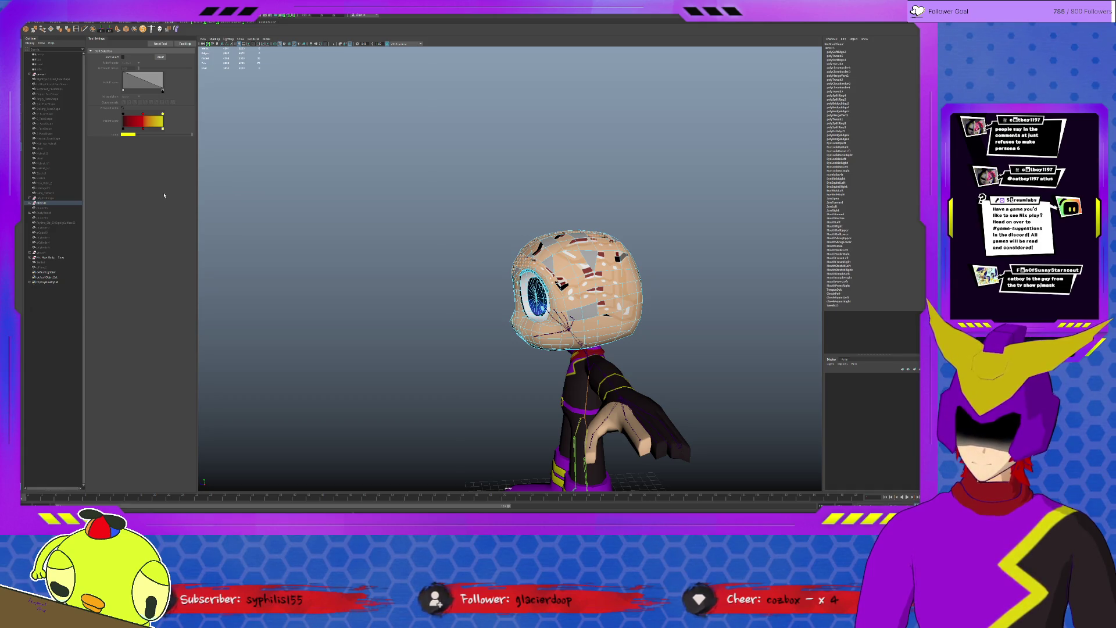
mouse_move(544, 229)
alt+mouse_down()
mouse_move(587, 224)
mouse_move(660, 277)
alt+mouse_up()
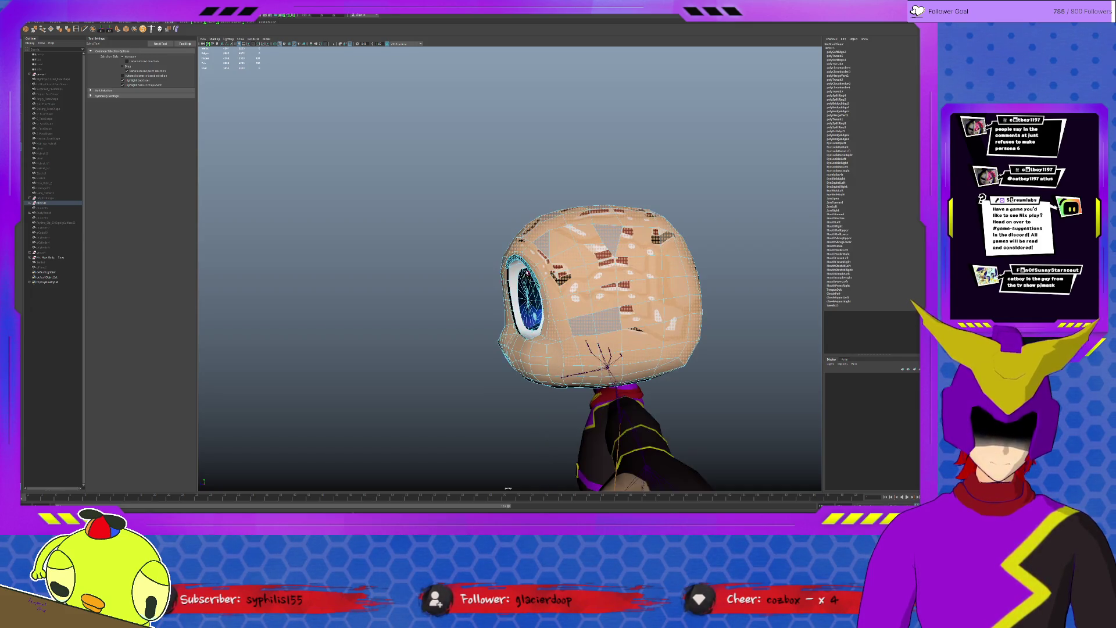
- Inspect the eye and head in plain grey shading from close and wide angles
alt+drag(567, 288, 488, 262)
alt+right_drag(567, 288, 663, 288)
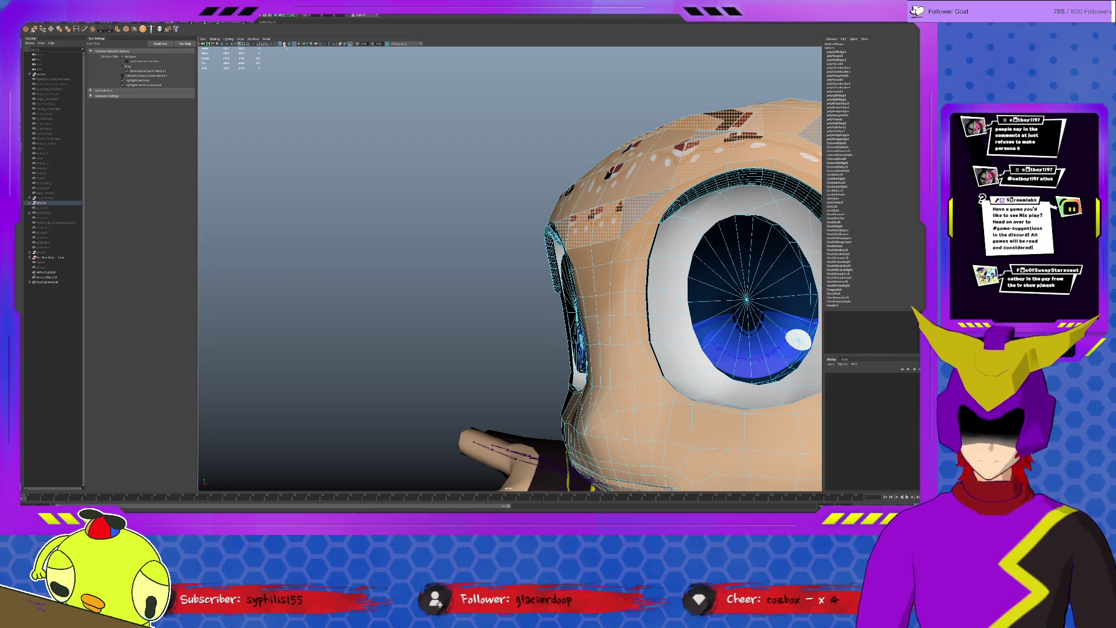
key(5)
scroll(721, 273, down, 3)
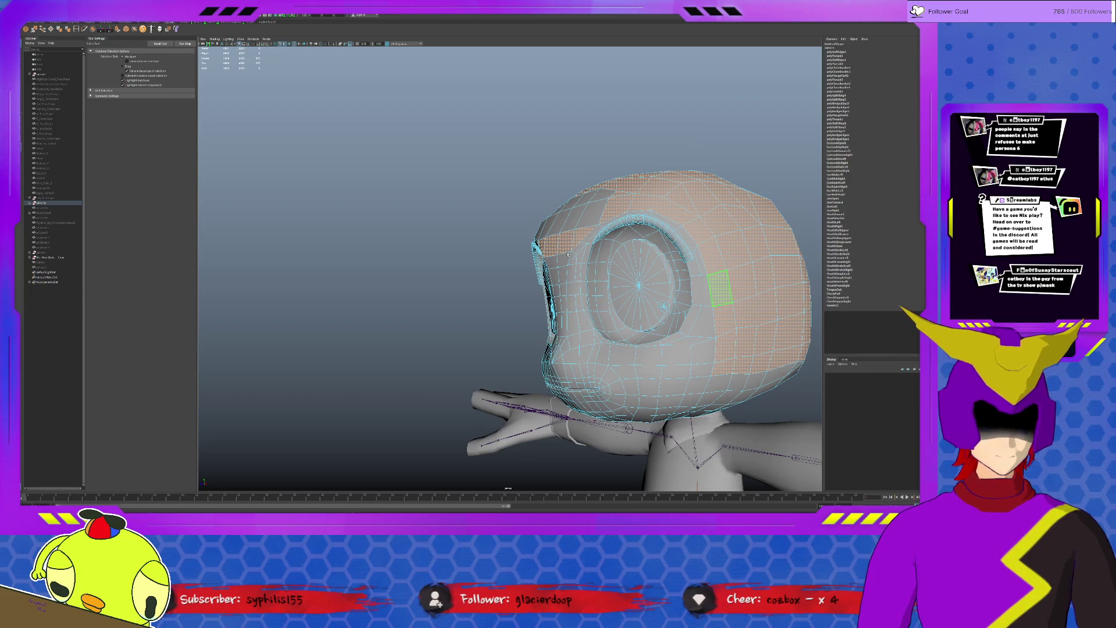
alt+drag(564, 255, 534, 225)
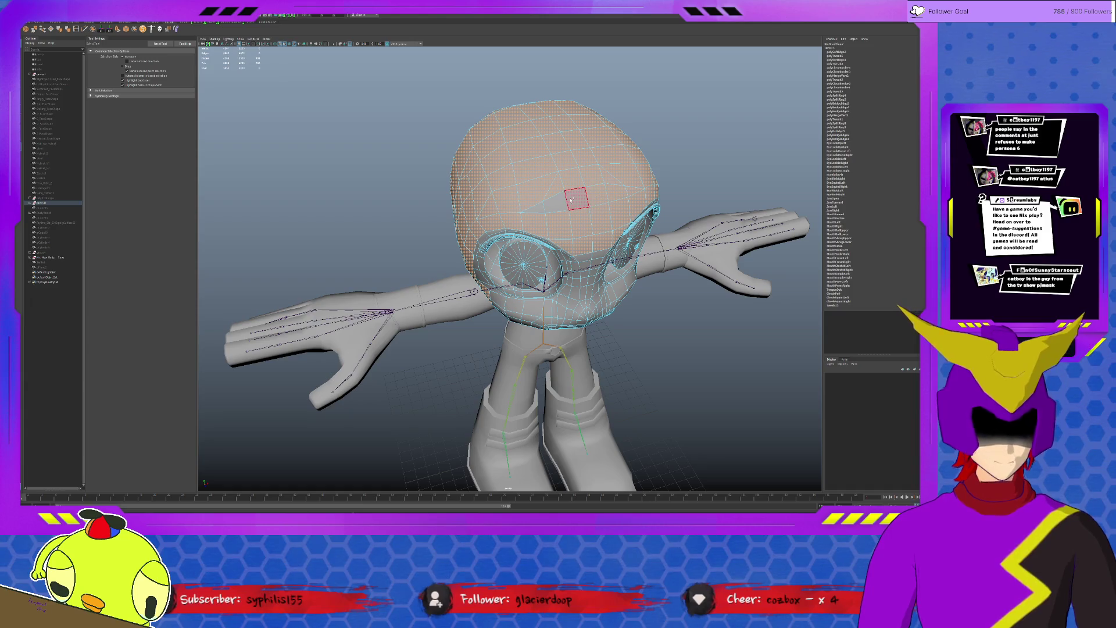
mouse_move(535, 260)
alt+mouse_down()
mouse_move(505, 288)
mouse_move(541, 288)
alt+mouse_up()
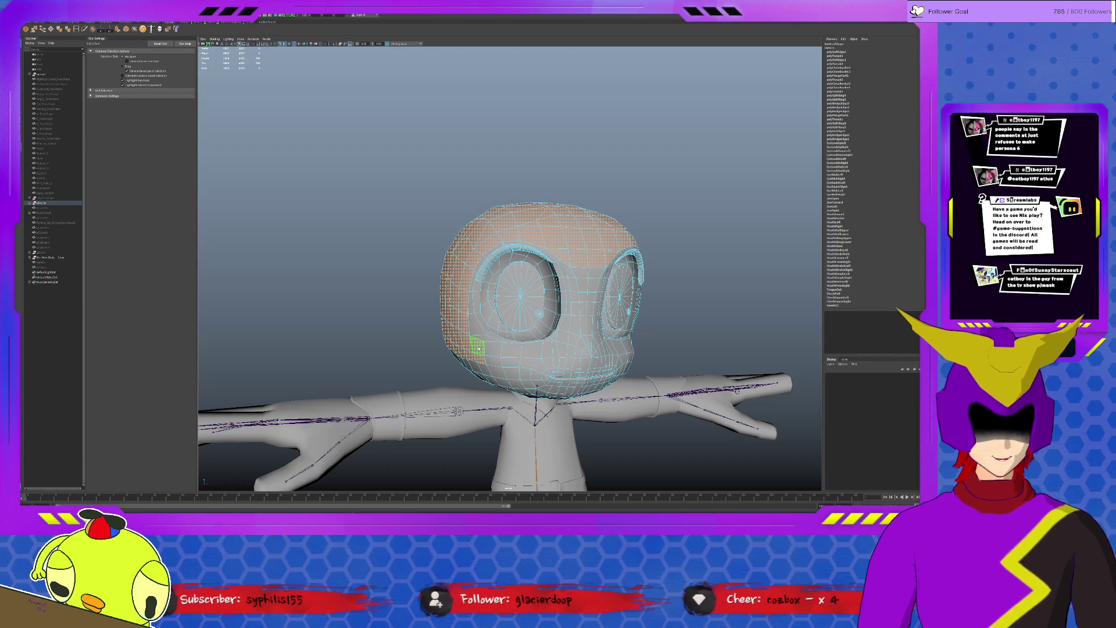
alt+drag(523, 331, 557, 360)
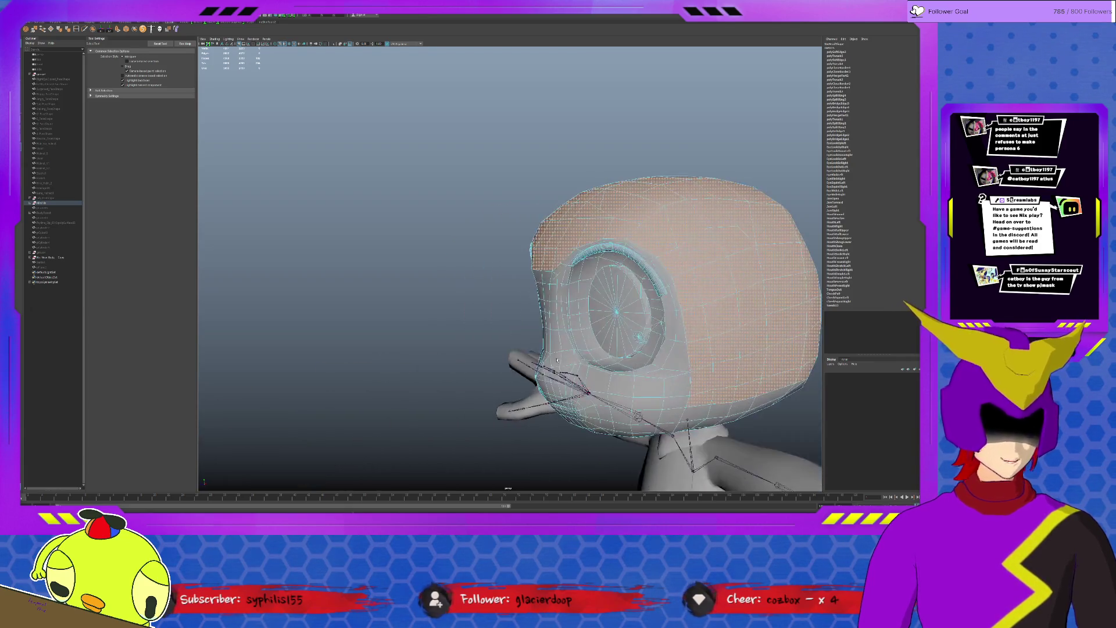
mouse_move(675, 401)
alt+mouse_down()
mouse_move(589, 382)
mouse_move(661, 386)
alt+mouse_up()
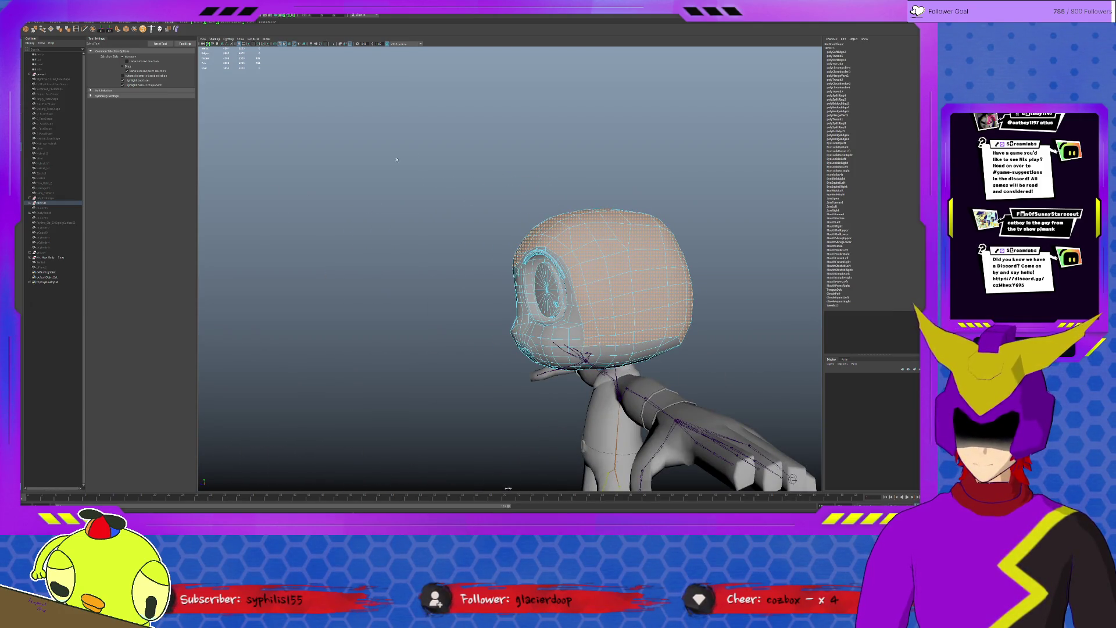
- Expand the soft selection falloff settings and restore textured shading on the head
click(105, 91)
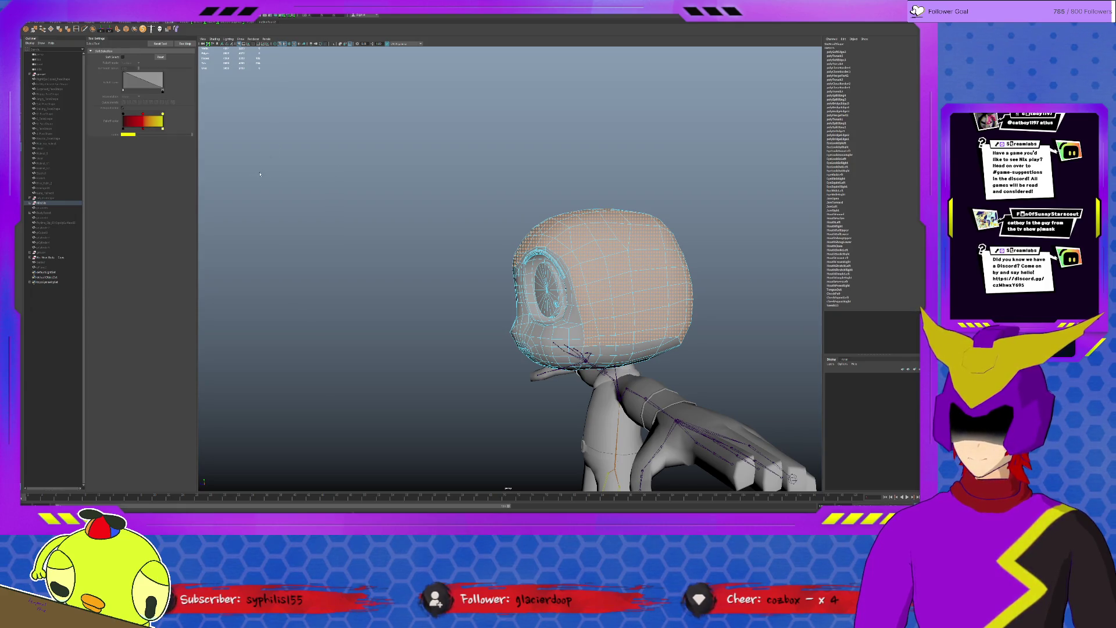
key(w)
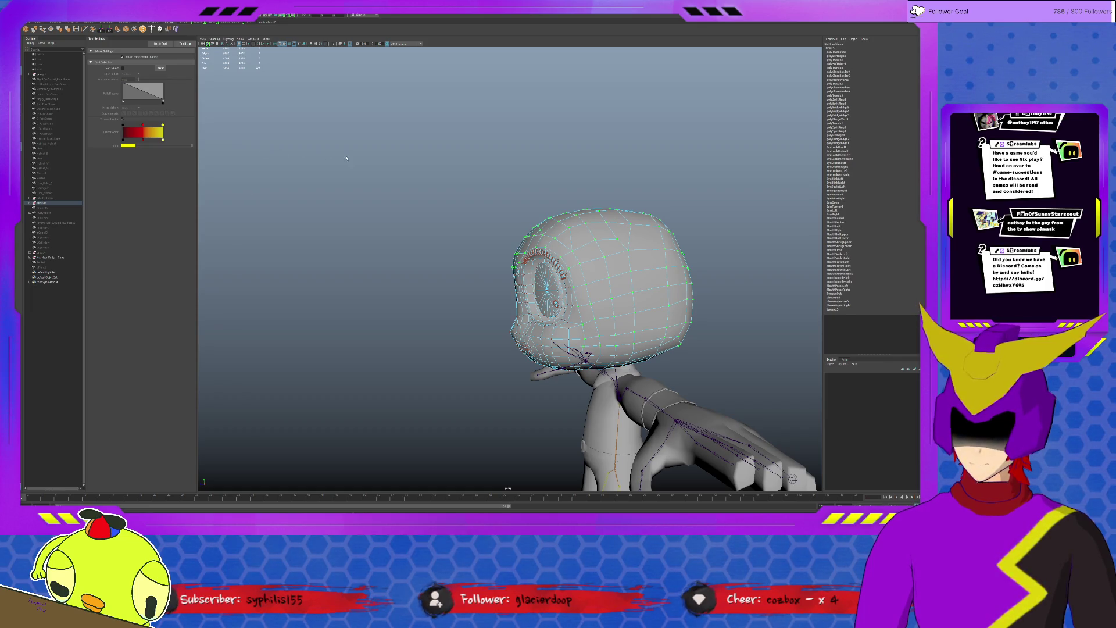
alt+drag(358, 157, 609, 304)
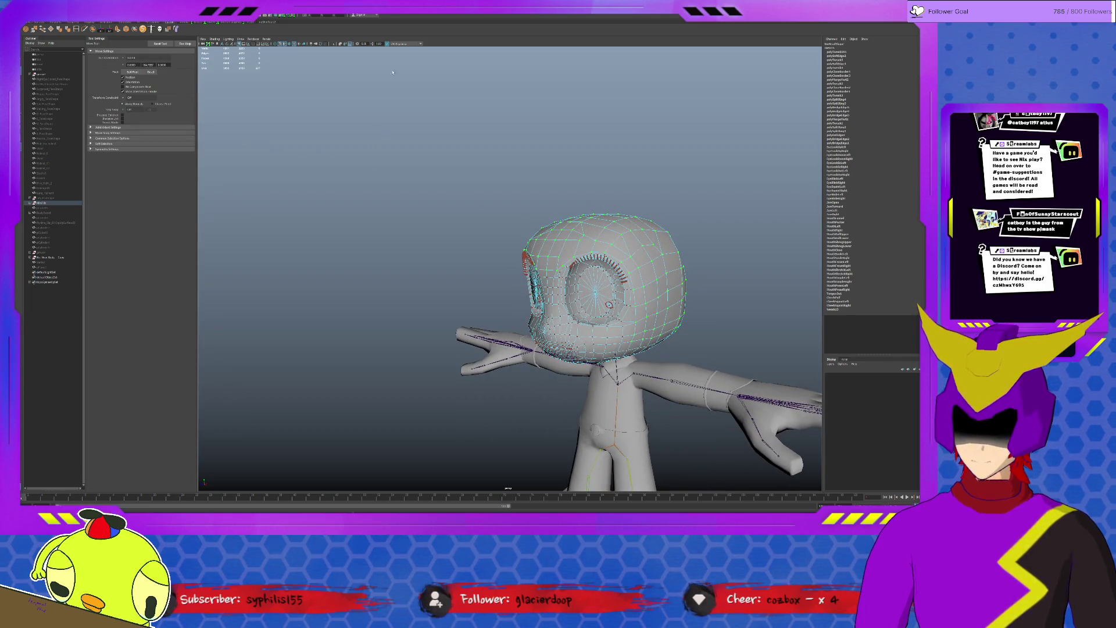
key(q)
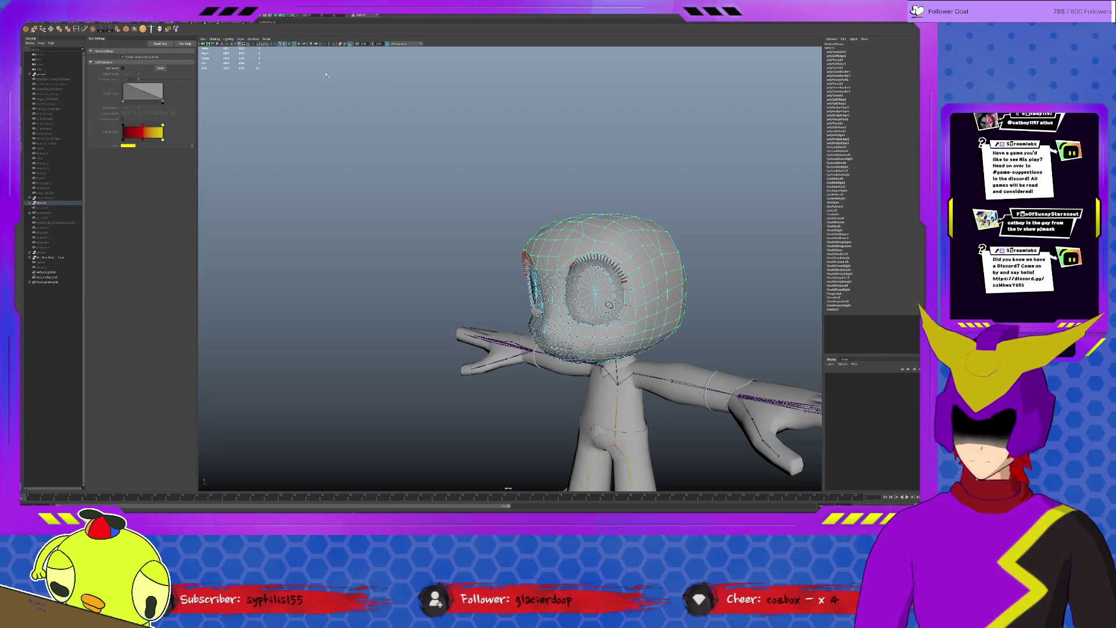
alt+drag(608, 304, 453, 262)
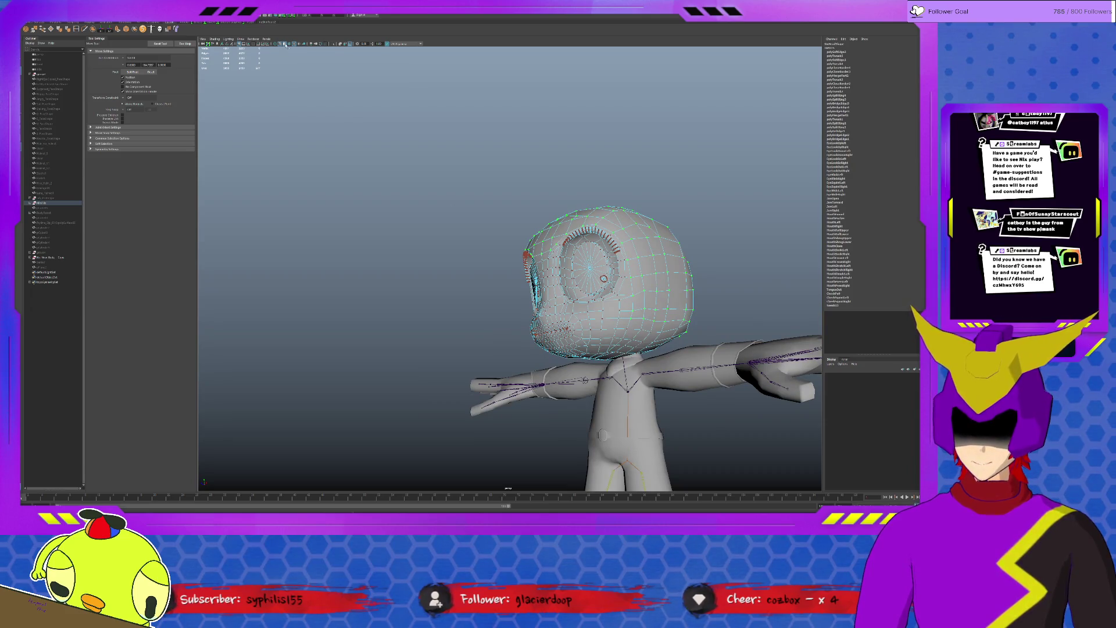
key(6)
alt+drag(602, 277, 488, 217)
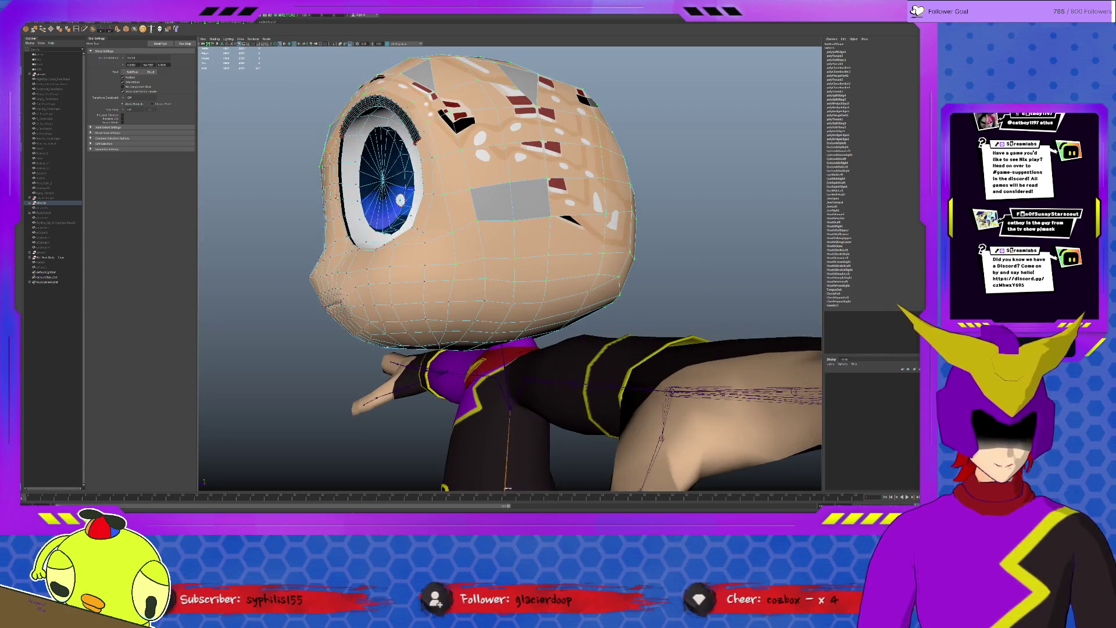
click(90, 148)
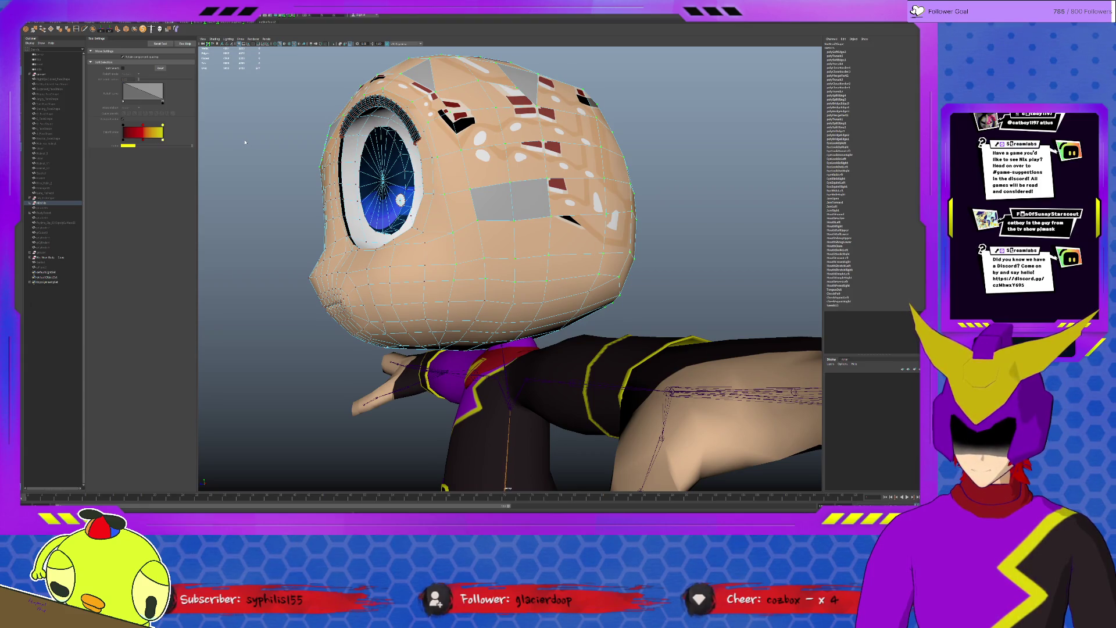
- Select neighbouring faces on the side and back of the head with the Move tool, viewing from around
click(475, 183)
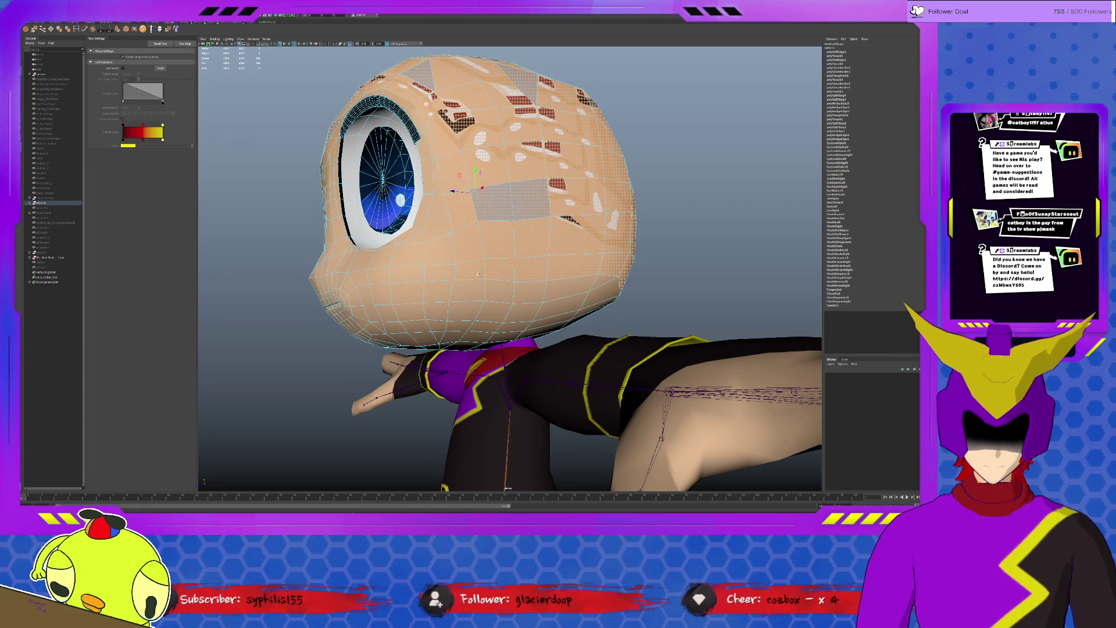
key(w)
click(575, 289)
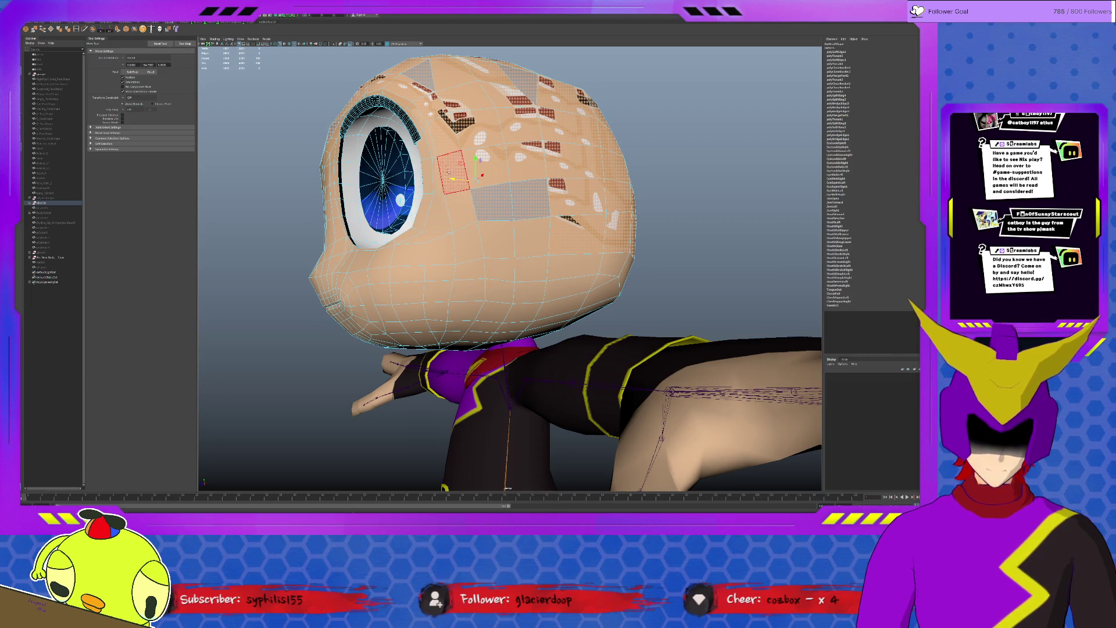
alt+drag(454, 166, 580, 187)
shift+click(588, 270)
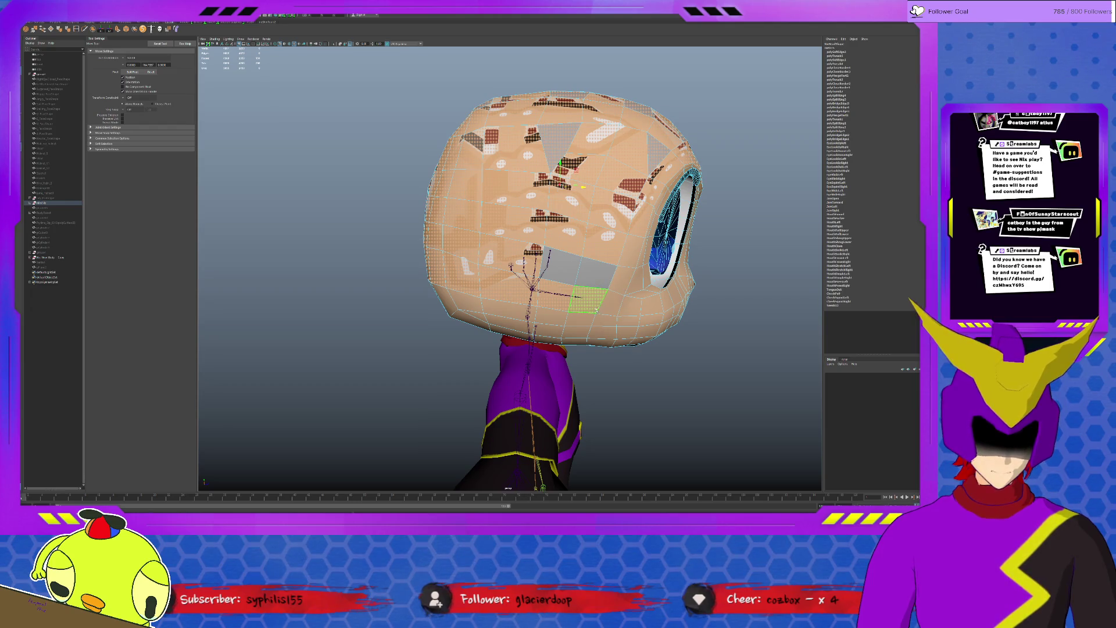
mouse_move(434, 302)
alt+mouse_down()
mouse_move(494, 299)
mouse_move(462, 284)
alt+mouse_up()
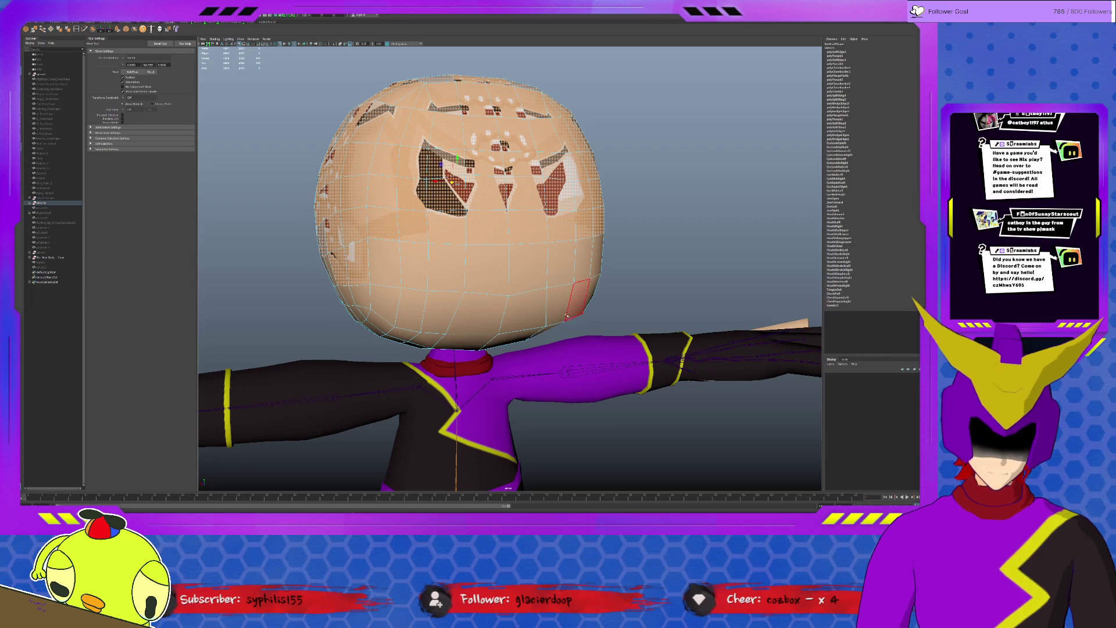
alt+drag(571, 301, 519, 299)
key(q)
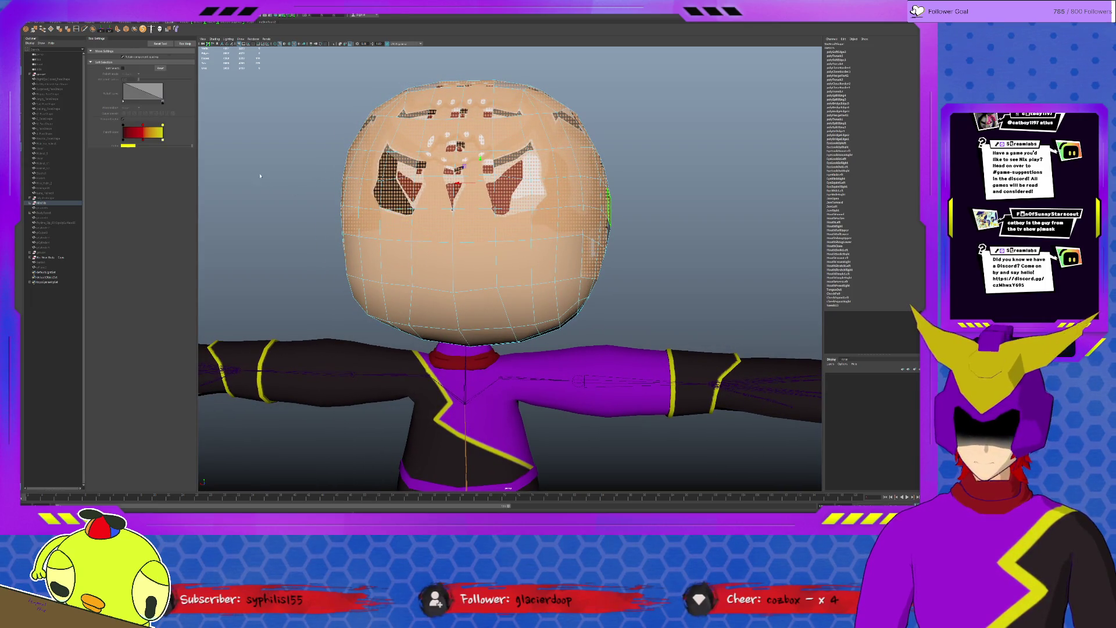
- Select a vertex beside the left eye, check it from all sides, then show the four-view layout
key(F9)
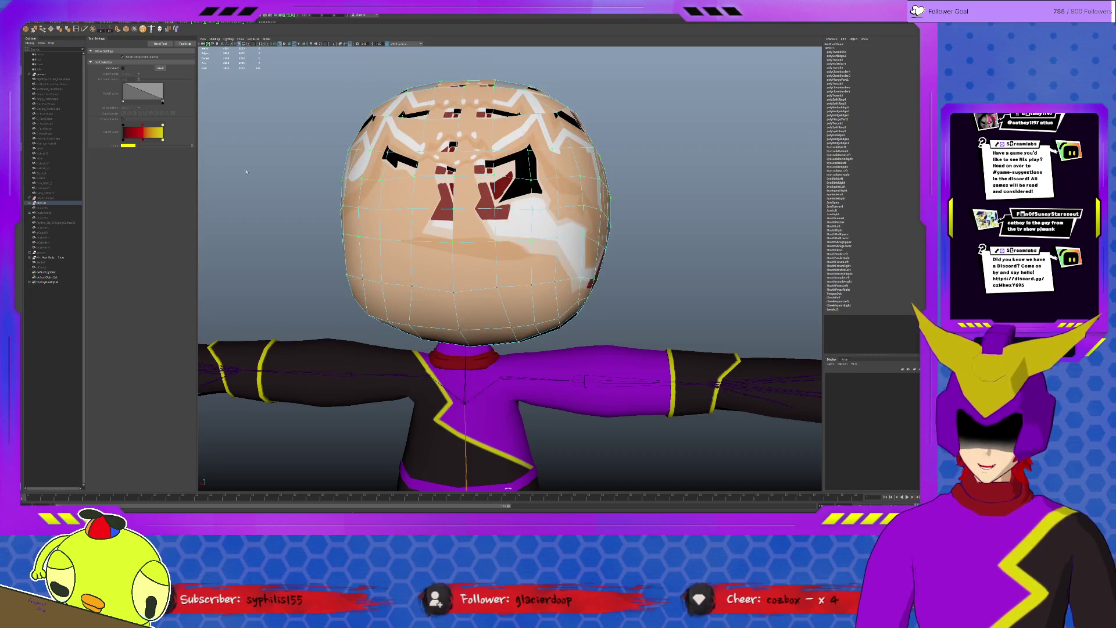
click(478, 165)
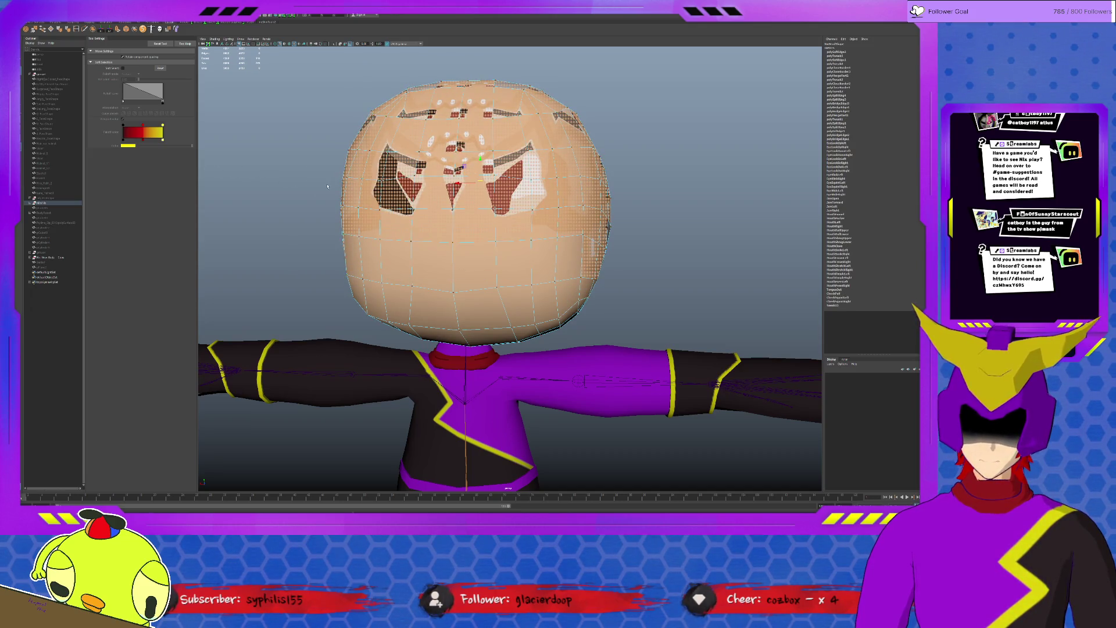
alt+drag(430, 256, 488, 245)
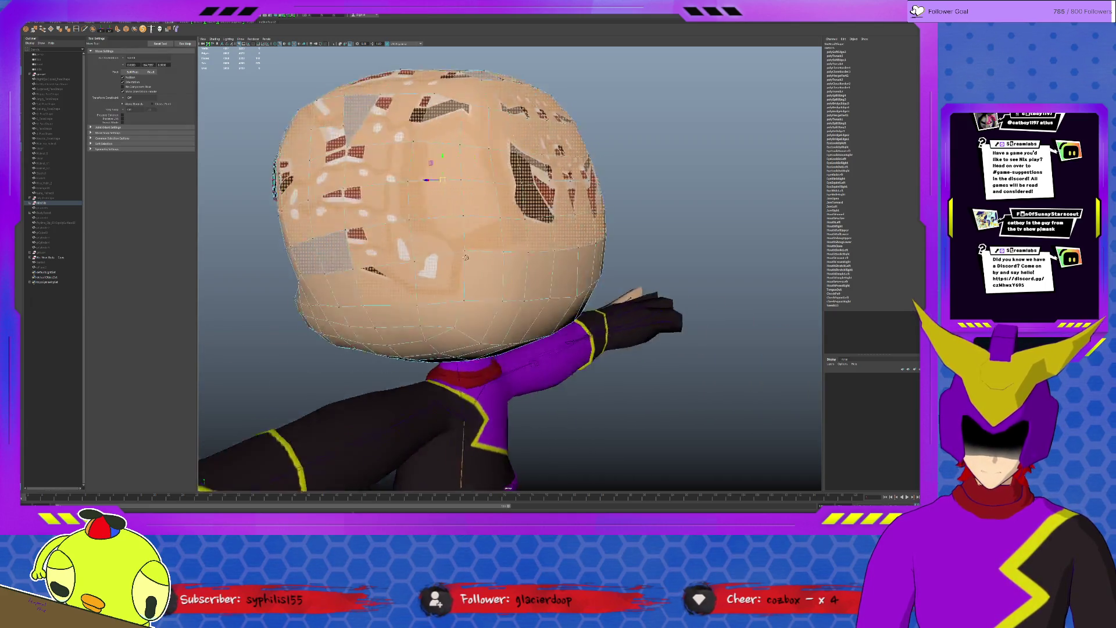
scroll(490, 253, down, 1)
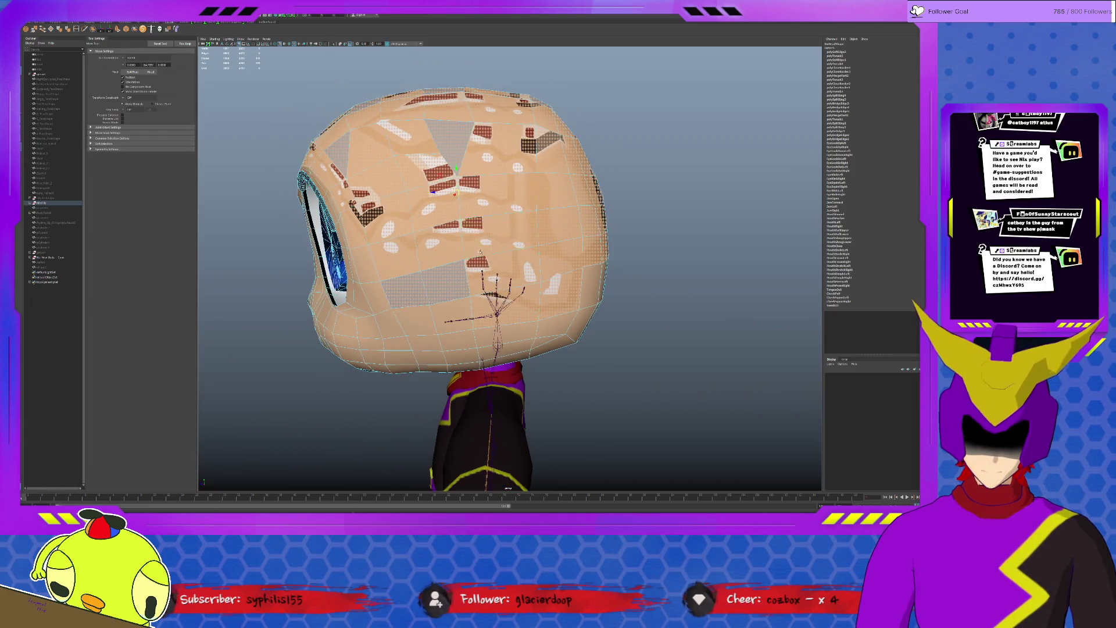
mouse_move(413, 247)
alt+mouse_down()
mouse_move(454, 261)
mouse_move(562, 268)
alt+mouse_up()
scroll(445, 251, up, 1)
mouse_move(530, 263)
alt+mouse_down()
mouse_move(448, 268)
mouse_move(557, 261)
alt+mouse_up()
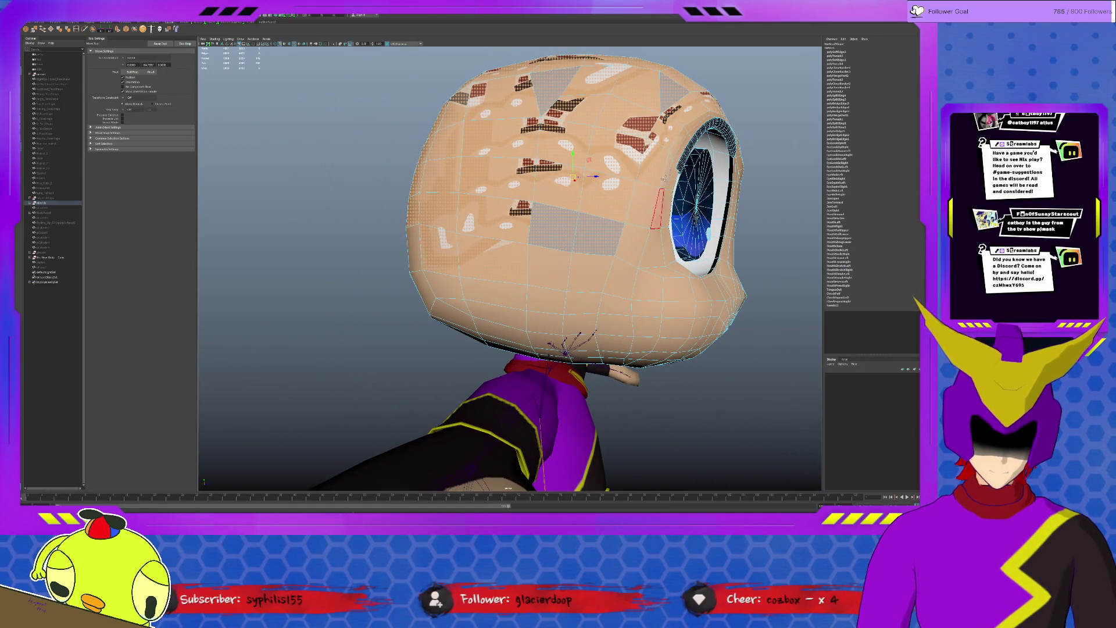
alt+drag(628, 322, 547, 324)
click(548, 324)
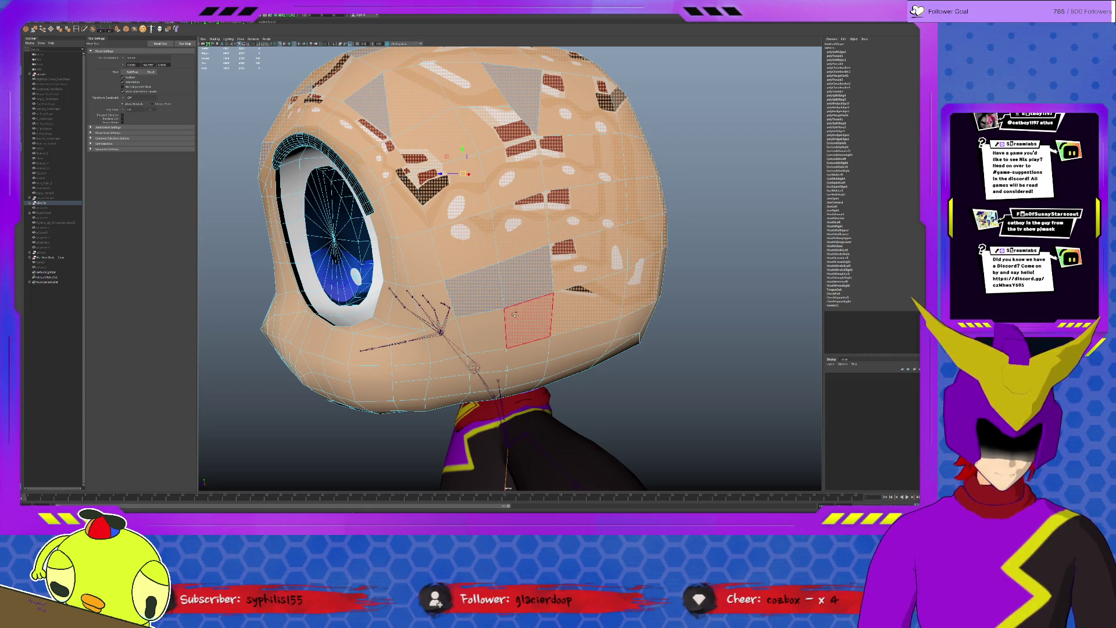
alt+drag(520, 319, 567, 317)
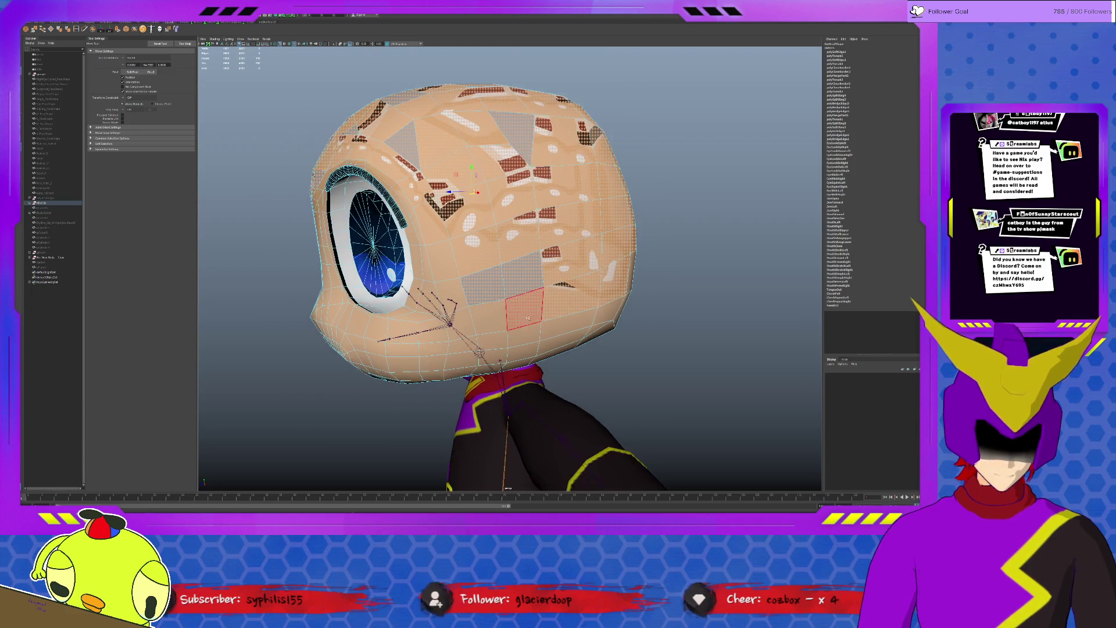
key(space)
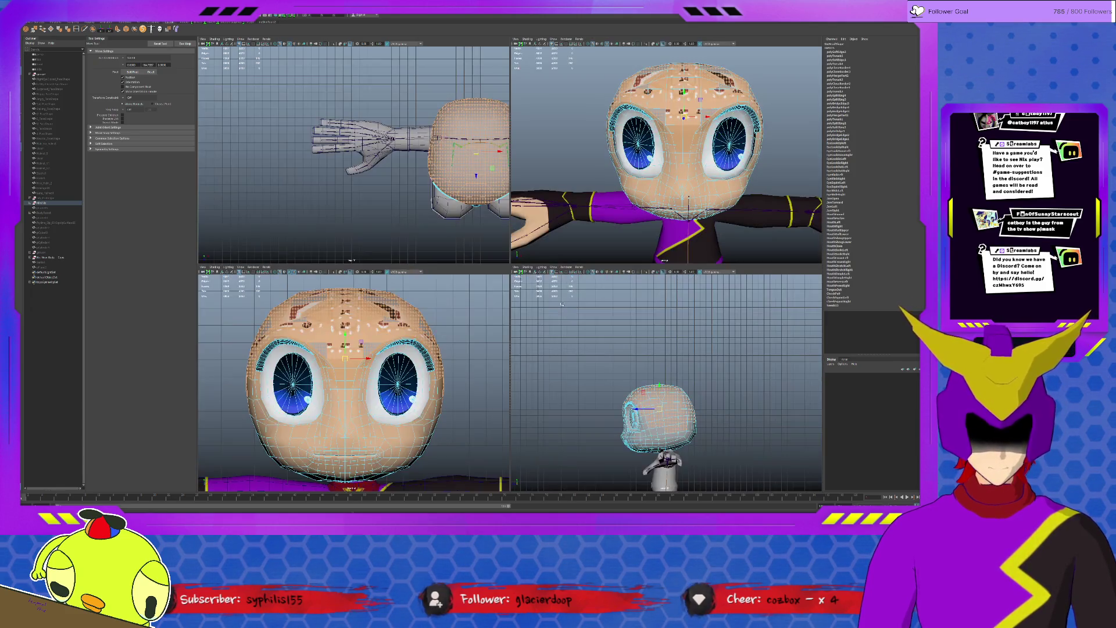
- Show the head untextured with wireframe on shaded and switch to the perspective panel
key(space)
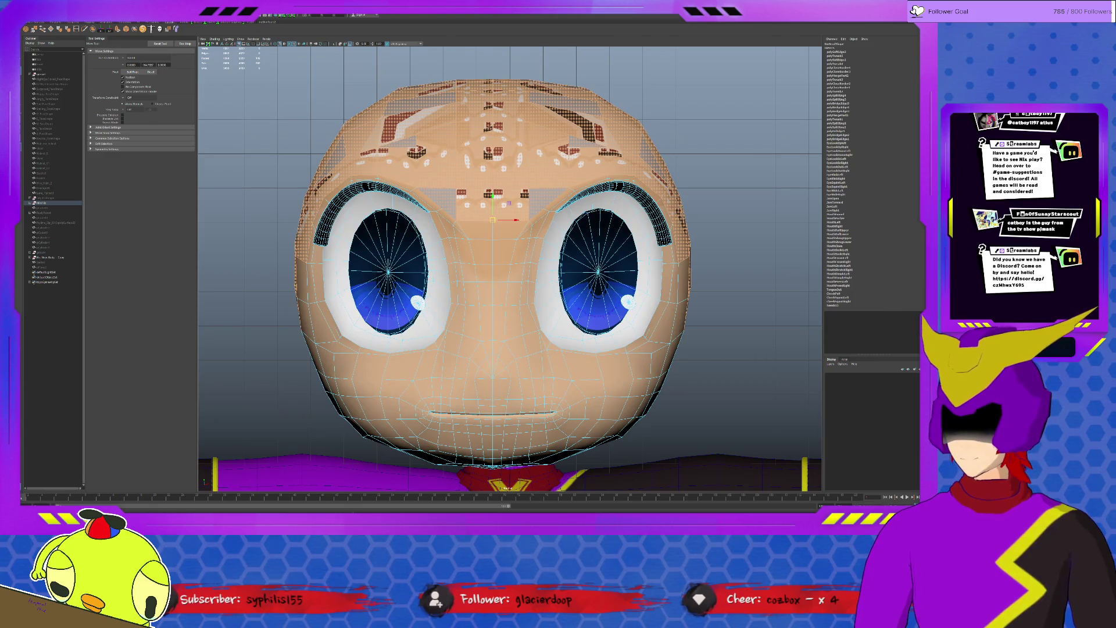
key(6)
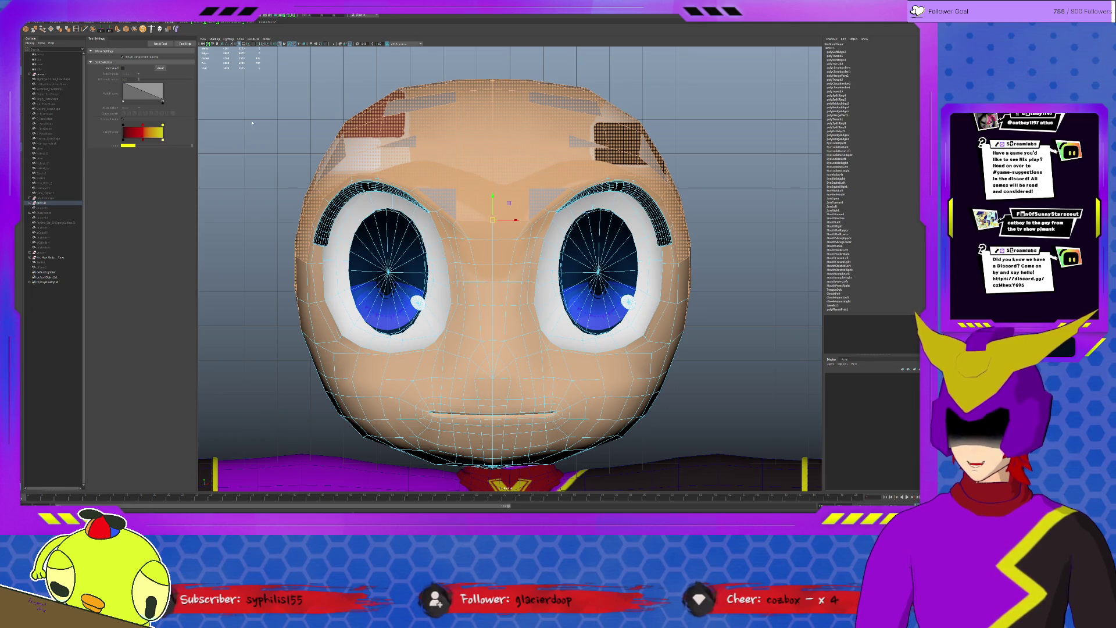
key(F9)
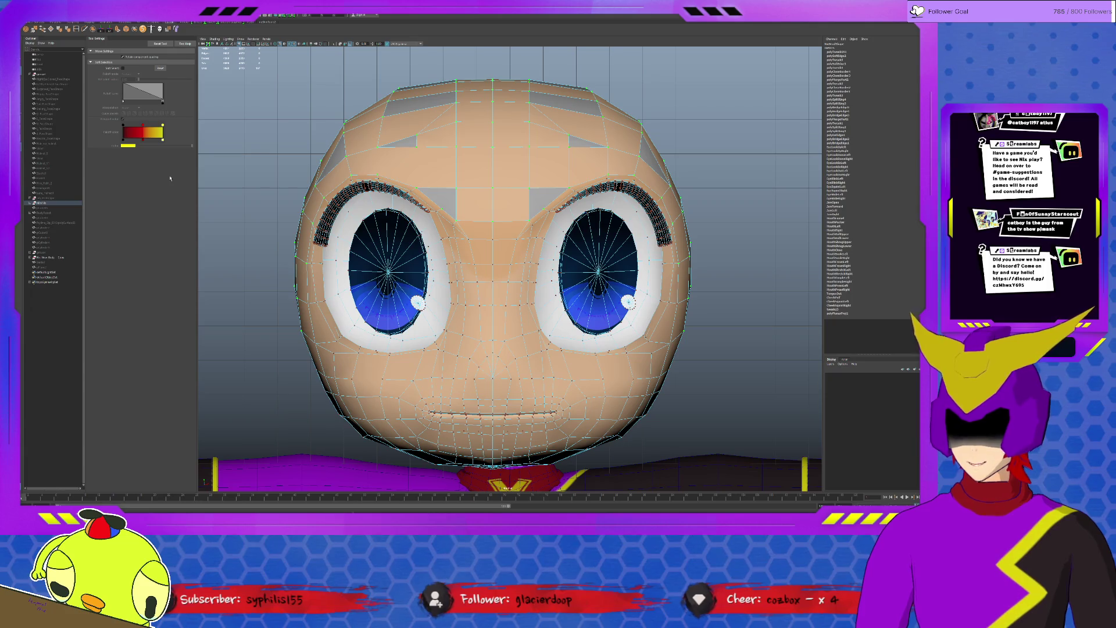
click(508, 114)
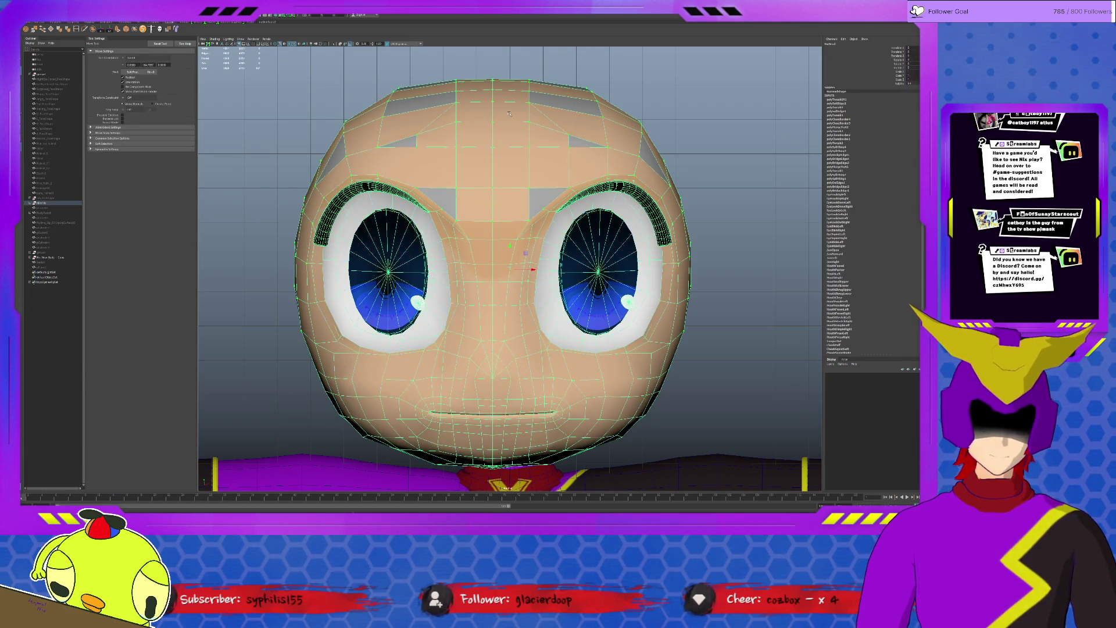
key(space)
key(space)
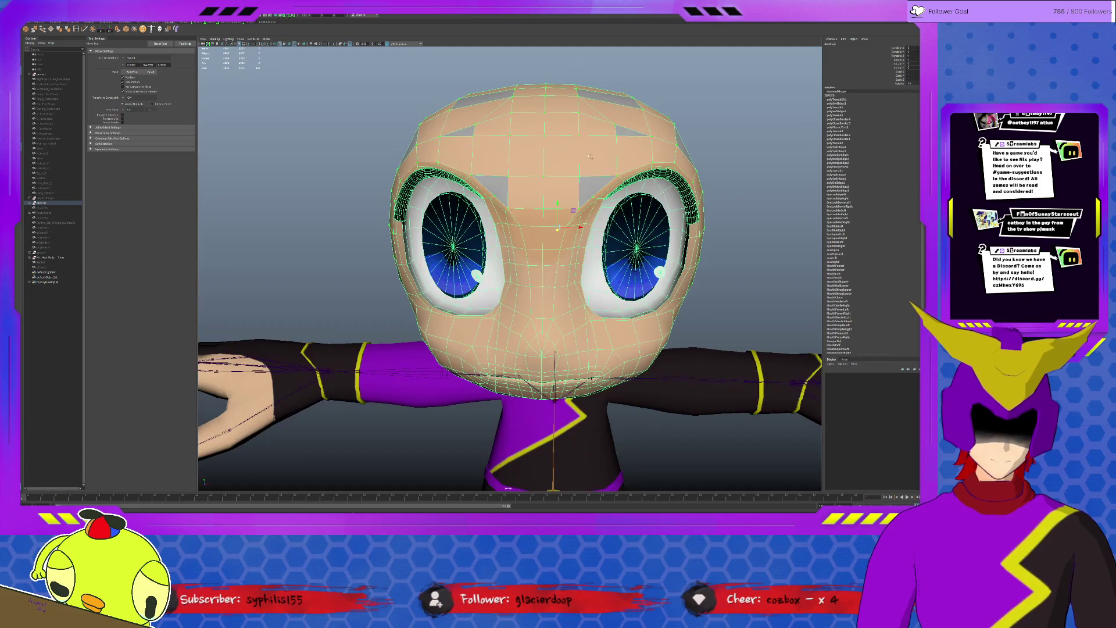
- Pick faces on the head and tumble above it to examine the grey patches on top
click(593, 183)
click(598, 183)
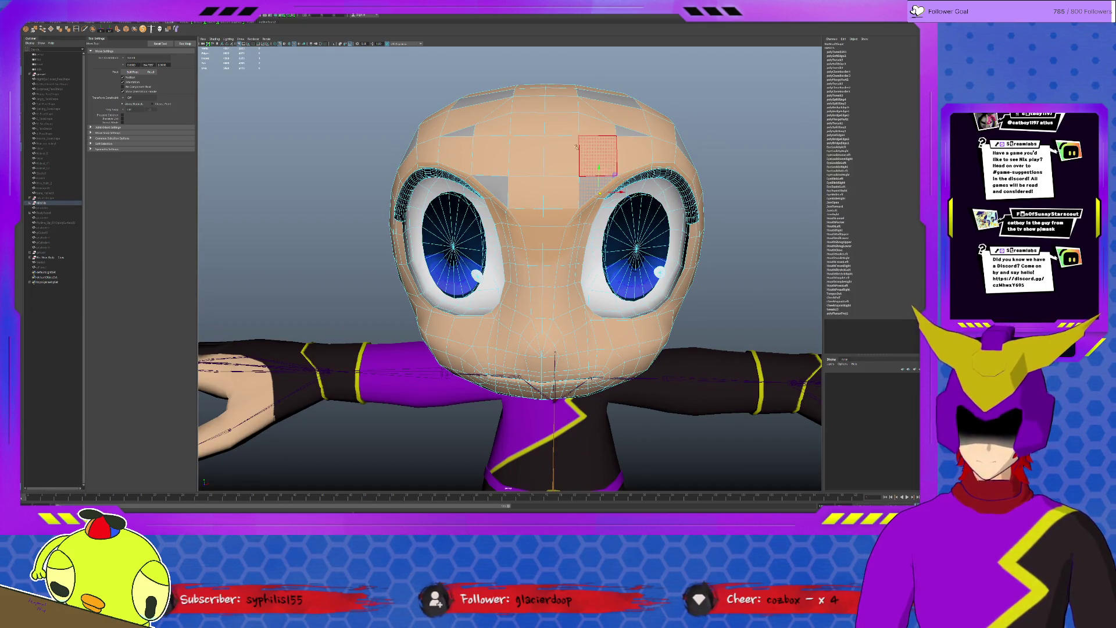
click(136, 59)
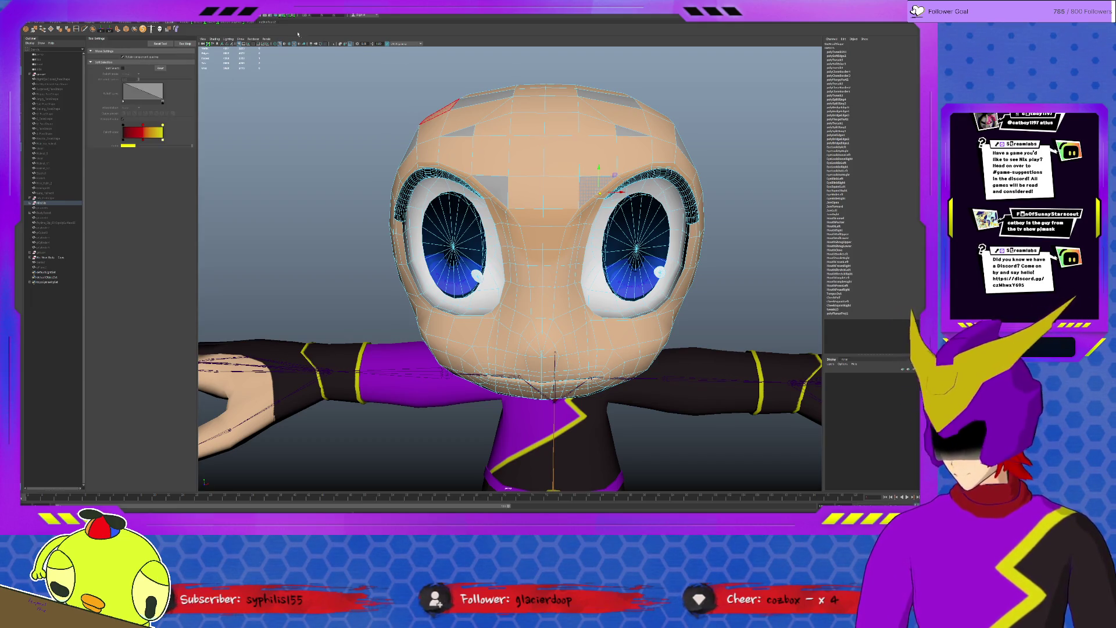
click(122, 115)
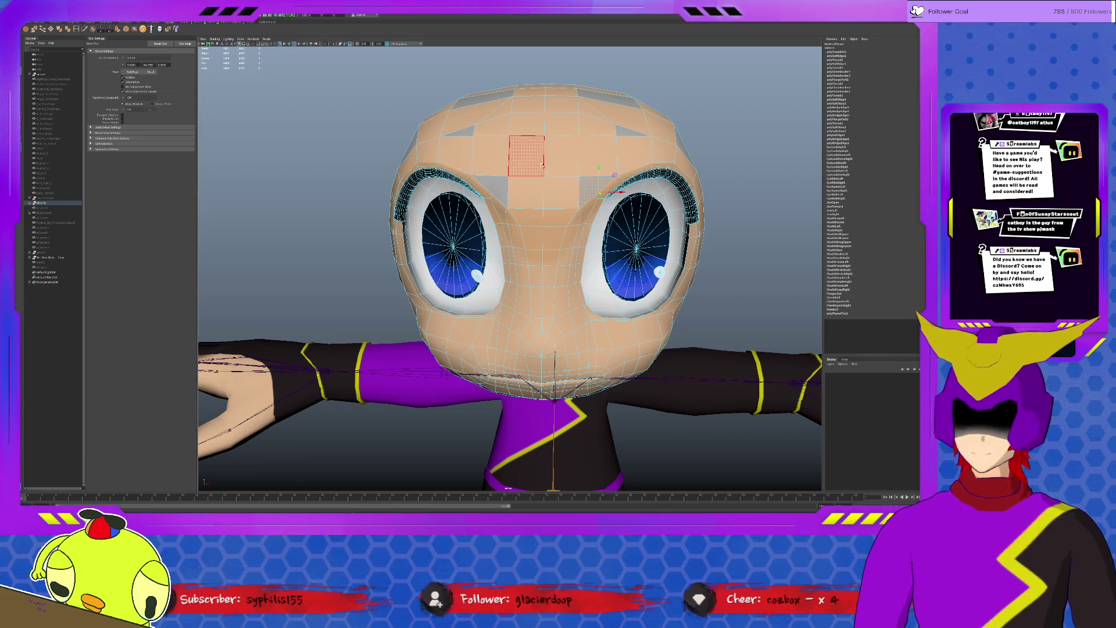
scroll(528, 157, down, 2)
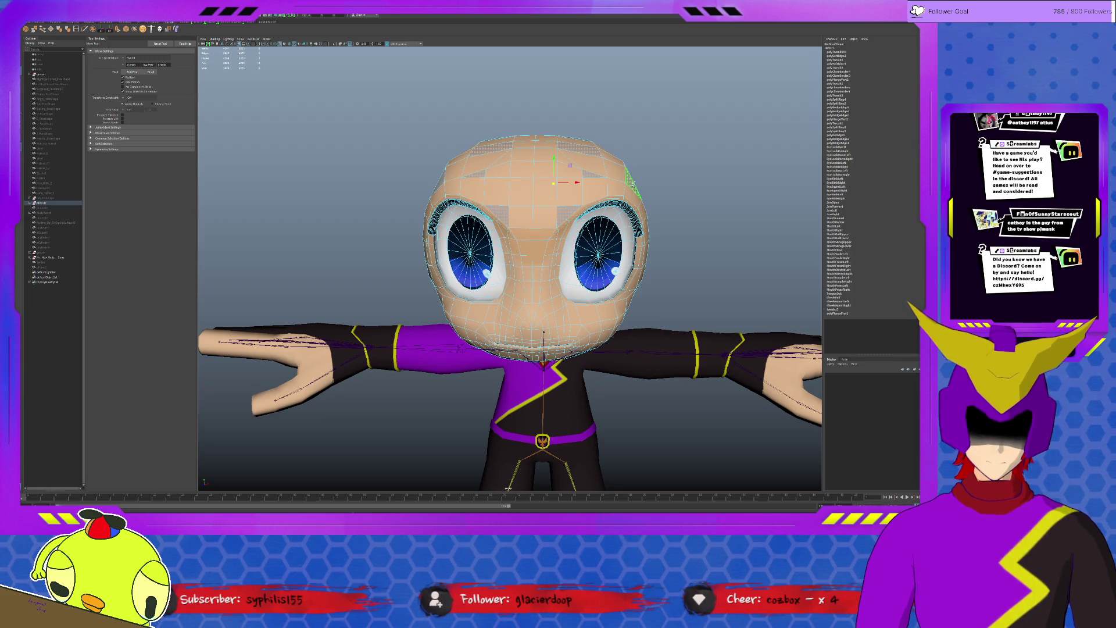
mouse_move(553, 182)
alt+mouse_down()
mouse_move(482, 179)
mouse_move(523, 166)
alt+mouse_up()
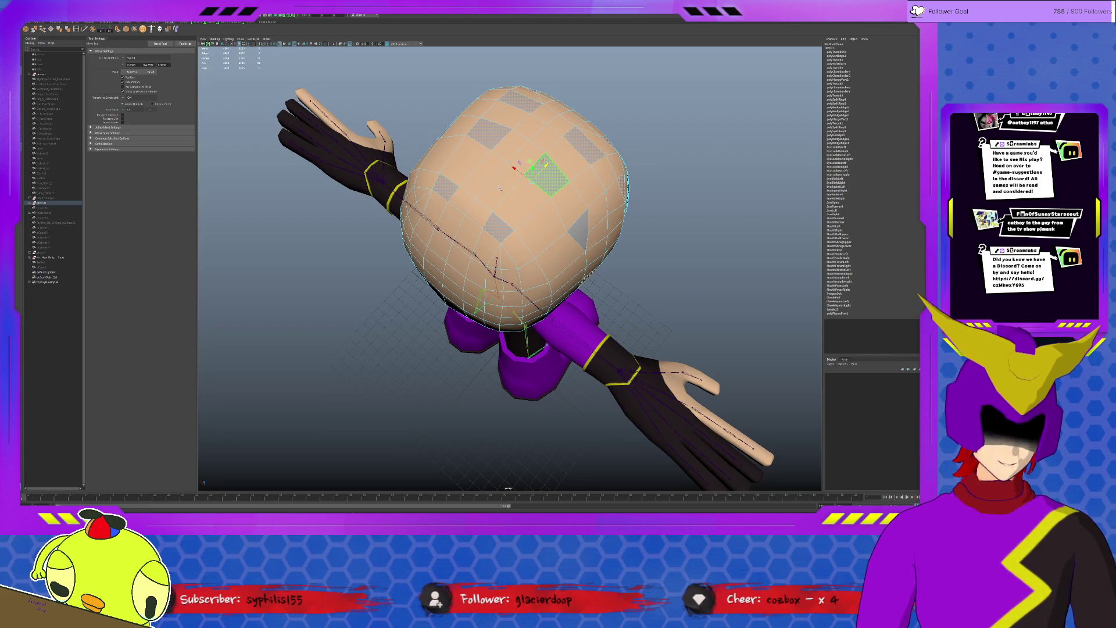
alt+drag(499, 188, 488, 262)
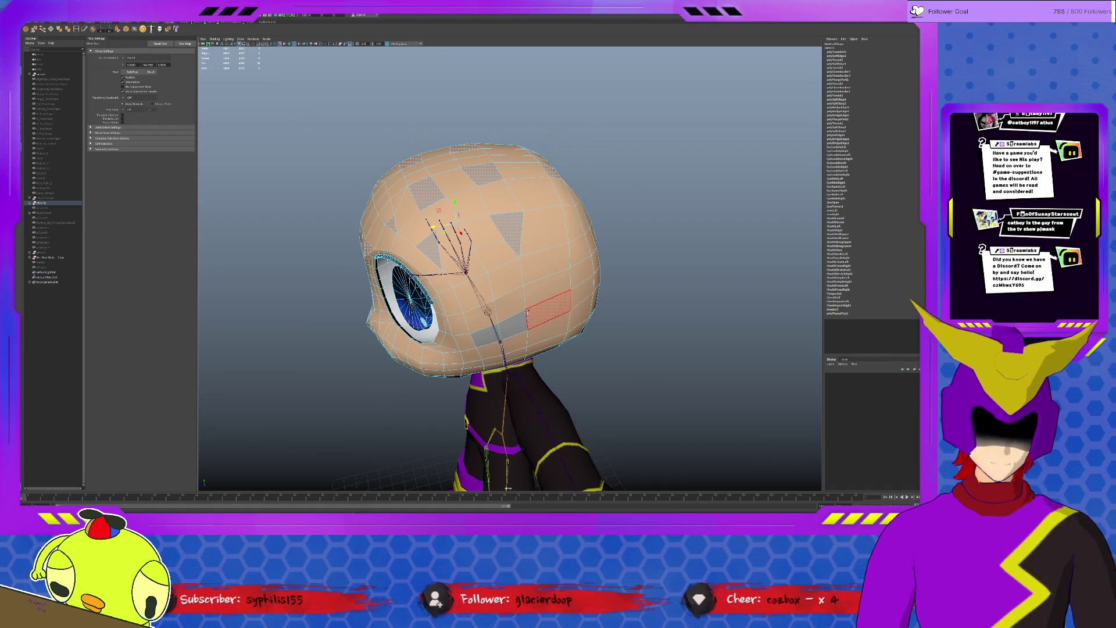
click(440, 246)
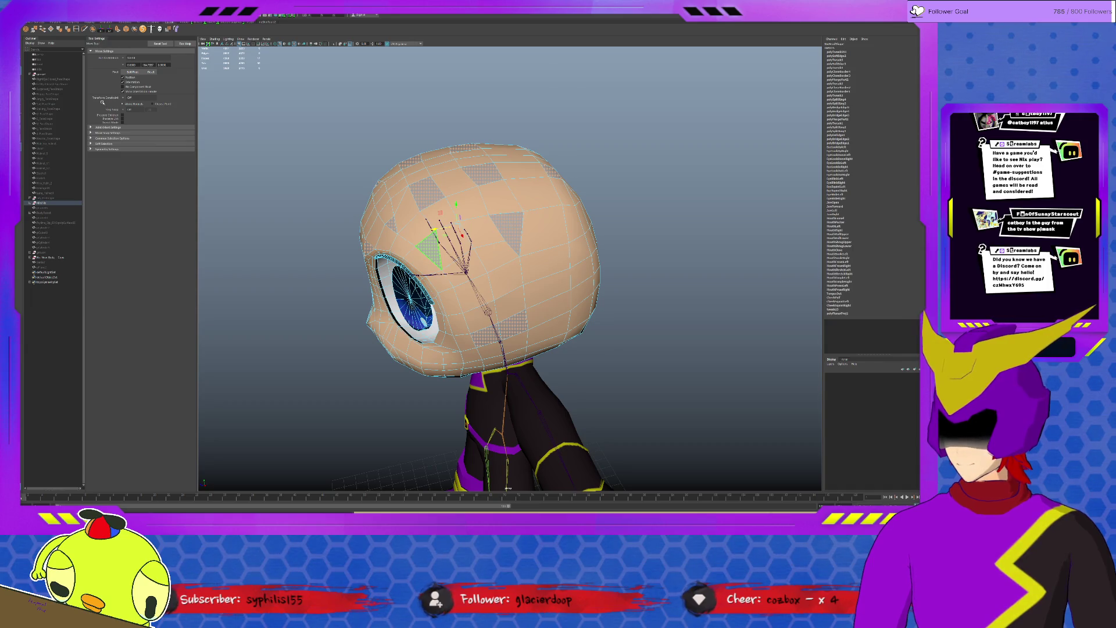
key(Escape)
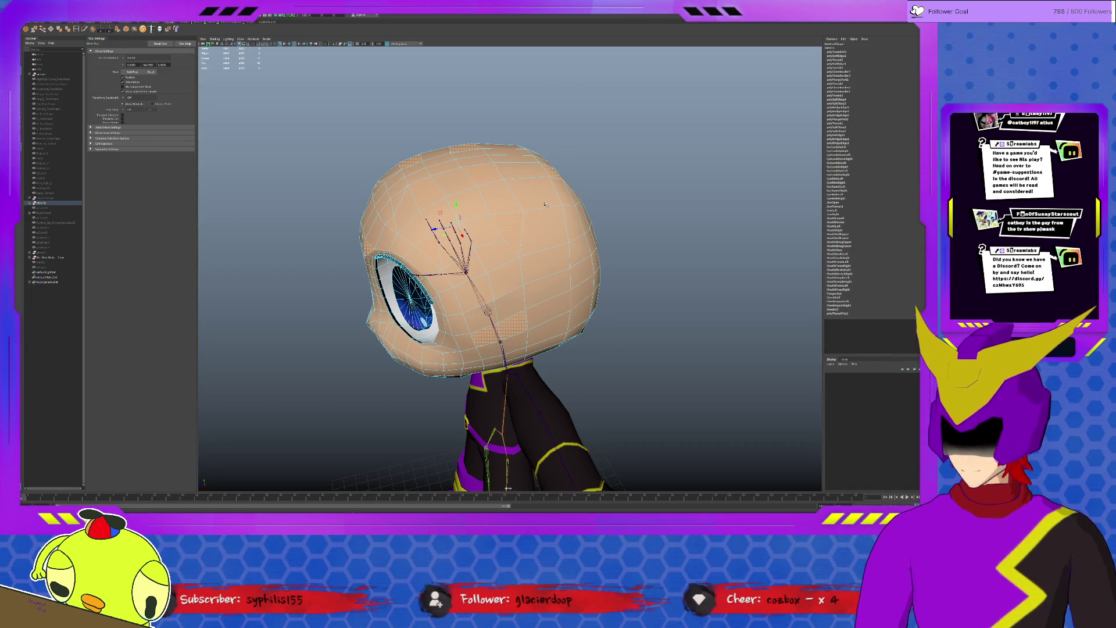
click(638, 198)
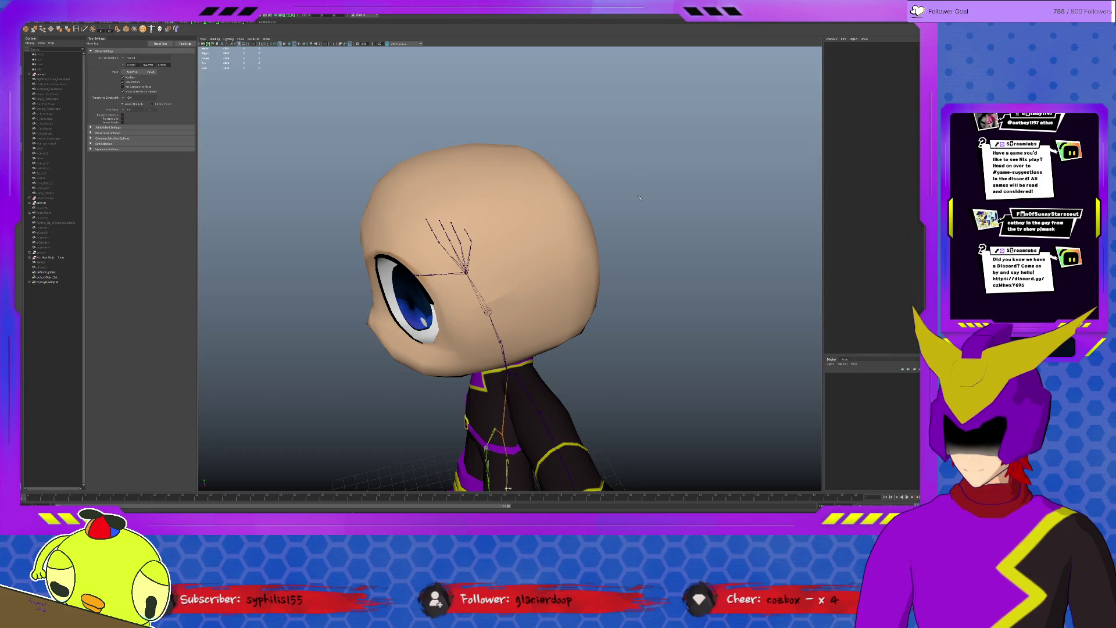
alt+drag(533, 183, 489, 288)
click(532, 180)
click(531, 180)
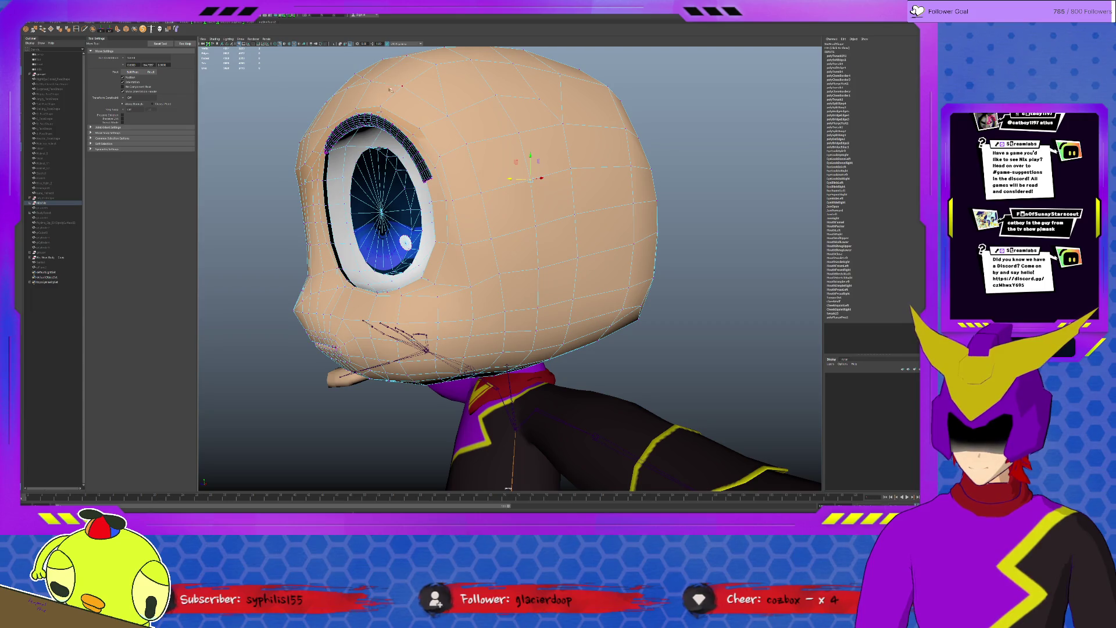
alt+drag(524, 262, 366, 261)
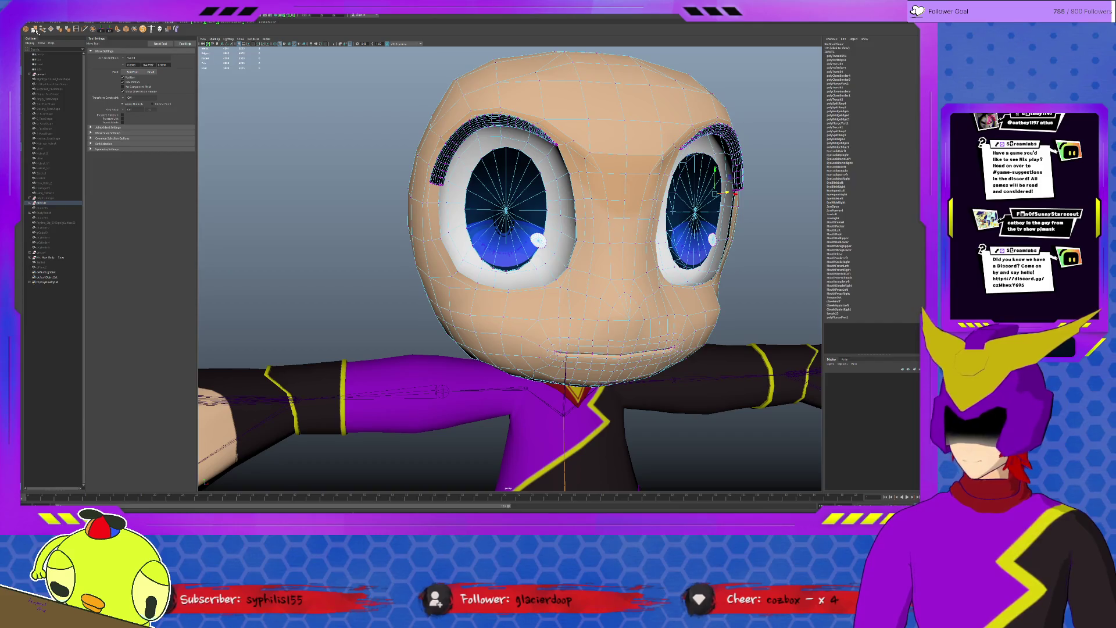
key(t)
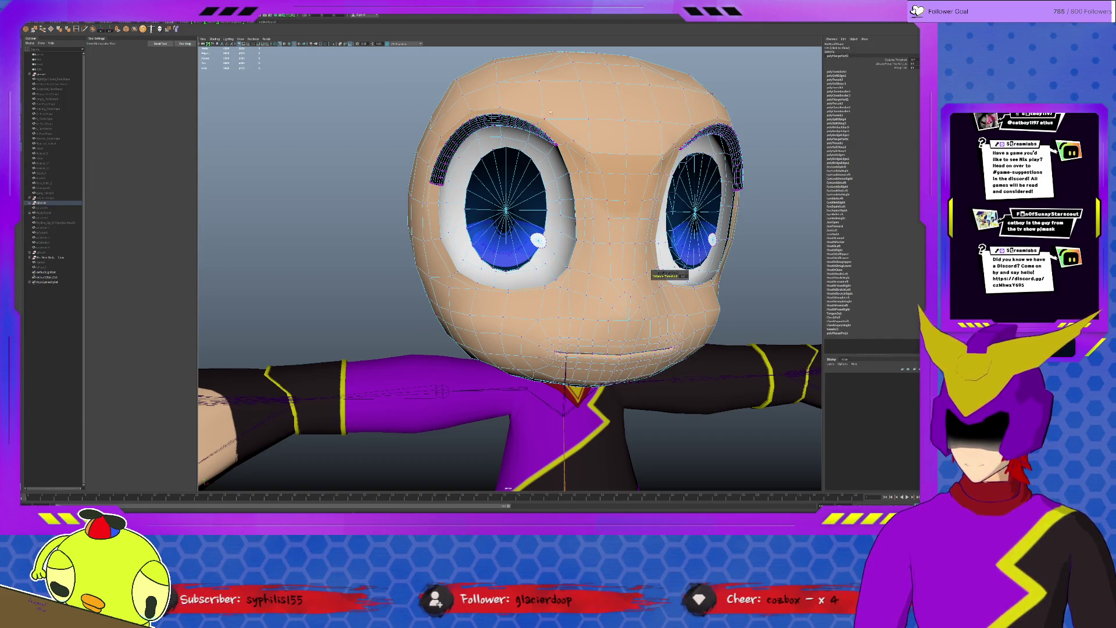
click(351, 144)
click(331, 262)
mouse_move(392, 261)
alt+mouse_down()
mouse_move(585, 172)
mouse_move(488, 175)
alt+mouse_up()
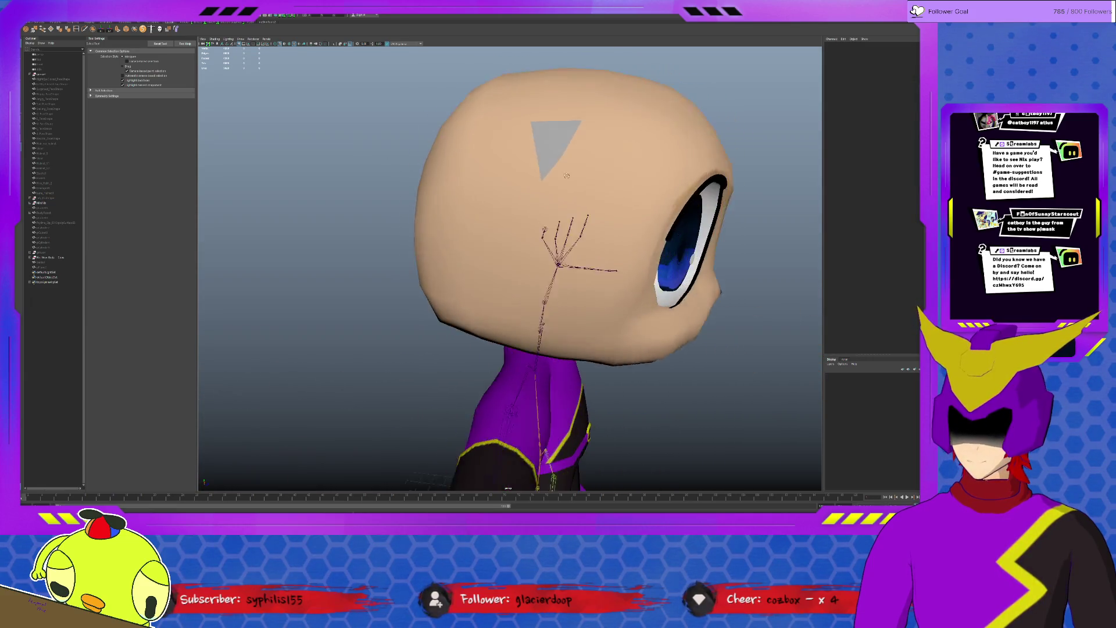
click(523, 156)
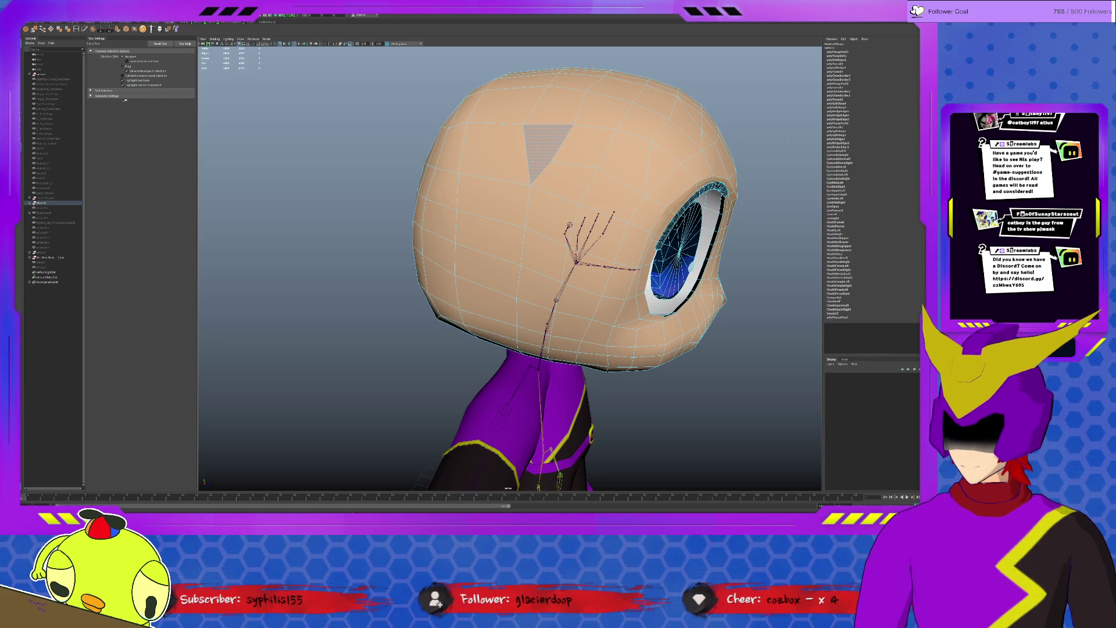
key(Up)
click(441, 70)
alt+drag(442, 105, 582, 217)
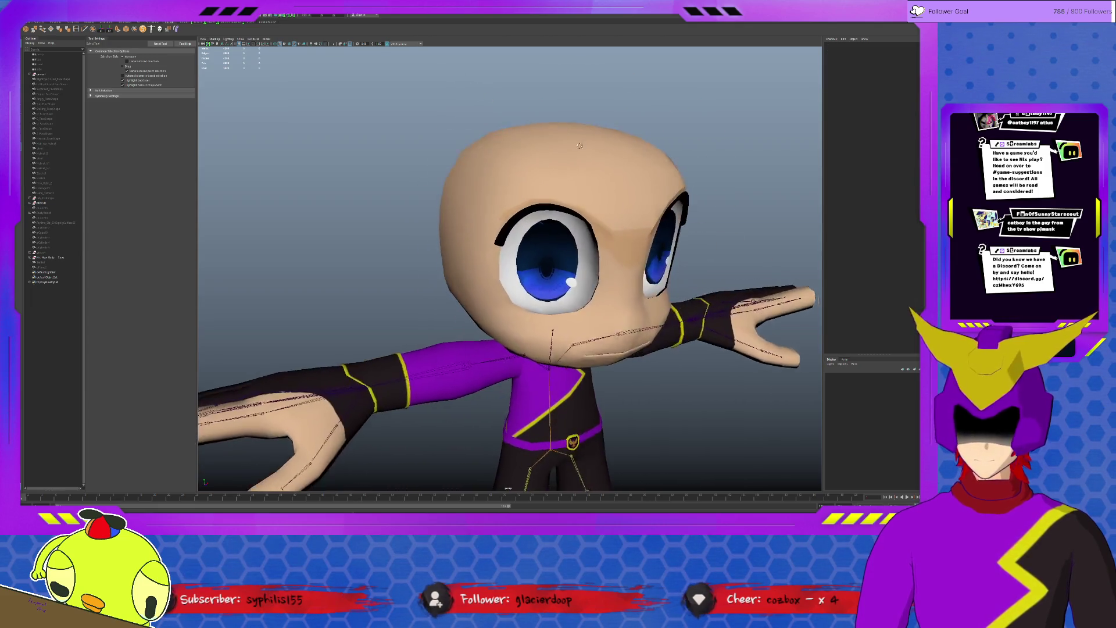
mouse_move(551, 205)
alt+mouse_down()
mouse_move(523, 210)
mouse_move(590, 193)
mouse_move(540, 210)
alt+mouse_up()
click(489, 175)
alt+drag(488, 175, 628, 285)
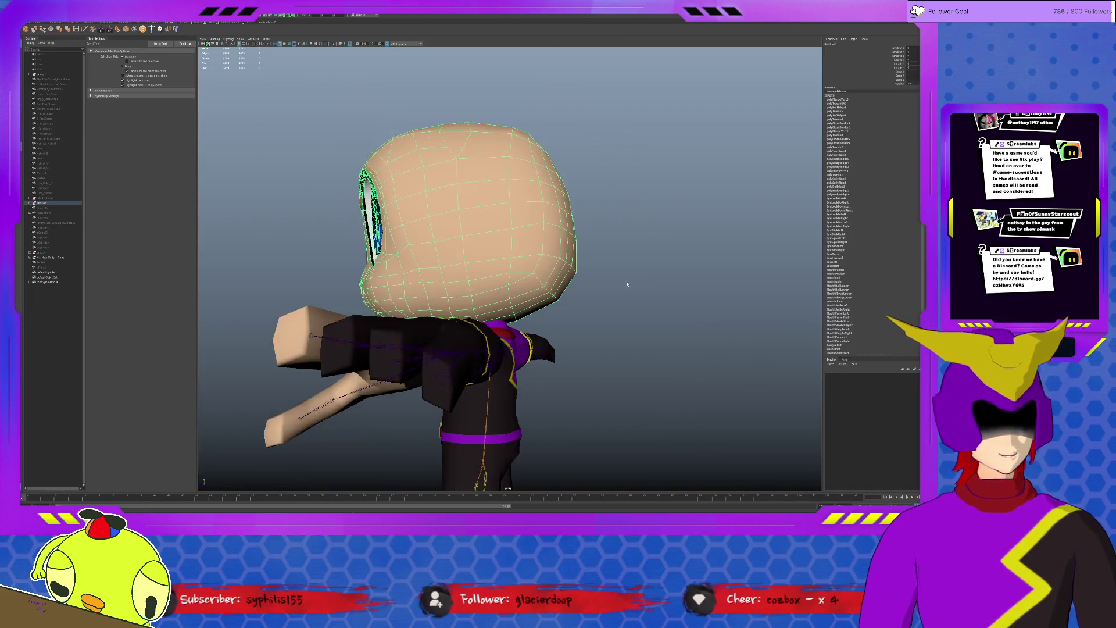
scroll(628, 284, down, 3)
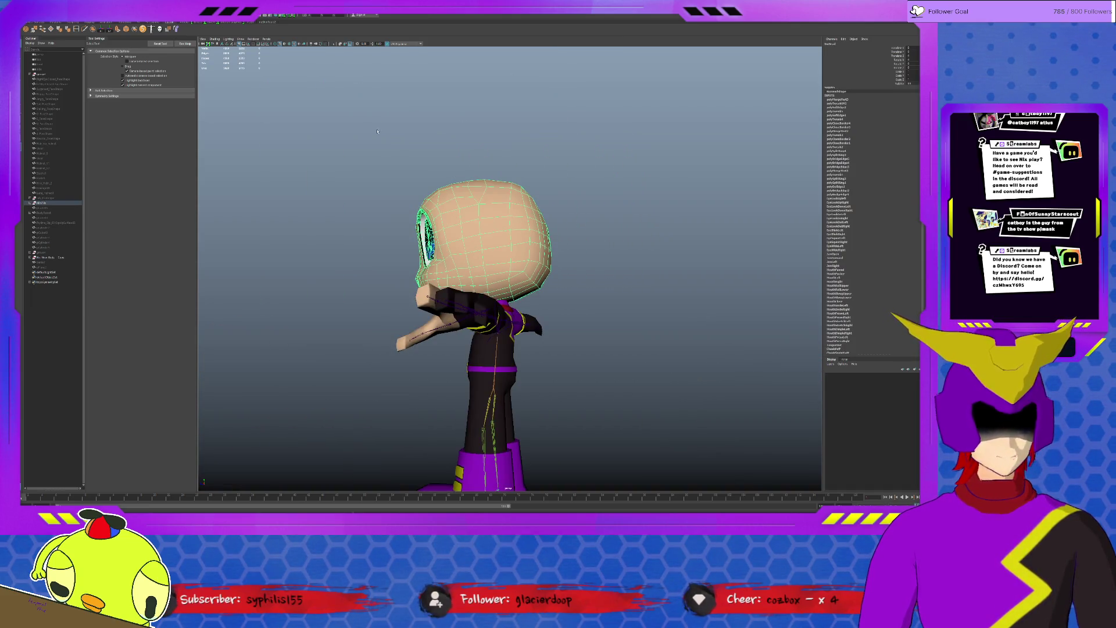
mouse_move(384, 56)
alt+mouse_down()
mouse_move(503, 237)
mouse_move(440, 243)
mouse_move(477, 237)
alt+mouse_up()
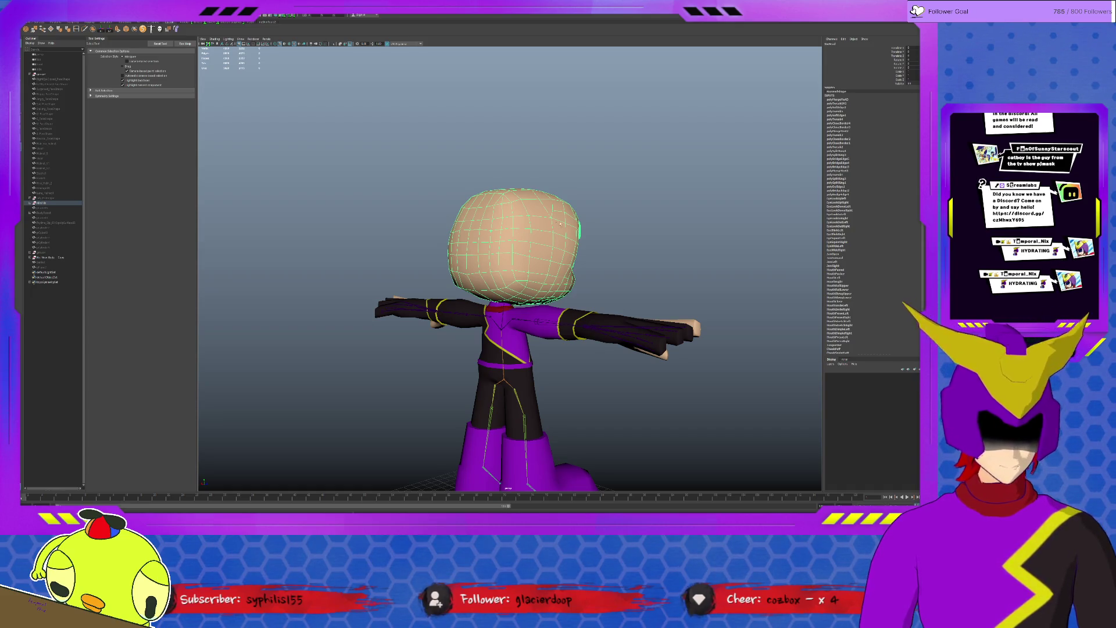
mouse_move(523, 244)
alt+mouse_down()
mouse_move(585, 254)
mouse_move(523, 253)
mouse_move(552, 251)
mouse_move(540, 253)
alt+mouse_up()
click(541, 253)
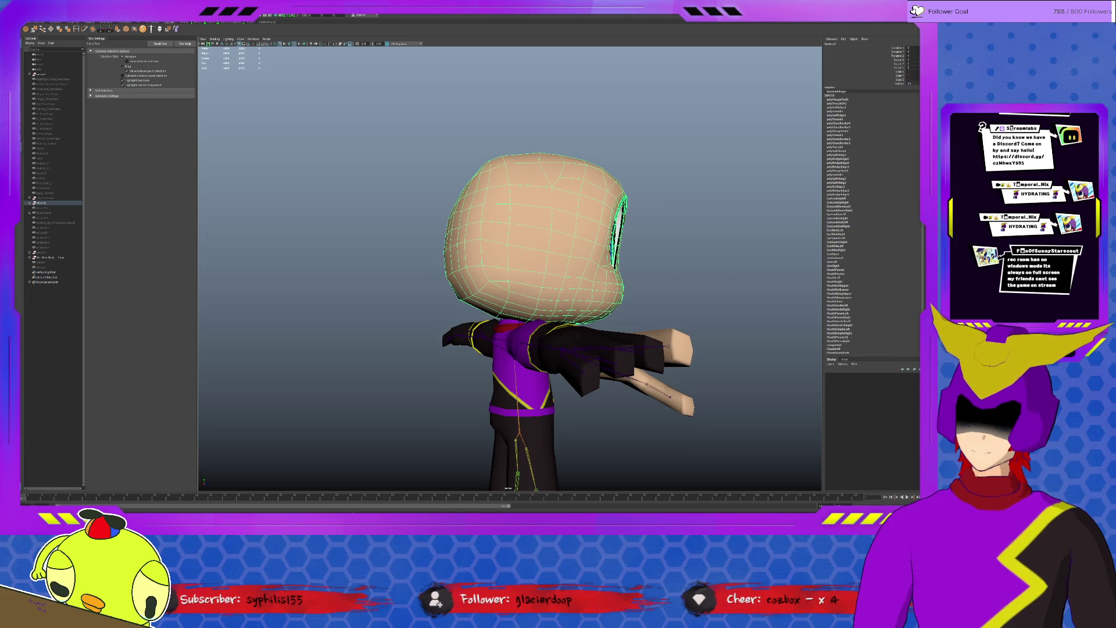
scroll(629, 331, up, 1)
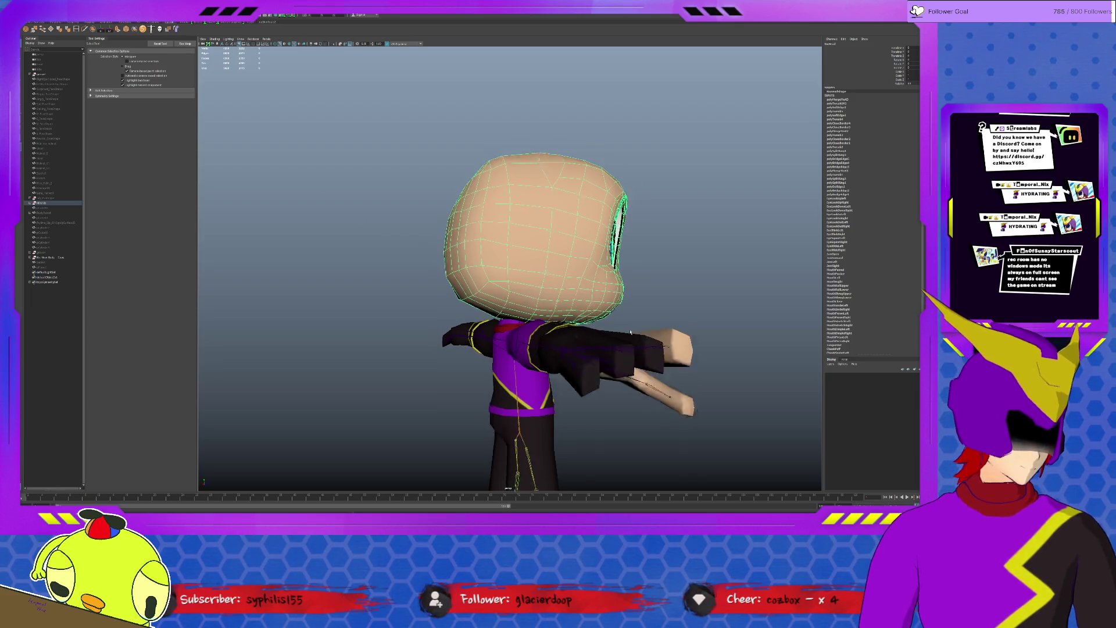
- Select matching face patches on both arms and delete them
alt+drag(629, 332, 523, 331)
click(593, 316)
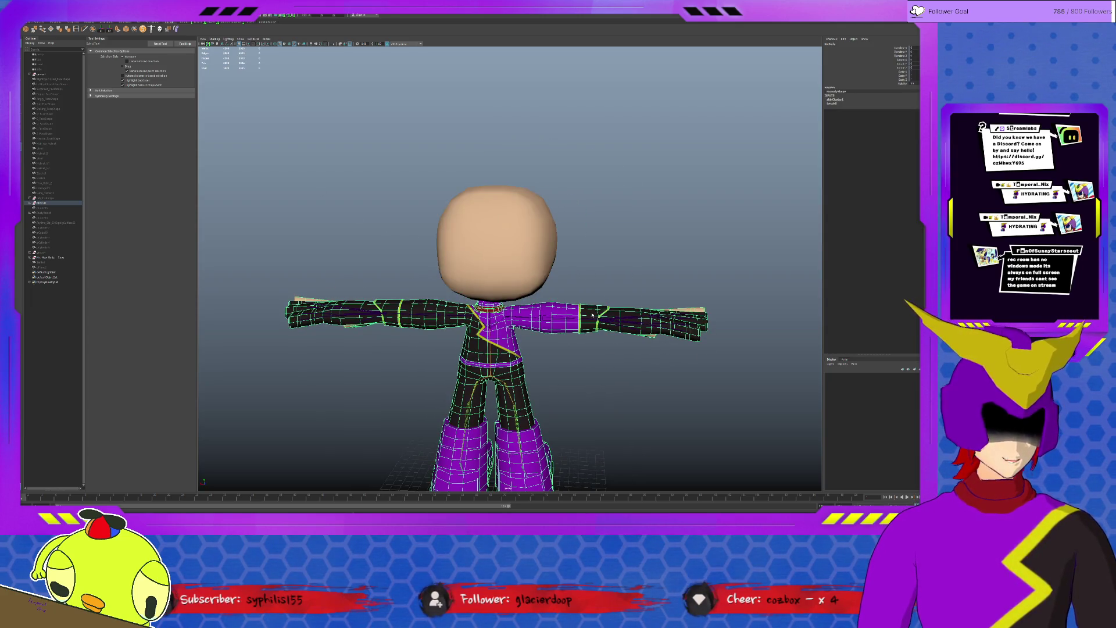
click(593, 315)
shift+click(384, 307)
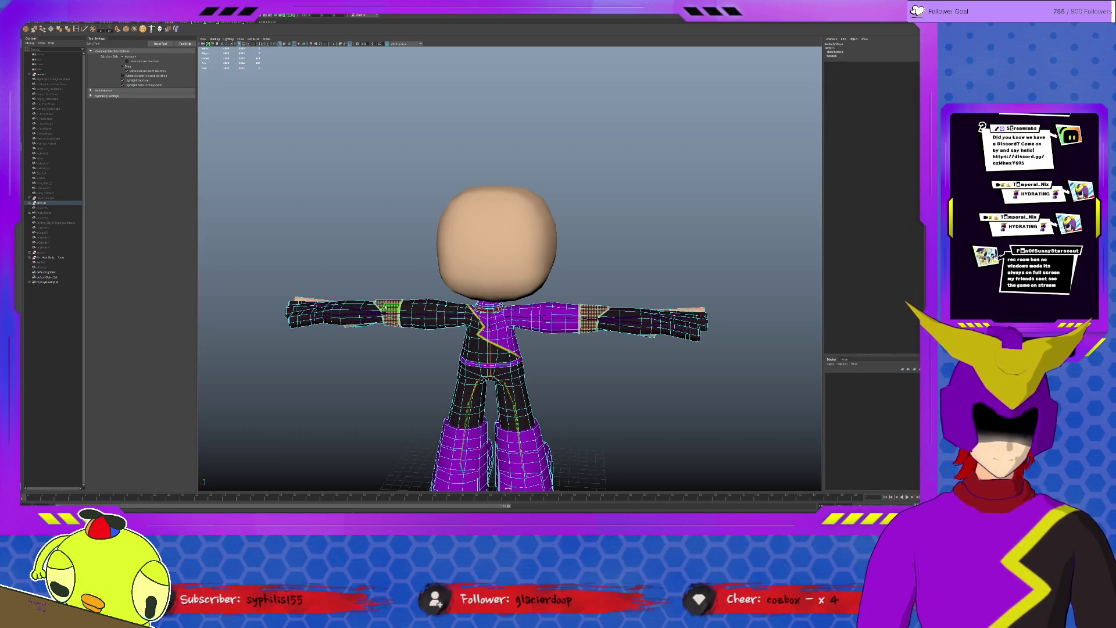
key(Delete)
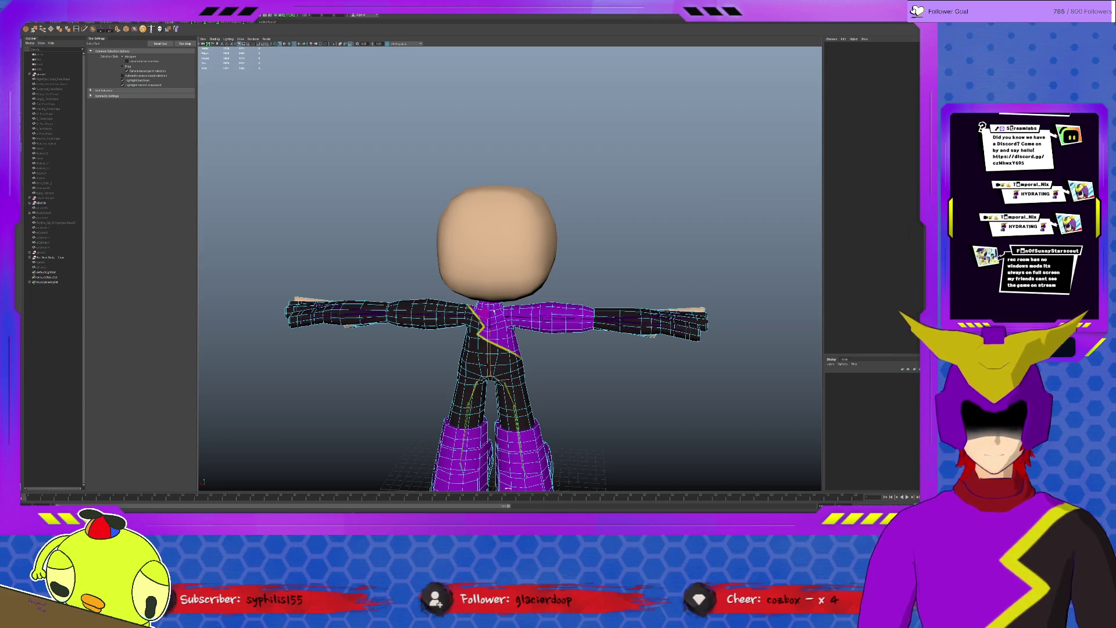
scroll(544, 361, up, 2)
mouse_move(543, 361)
alt+mouse_down()
mouse_move(447, 369)
mouse_move(515, 375)
alt+mouse_up()
- Nudge the head mesh slightly to the left and reselect it from the front
click(567, 235)
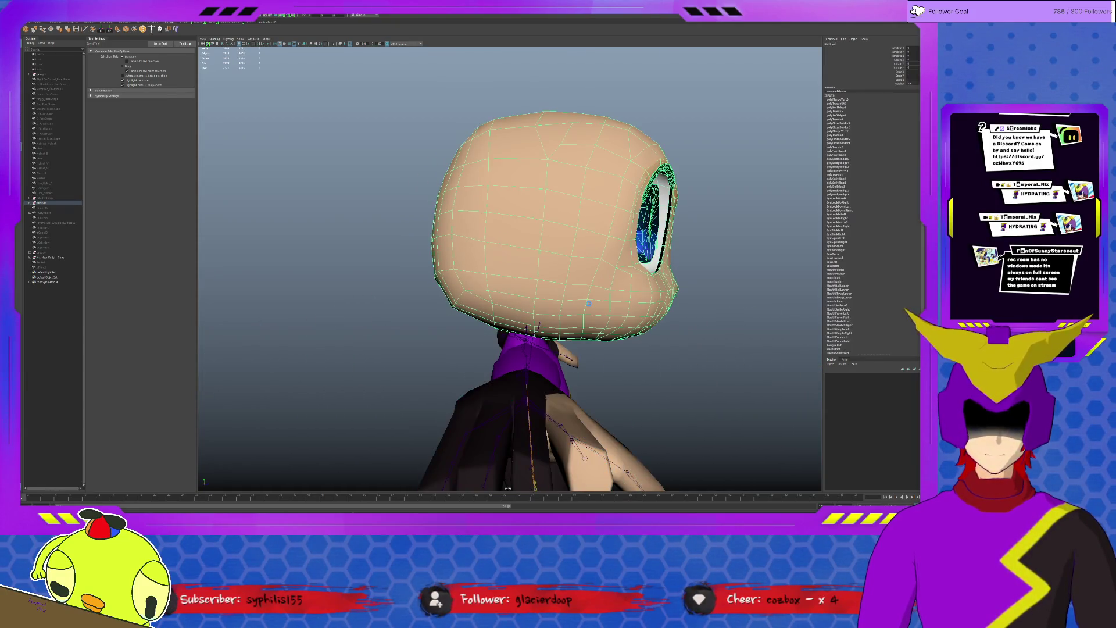
drag(569, 229, 547, 229)
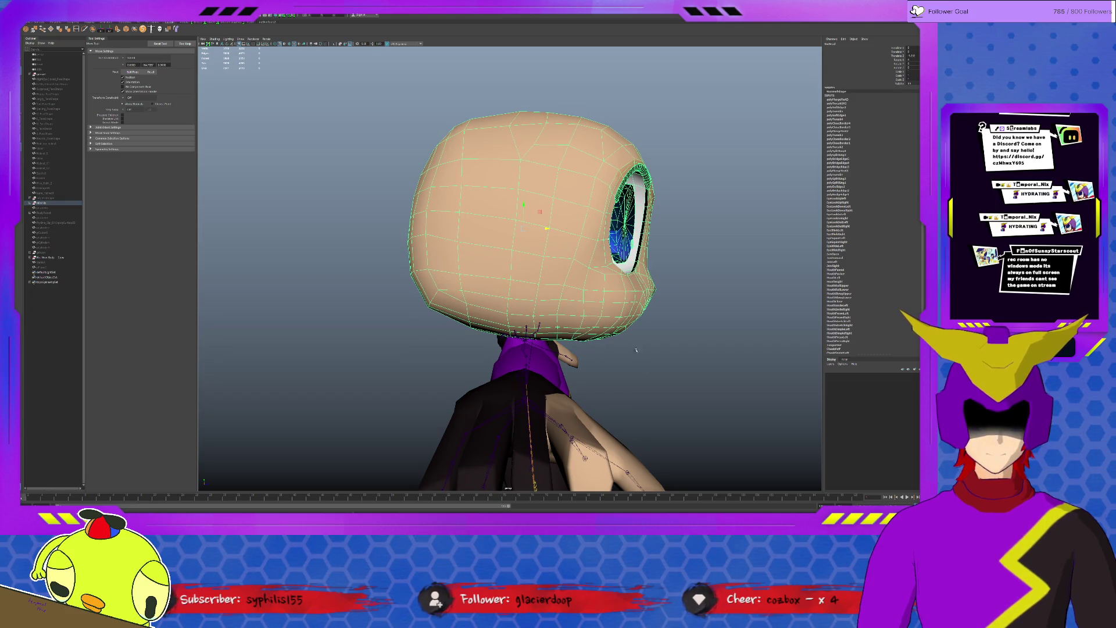
click(714, 401)
mouse_move(611, 349)
alt+mouse_down()
mouse_move(588, 373)
mouse_move(523, 332)
alt+mouse_up()
click(548, 284)
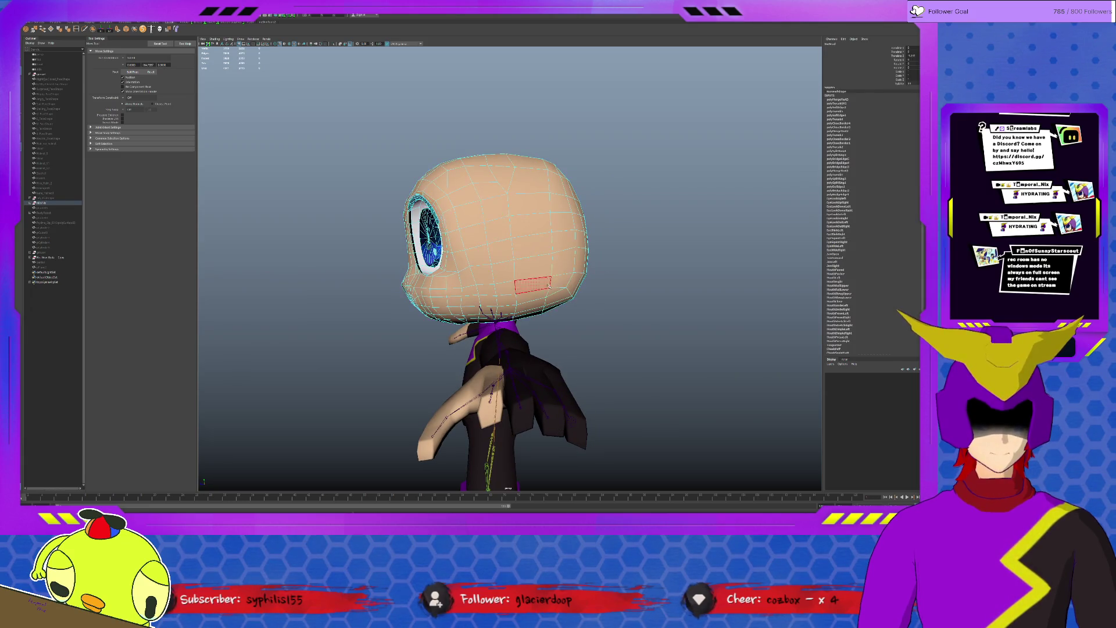
- Select the cheek faces and repeat the last command to close the black gap at the seam
drag(534, 149, 603, 326)
drag(513, 232, 553, 261)
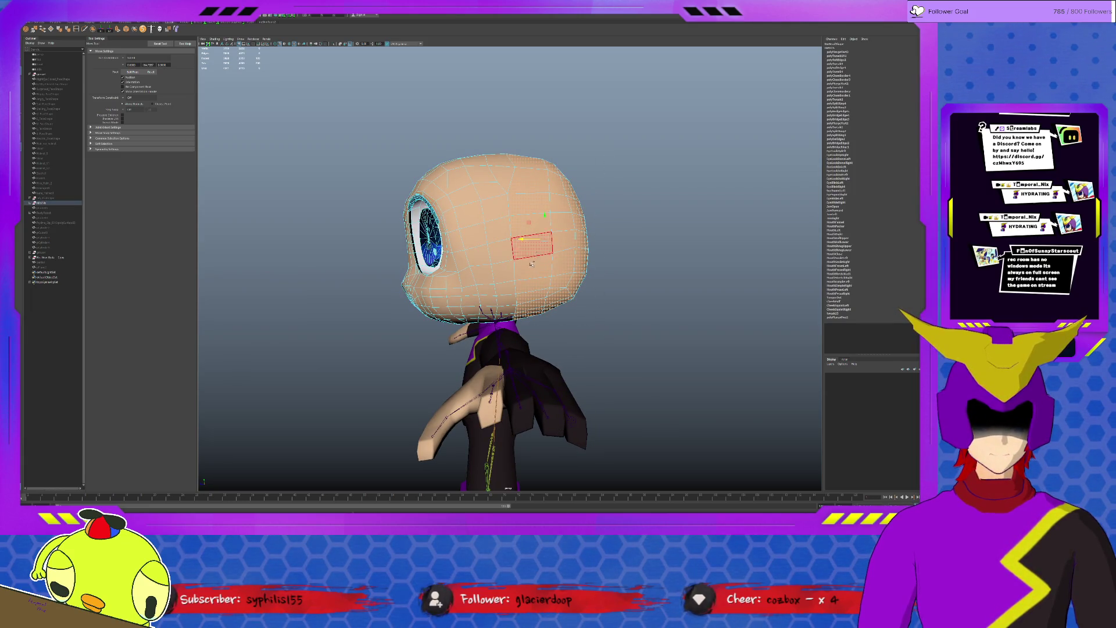
key(w)
scroll(540, 237, up, 5)
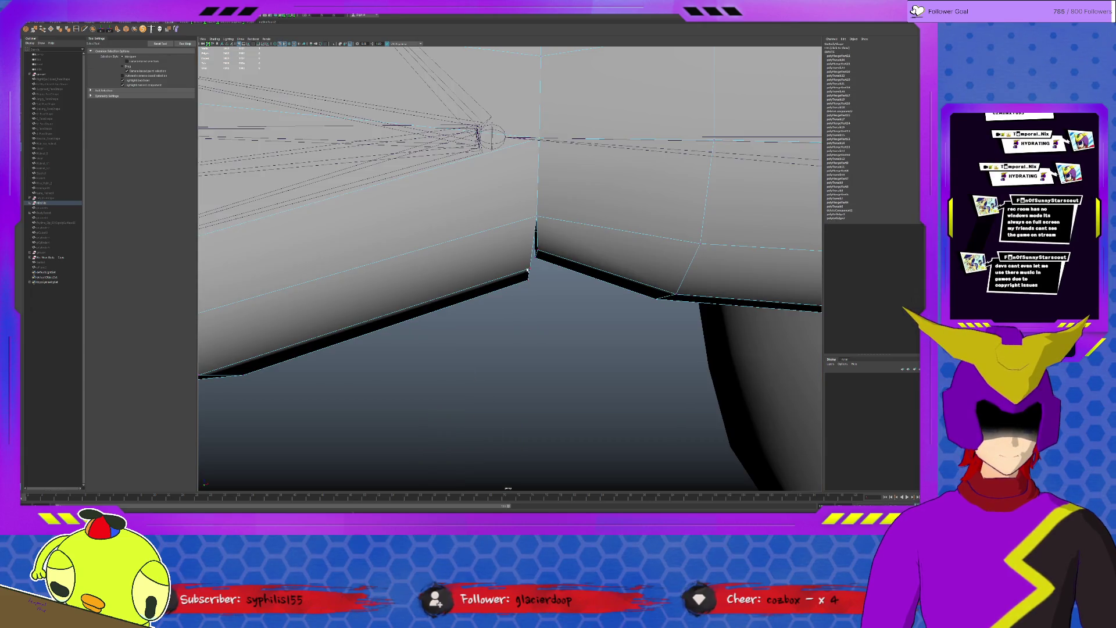
alt+drag(540, 250, 540, 294)
key(g)
key(g)
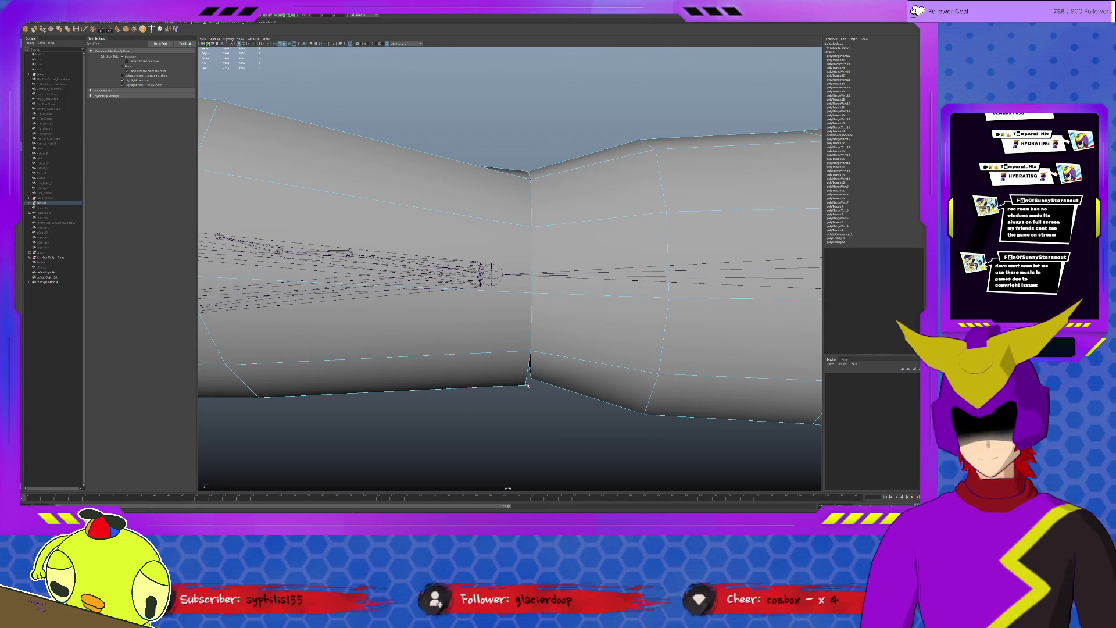
alt+drag(526, 384, 591, 225)
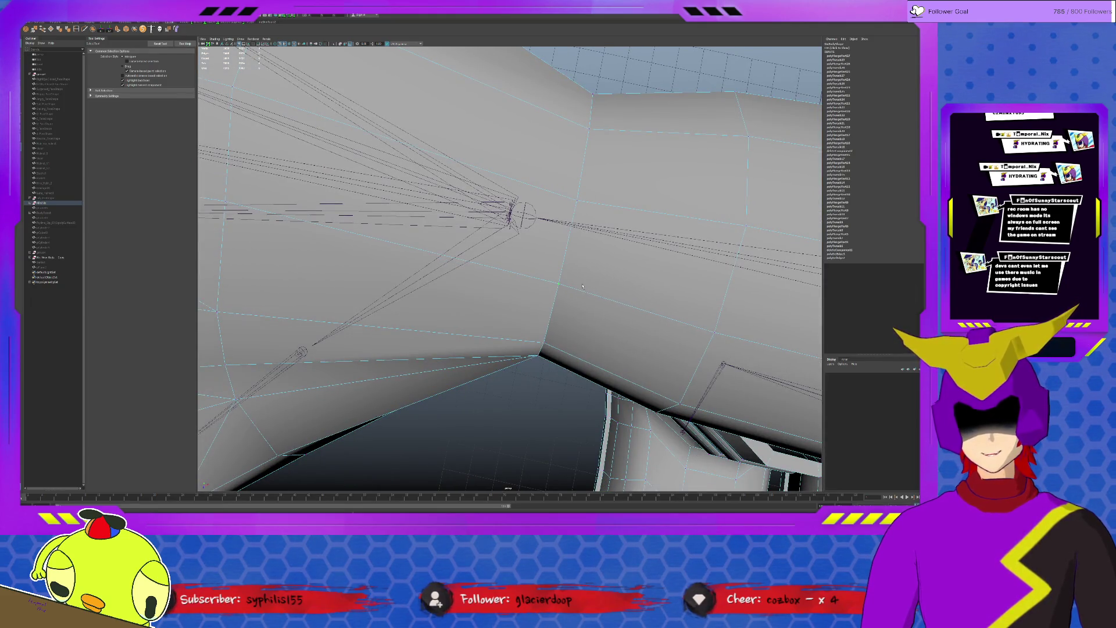
alt+right_drag(581, 287, 488, 287)
alt+drag(523, 288, 582, 285)
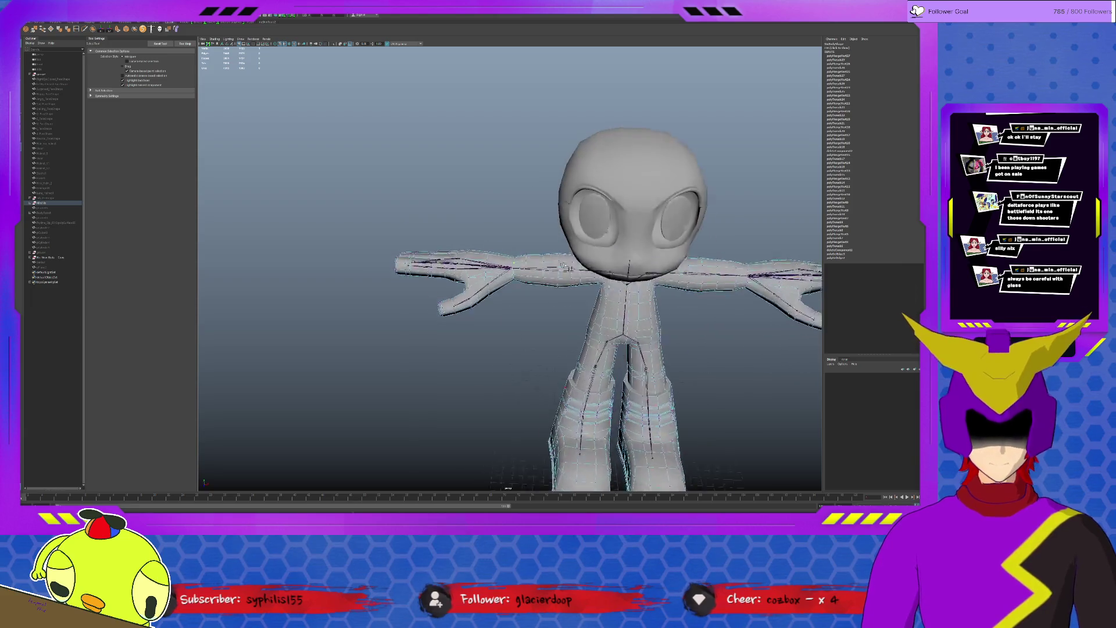
- Tumble in close to the leg geometry and back out to frame the legs
alt+middle_drag(560, 226, 559, 303)
alt+drag(559, 302, 553, 307)
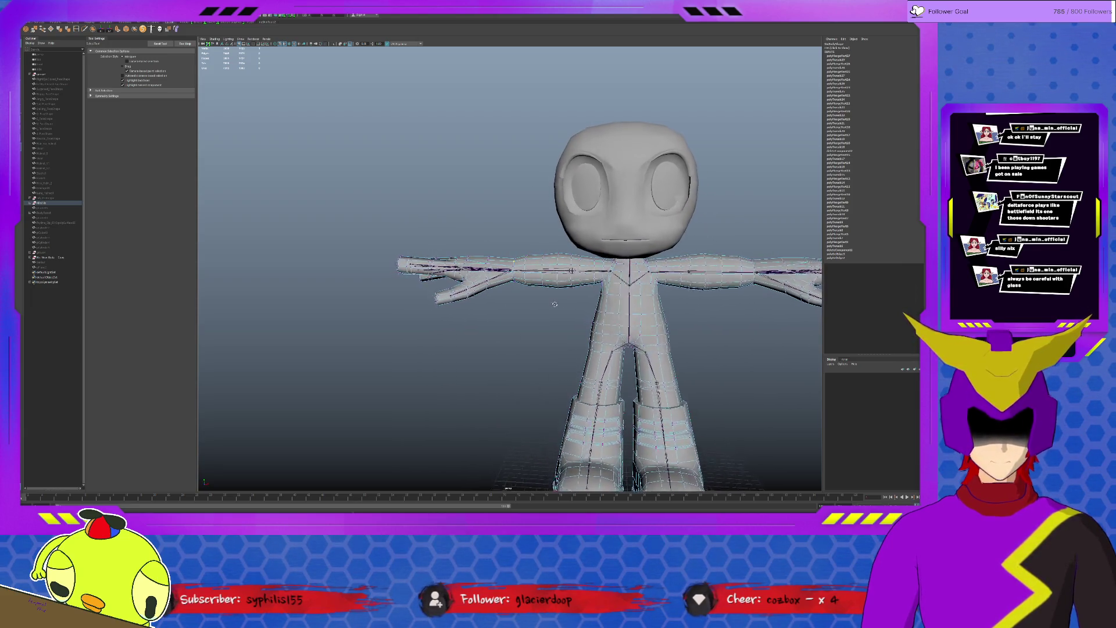
alt+right_drag(567, 307, 540, 262)
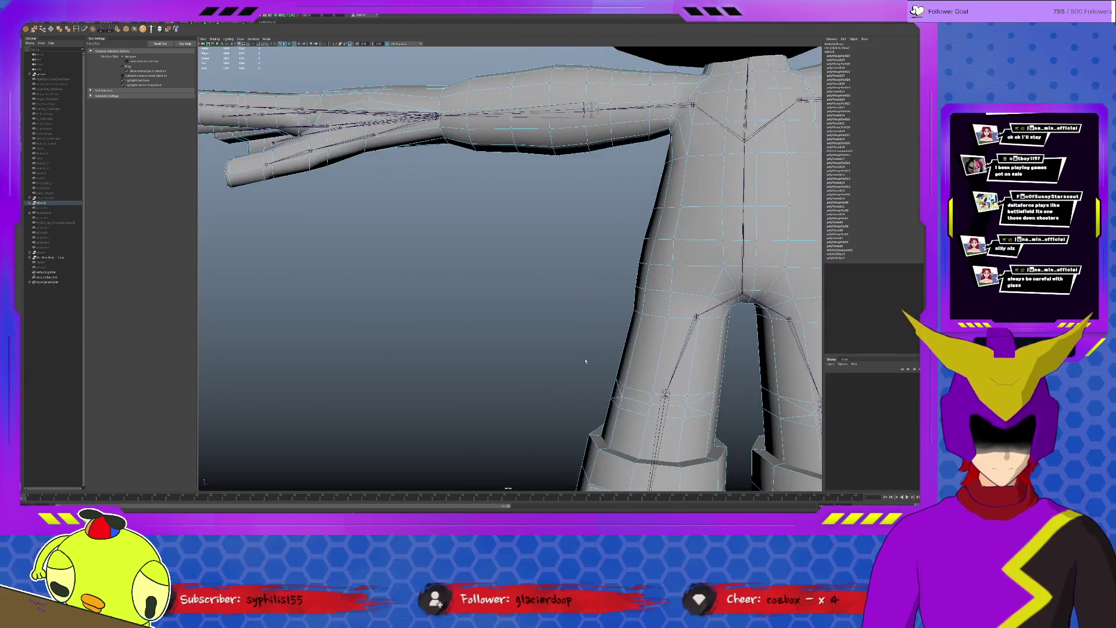
alt+drag(541, 262, 530, 213)
mouse_move(530, 212)
alt+right_down()
mouse_move(513, 242)
mouse_move(547, 222)
mouse_move(532, 288)
alt+right_up()
mouse_move(531, 288)
alt+mouse_down()
mouse_move(516, 402)
mouse_move(558, 331)
alt+mouse_up()
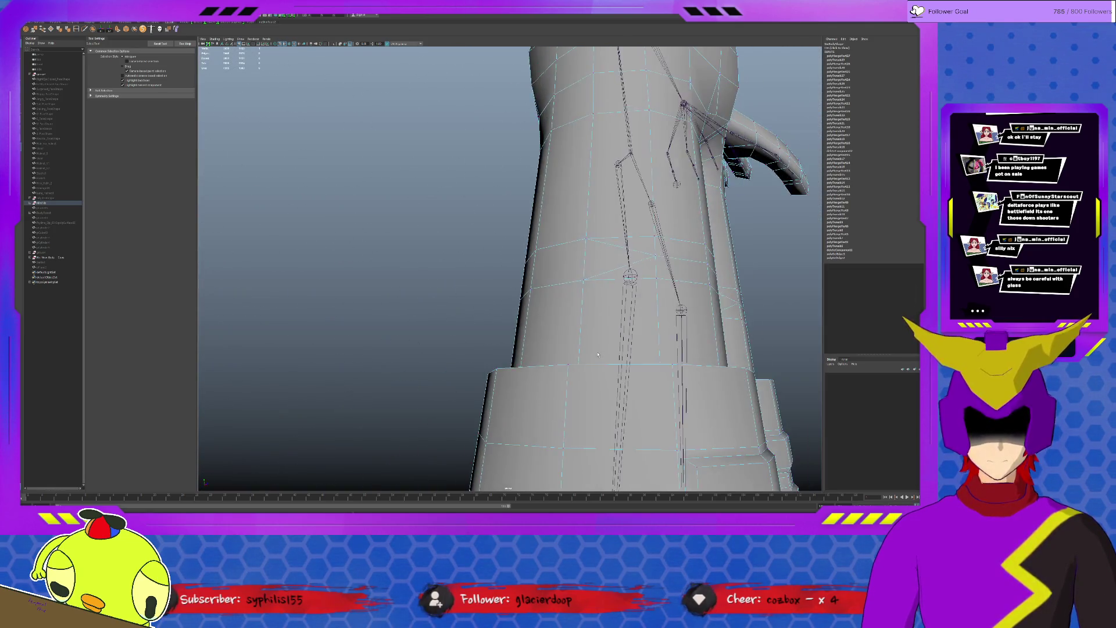
- Pull the left boot away from the leg to inspect it, then undo to snap it back in place
click(539, 372)
double_click(539, 372)
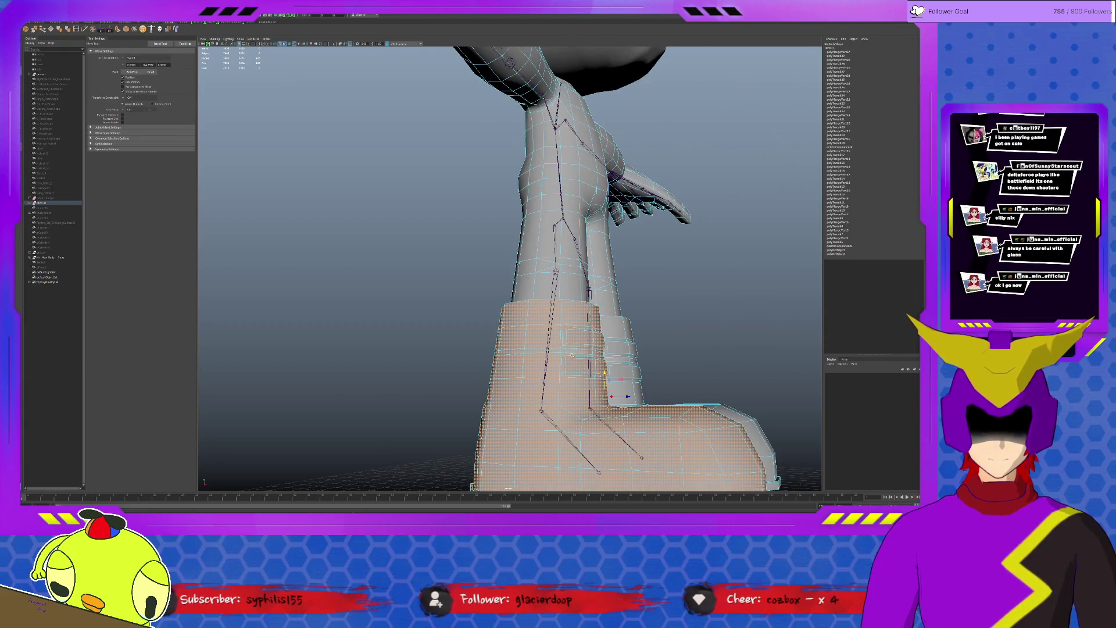
alt+drag(539, 372, 488, 261)
drag(593, 375, 453, 383)
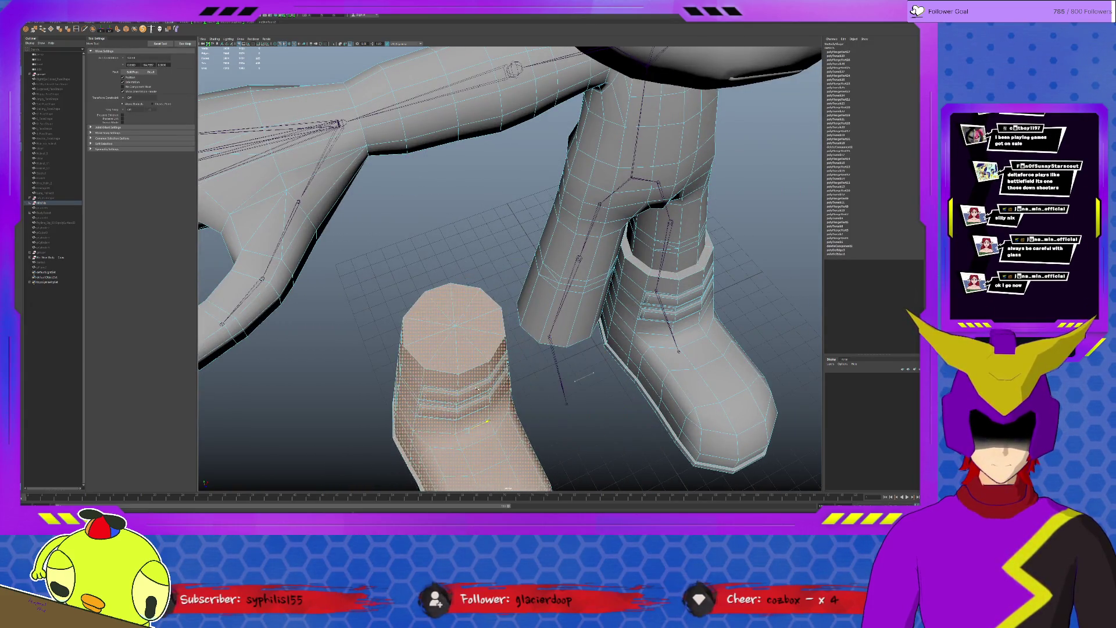
alt+drag(523, 262, 436, 262)
scroll(516, 358, down, 3)
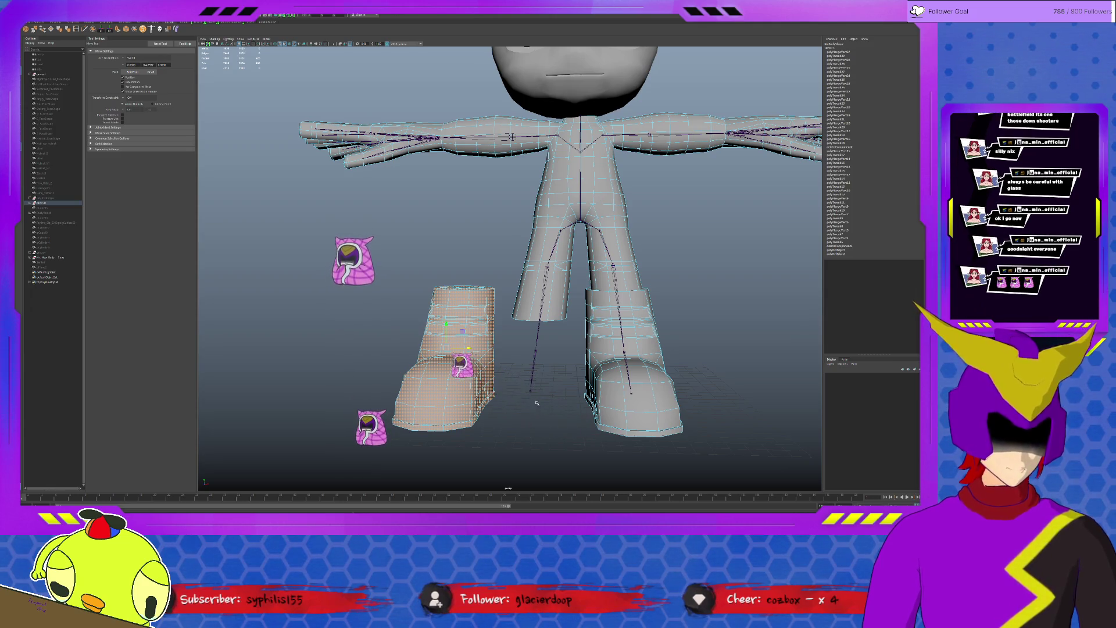
key(ctrl+z)
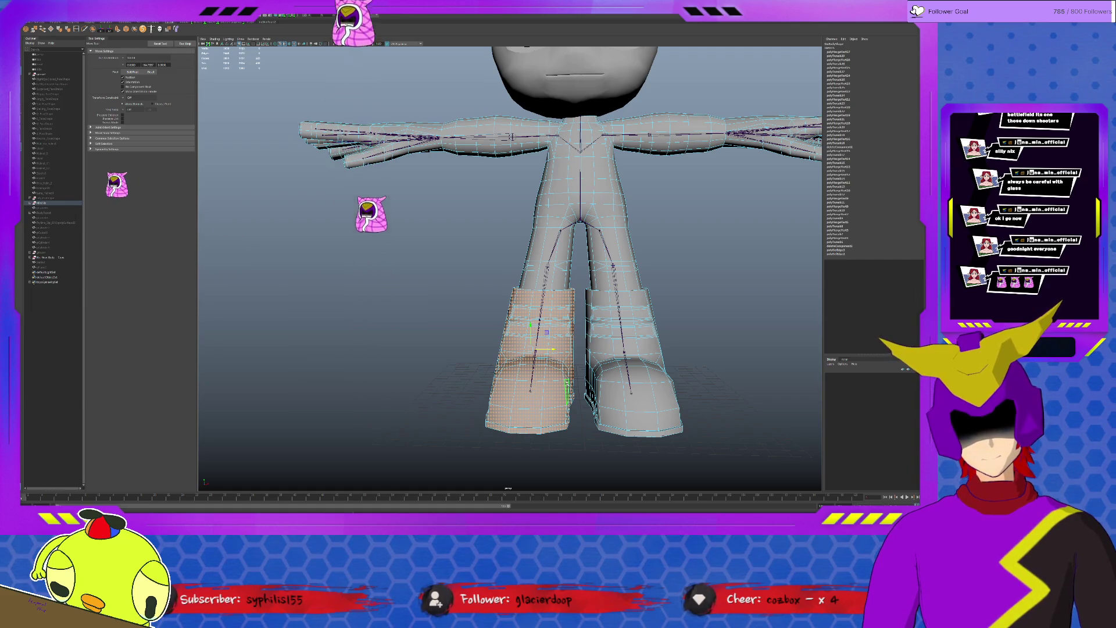
alt+middle_drag(476, 266, 469, 266)
alt+drag(469, 266, 491, 332)
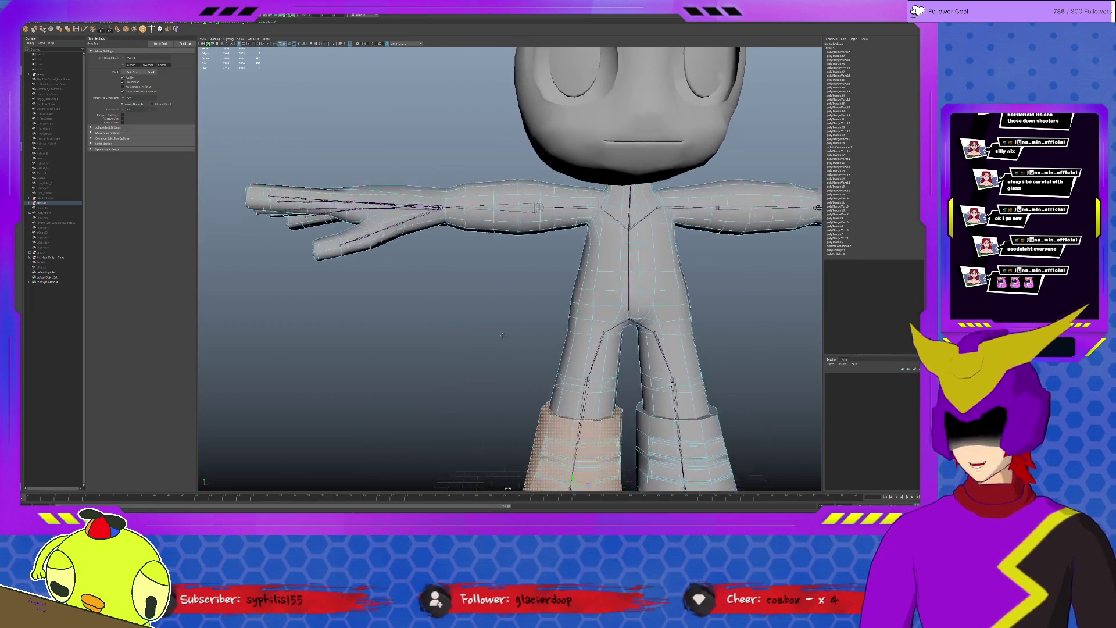
scroll(491, 331, up, 5)
drag(625, 258, 682, 290)
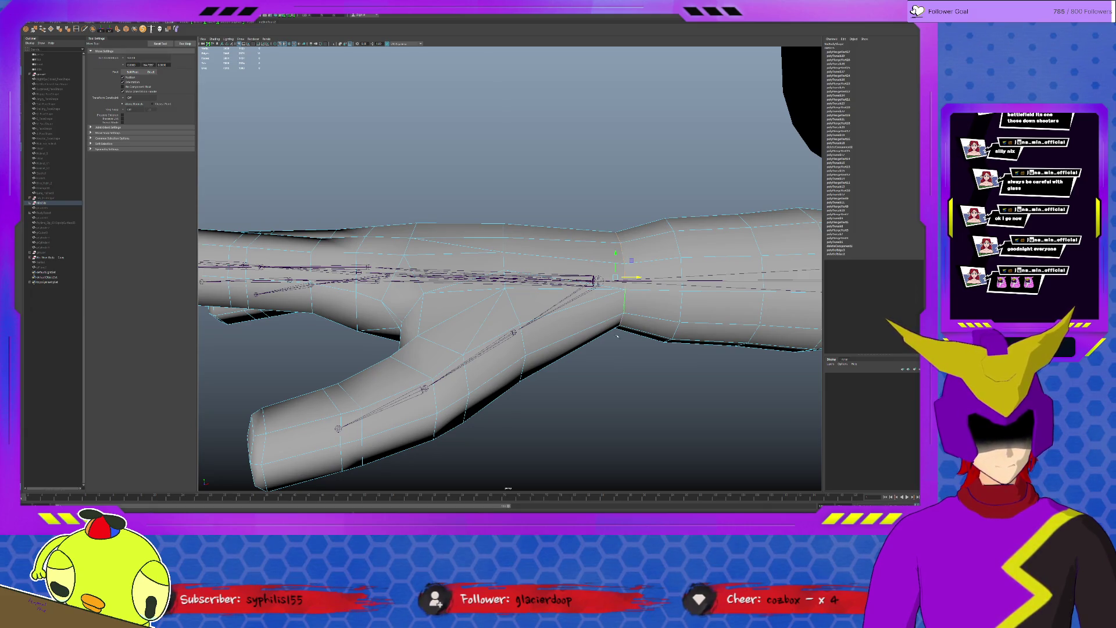
alt+drag(491, 331, 557, 262)
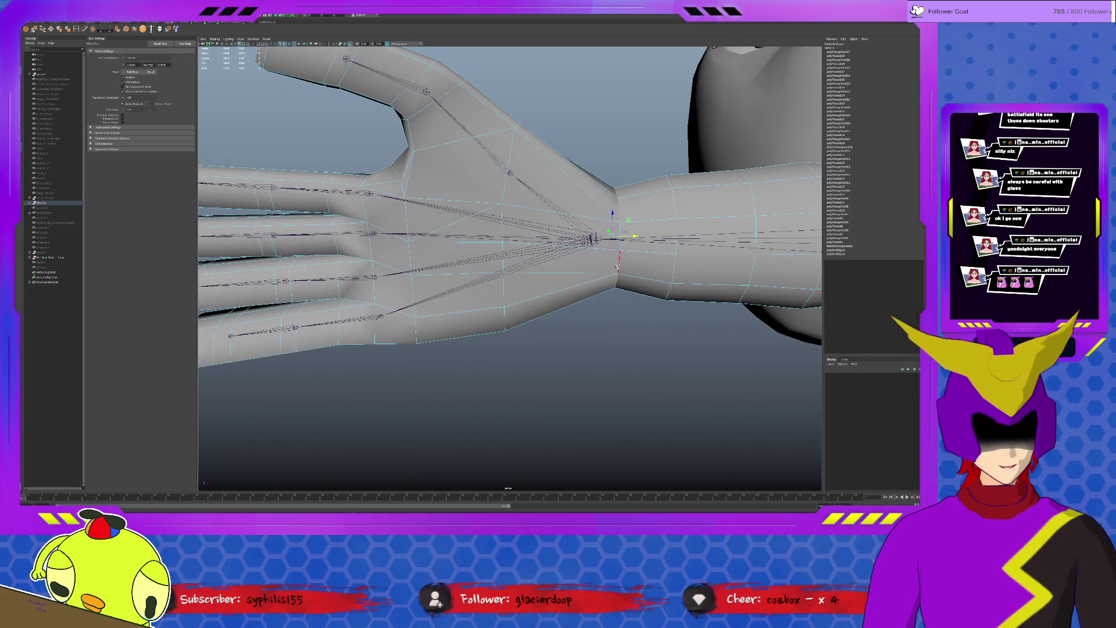
scroll(627, 228, up, 5)
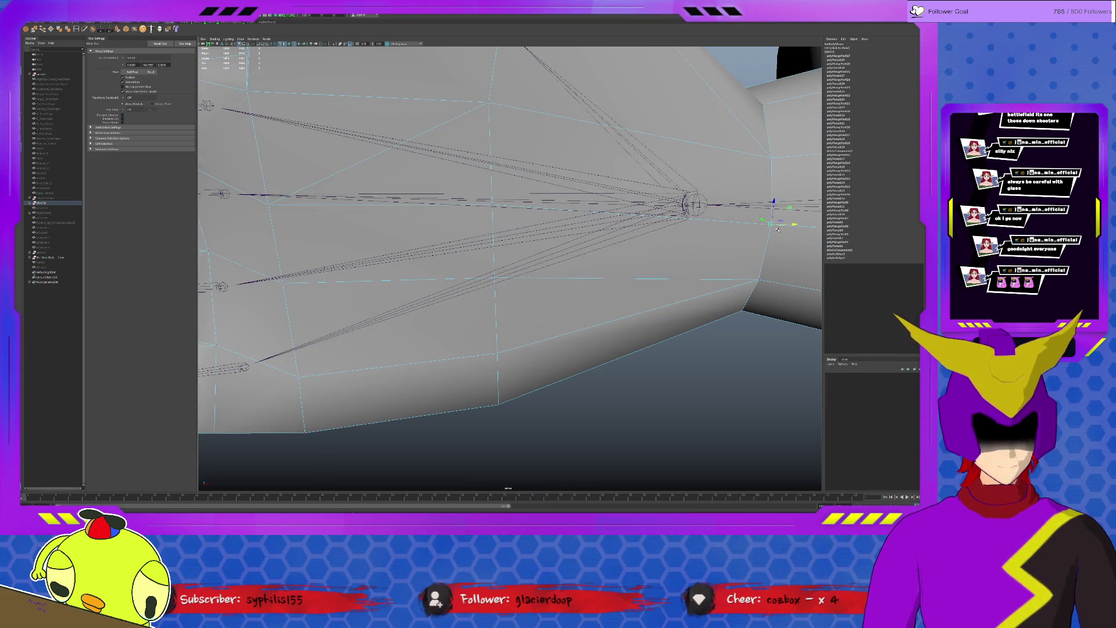
mouse_move(775, 229)
alt+mouse_down()
mouse_move(541, 199)
mouse_move(540, 214)
alt+mouse_up()
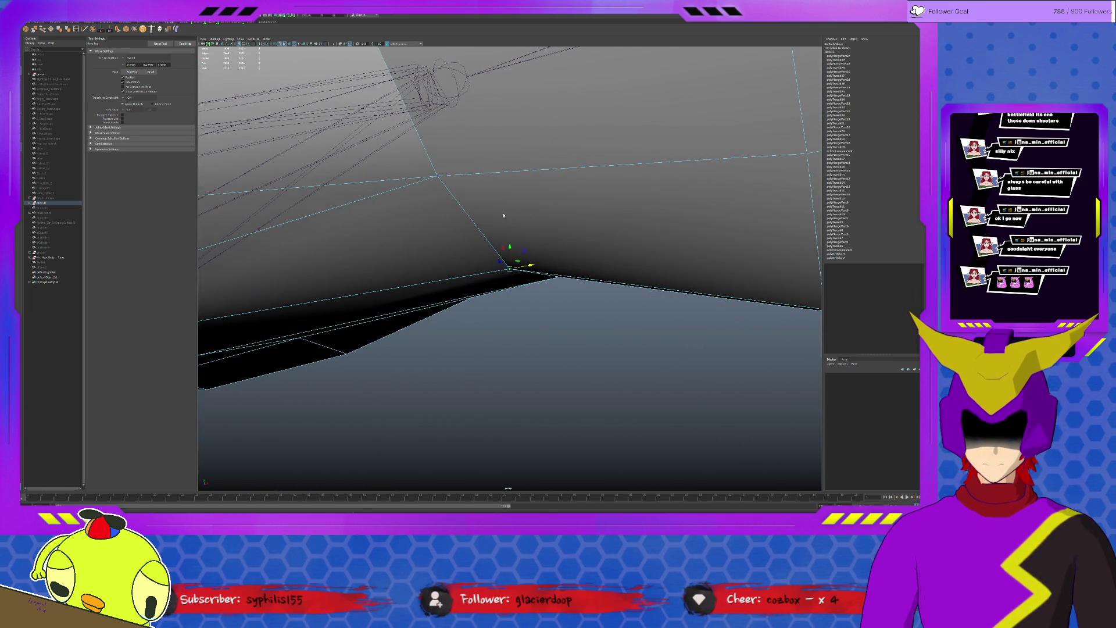
scroll(504, 214, down, 5)
click(493, 223)
mouse_move(508, 184)
alt+mouse_down()
mouse_move(447, 176)
mouse_move(509, 223)
alt+mouse_up()
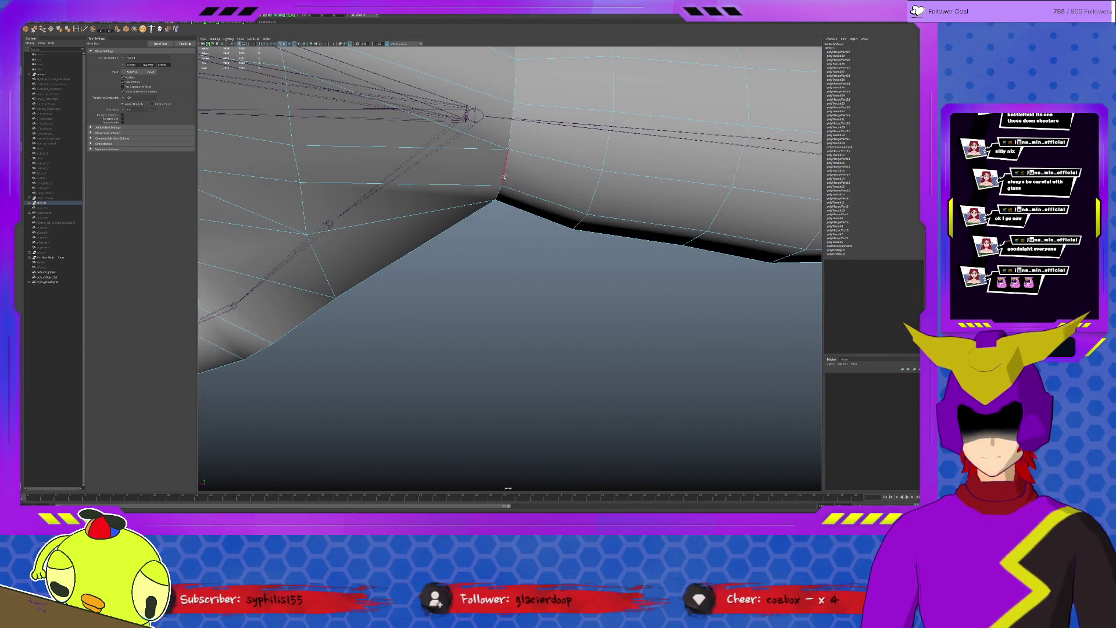
mouse_move(505, 212)
alt+mouse_down()
mouse_move(529, 400)
mouse_move(551, 363)
alt+mouse_up()
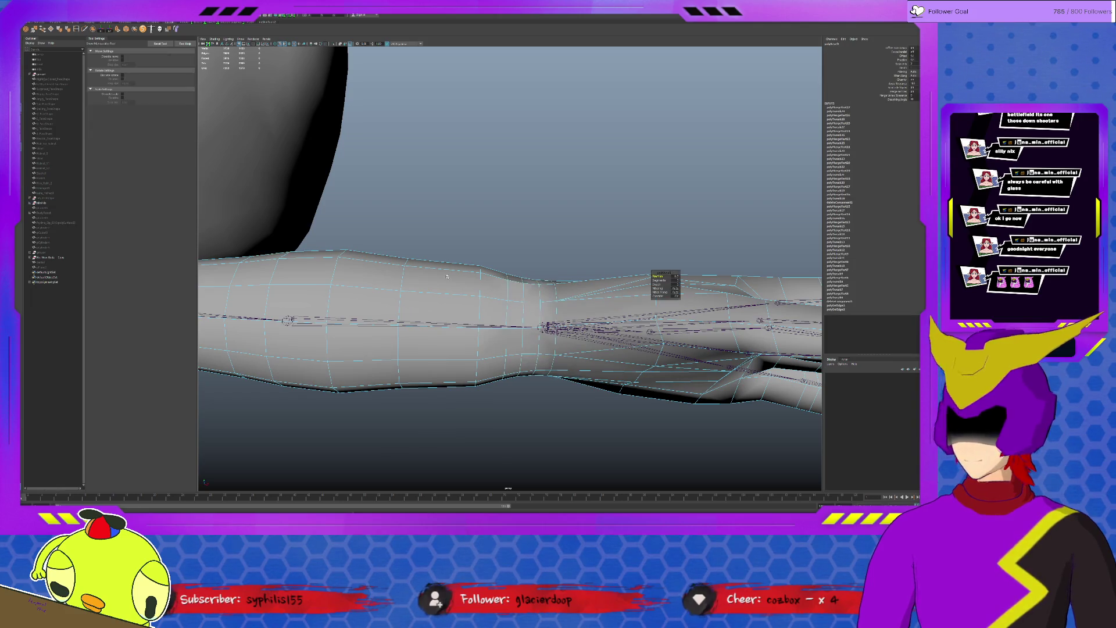
- Slide the step edge at the forearm-wrist junction, dragging the in-view value down to even it out
click(664, 281)
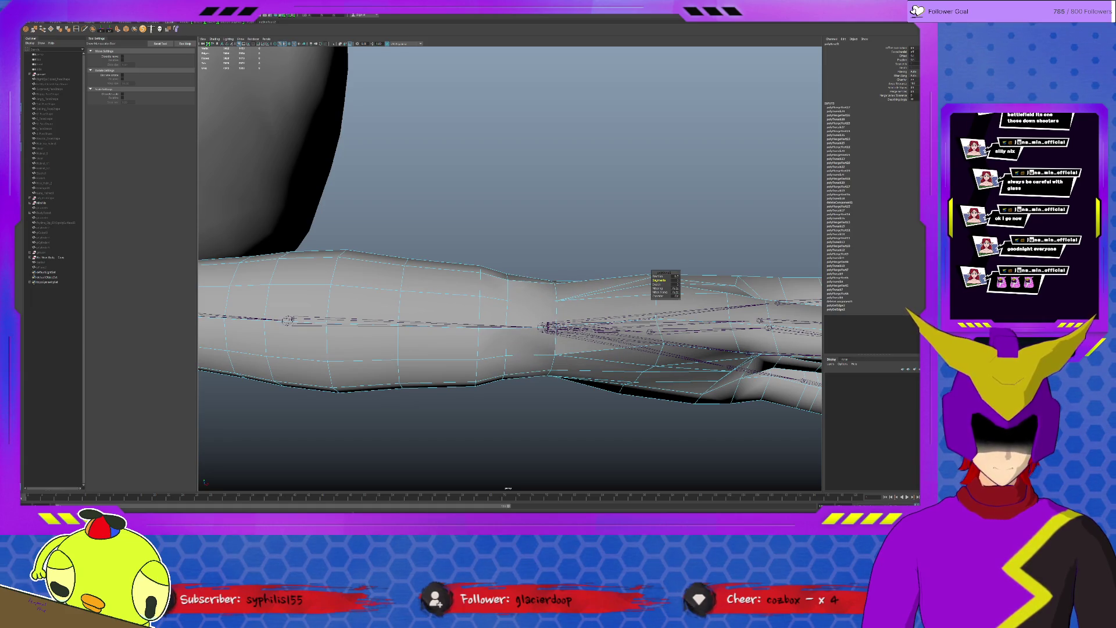
mouse_move(558, 349)
middle_down()
mouse_move(515, 348)
mouse_move(536, 349)
middle_up()
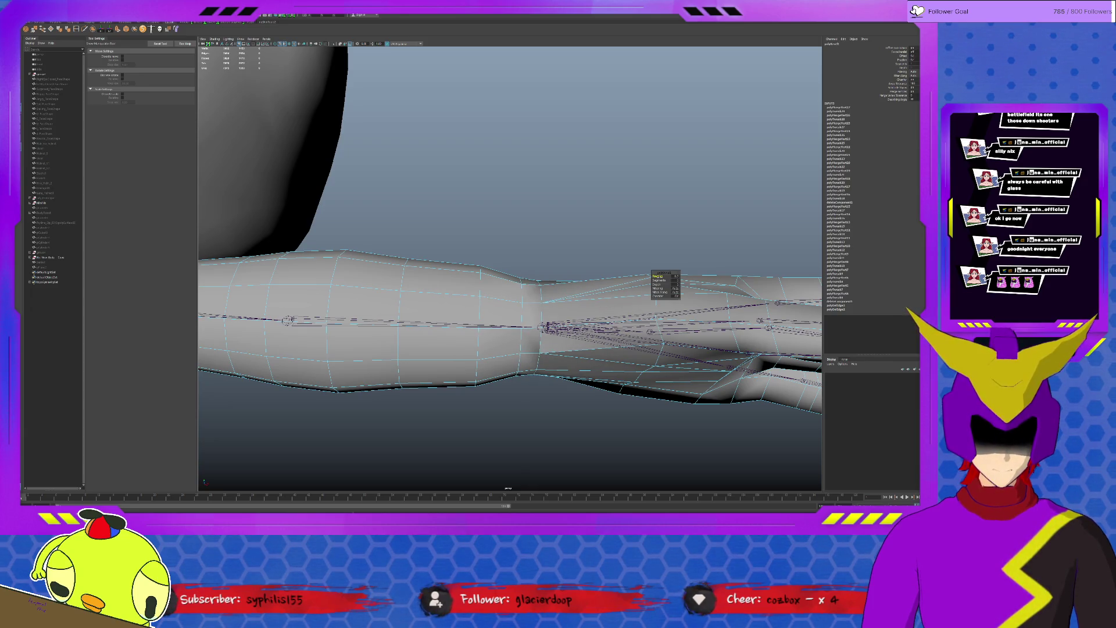
middle_drag(536, 349, 519, 349)
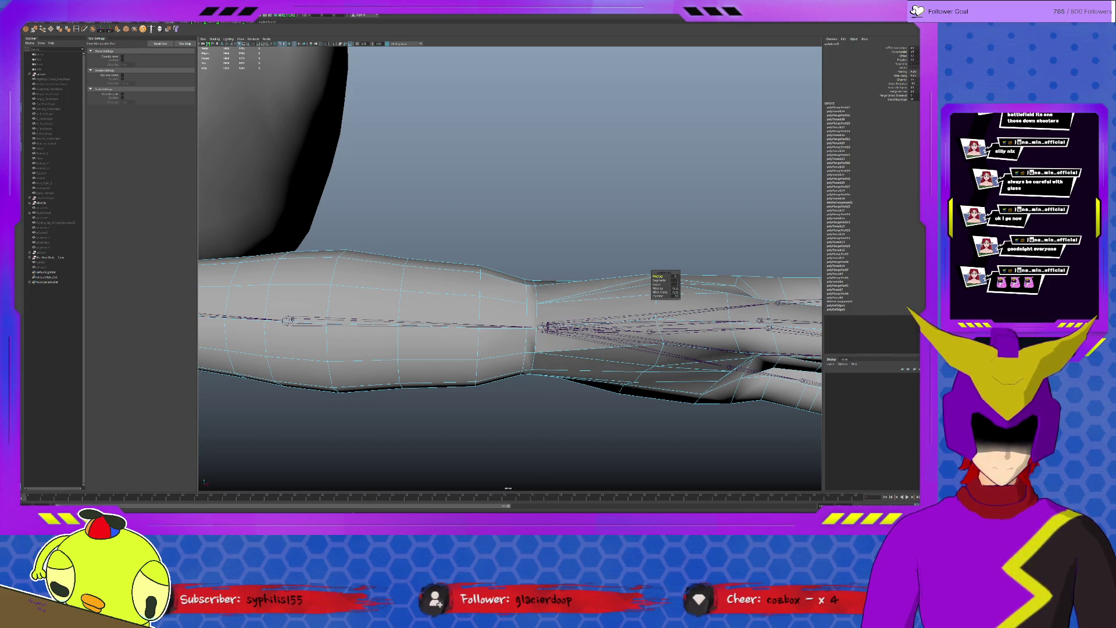
mouse_move(558, 331)
alt+mouse_down()
mouse_move(583, 331)
mouse_move(572, 315)
alt+mouse_up()
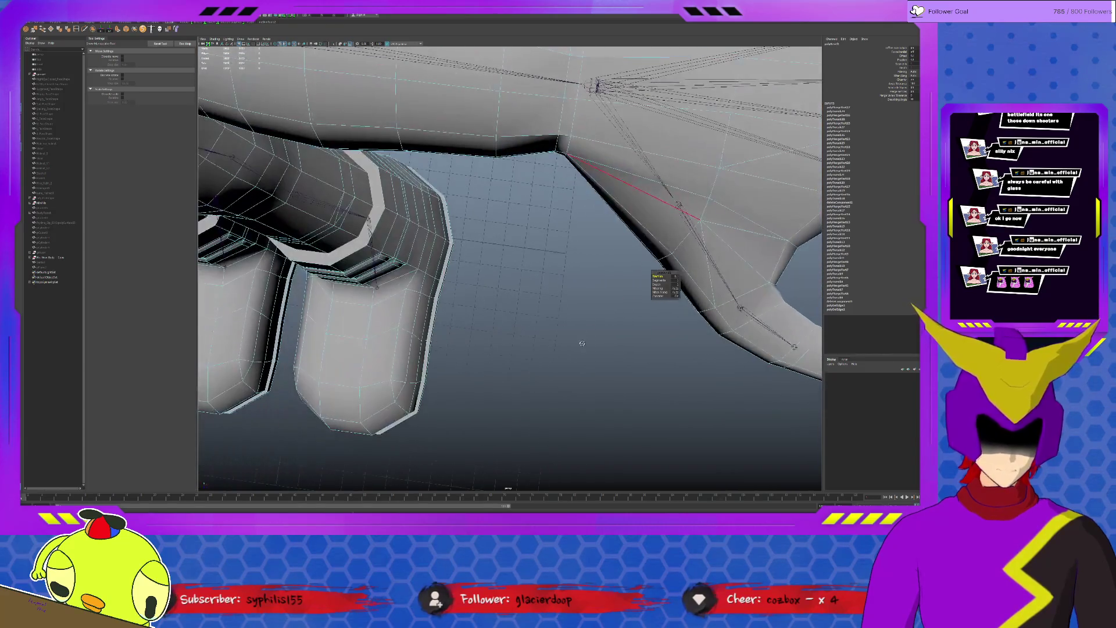
mouse_move(583, 259)
alt+mouse_down()
mouse_move(559, 314)
mouse_move(540, 316)
alt+mouse_up()
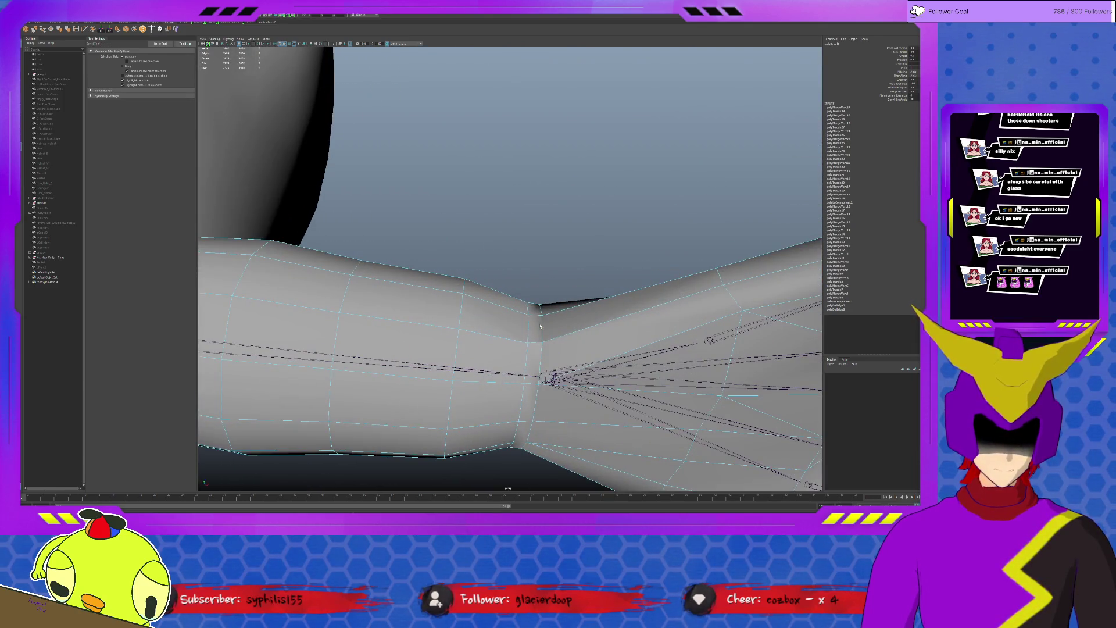
- Select the wrist edge loop and a patch of forearm faces
mouse_move(533, 322)
mouse_down()
mouse_move(527, 392)
mouse_move(538, 349)
mouse_move(558, 332)
mouse_up()
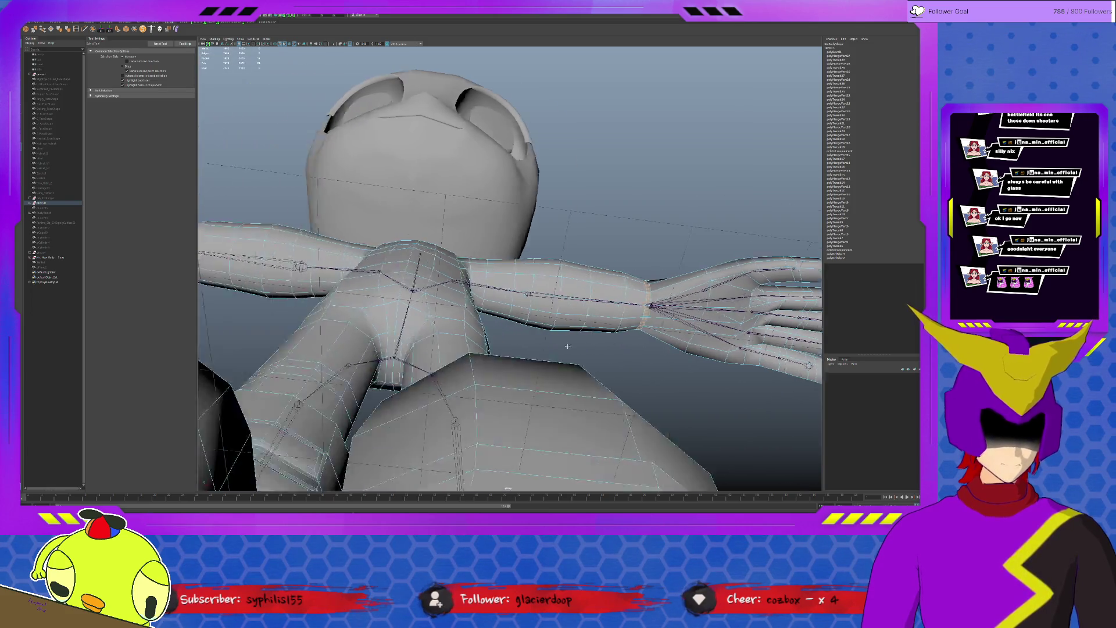
click(382, 225)
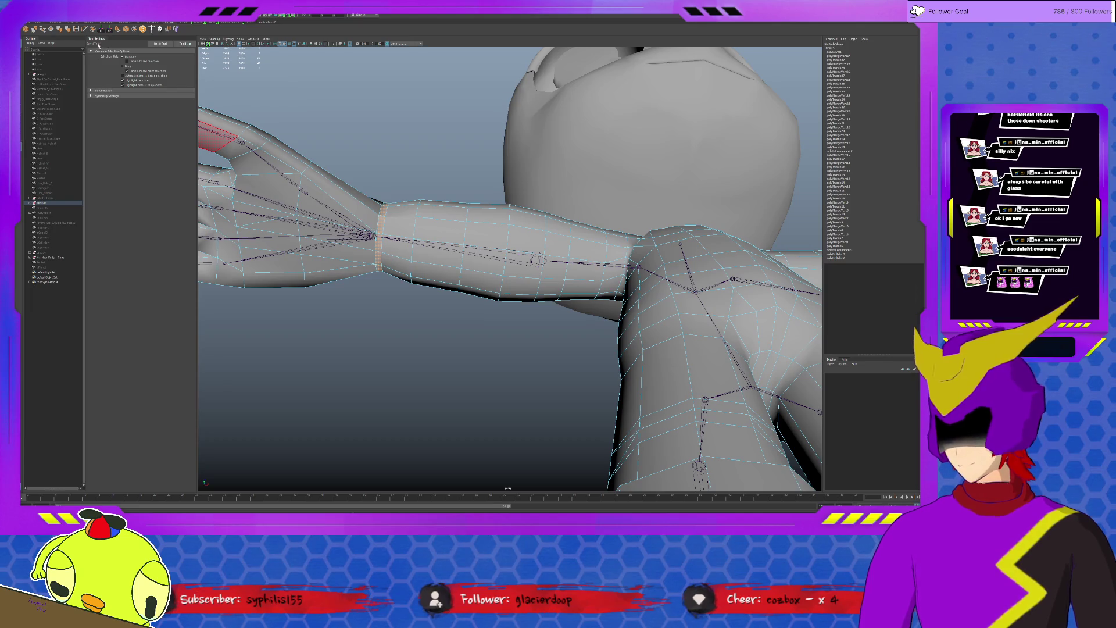
drag(412, 216, 467, 246)
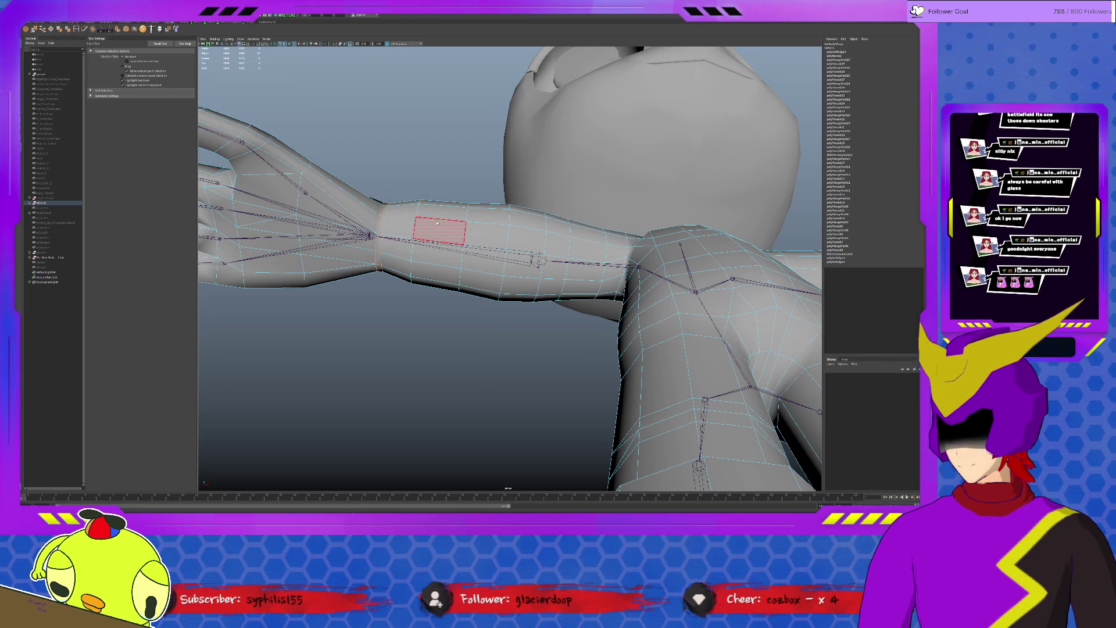
- Select the character mesh and switch to component selection around the left hand
click(432, 161)
scroll(427, 165, down, 4)
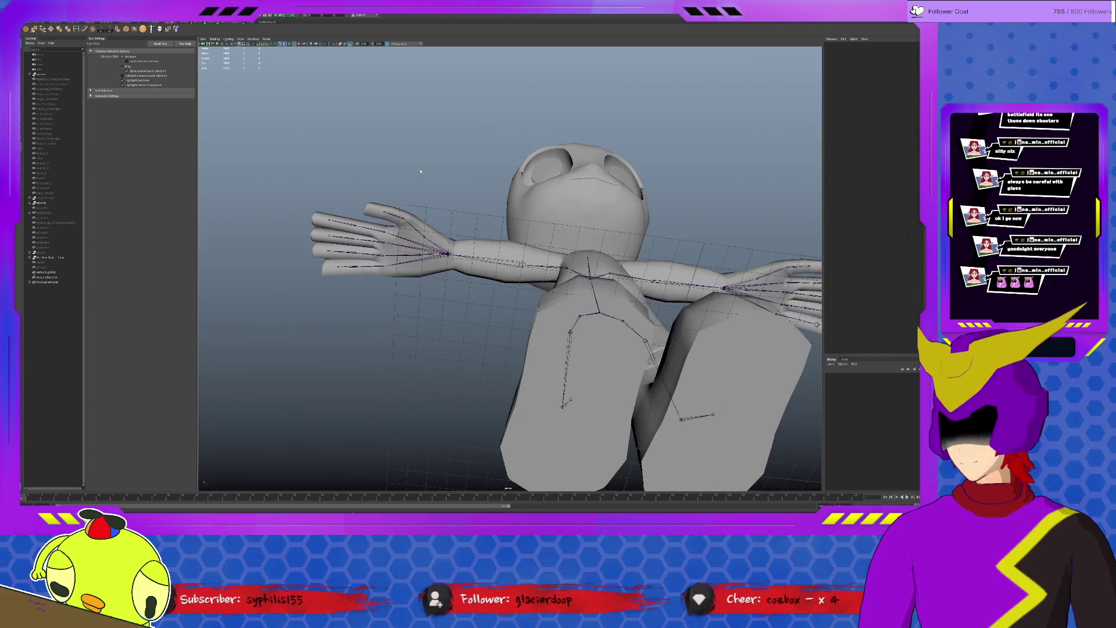
mouse_move(423, 229)
alt+mouse_down()
mouse_move(523, 306)
mouse_move(488, 261)
alt+mouse_up()
click(523, 305)
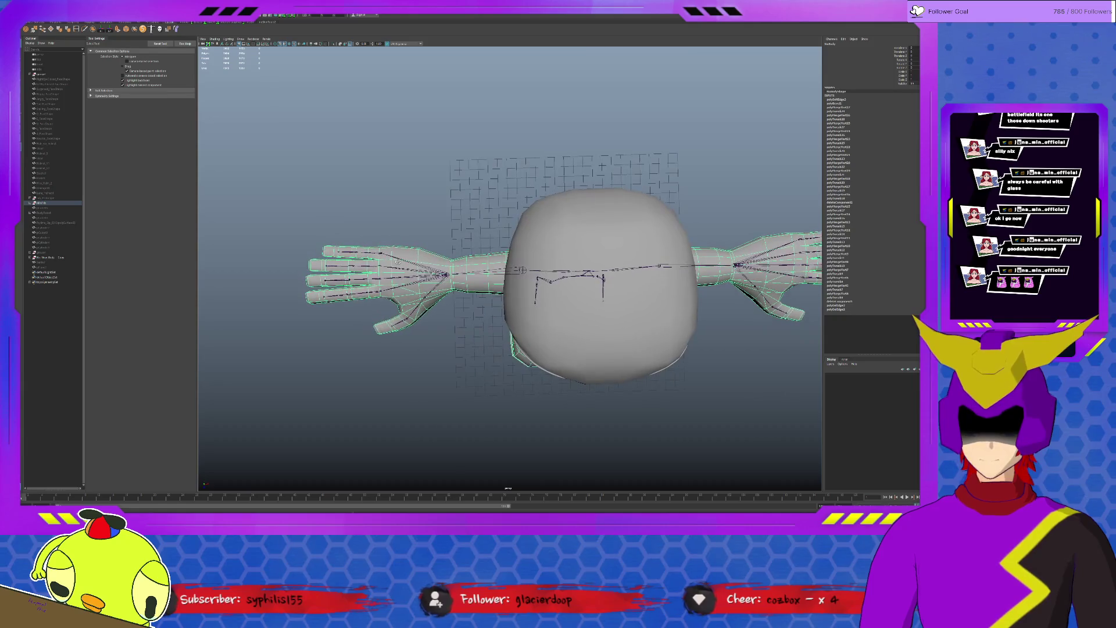
scroll(444, 226, up, 5)
key(F11)
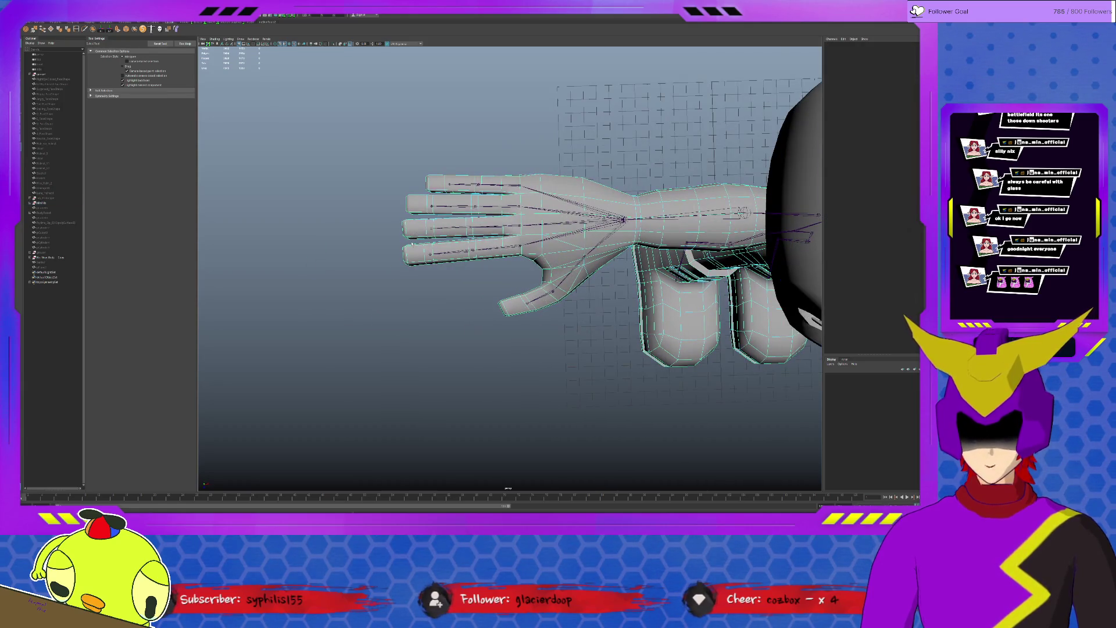
drag(389, 151, 490, 293)
scroll(490, 294, down, 4)
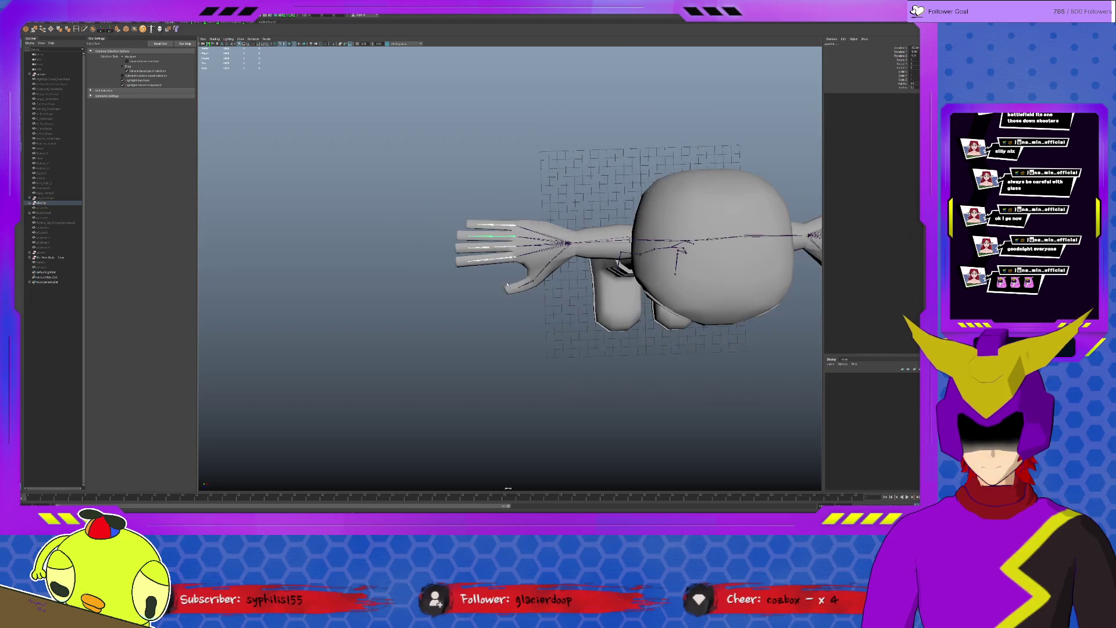
- Hide the skeleton joints with Alt+H so only the body geometry shows, then marquee the hand
click(611, 288)
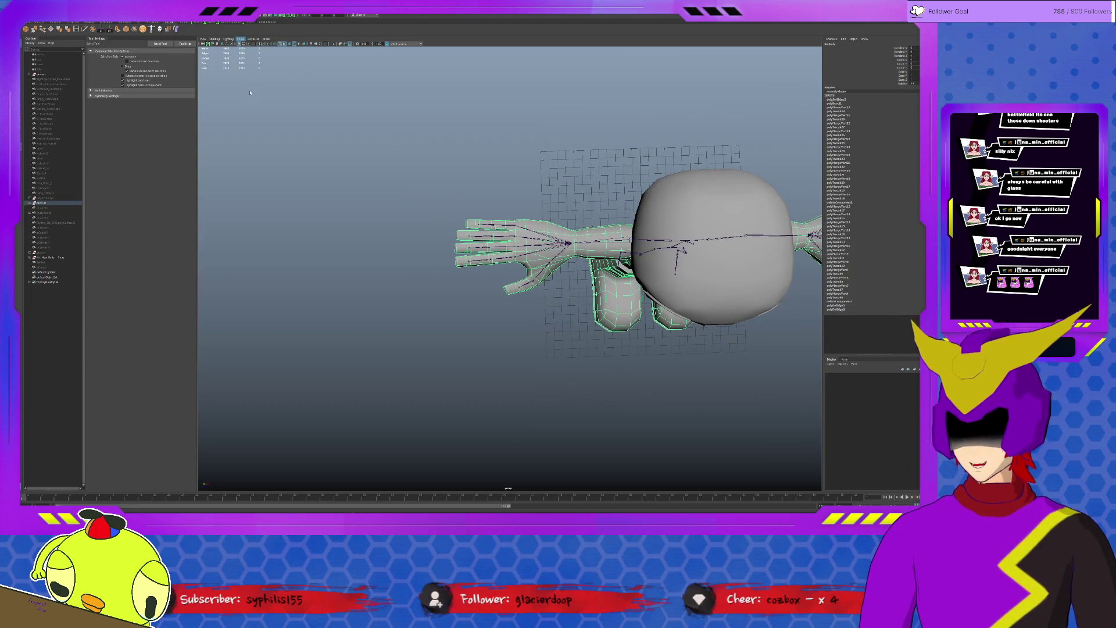
key(alt+h)
click(440, 201)
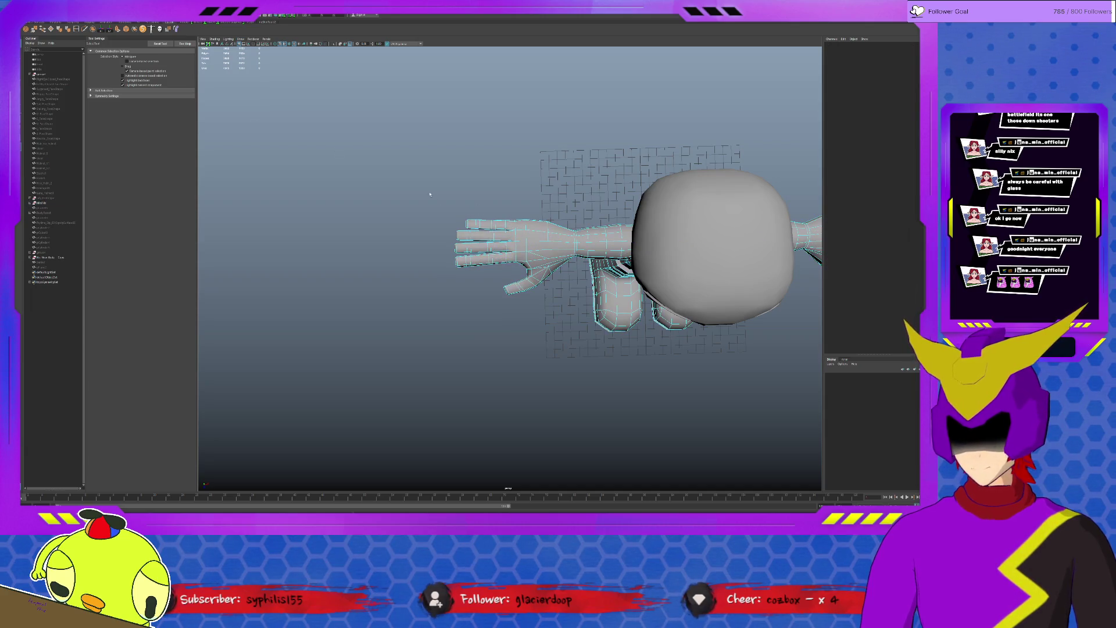
drag(428, 190, 495, 270)
alt+middle_drag(611, 261, 349, 209)
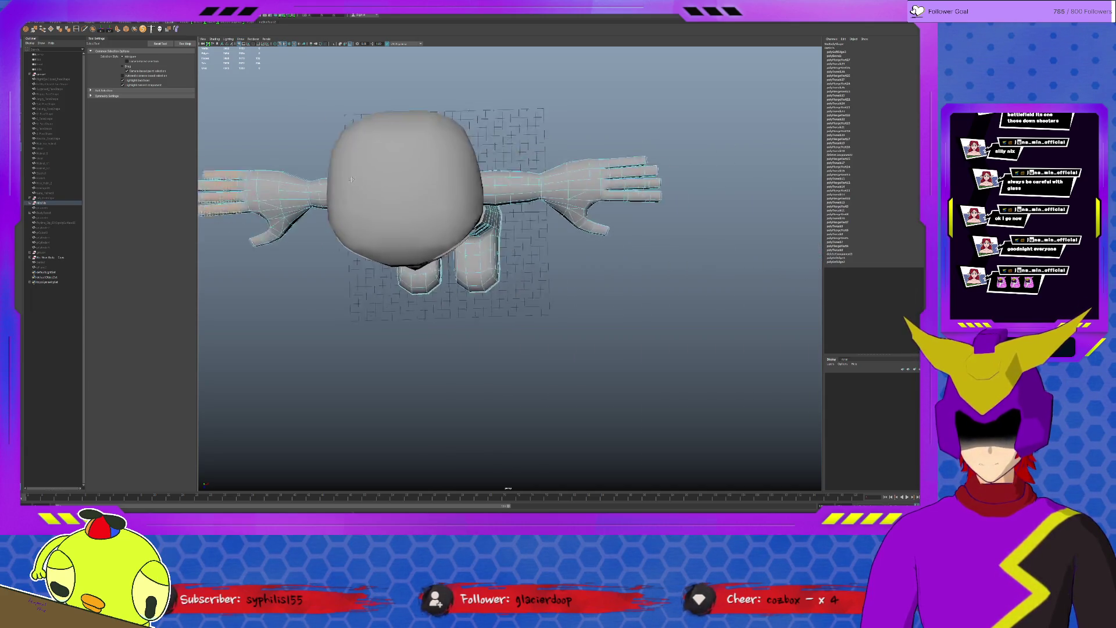
- Scale the selected finger vertices slightly shorter and pull the fingertips inward
drag(541, 131, 624, 209)
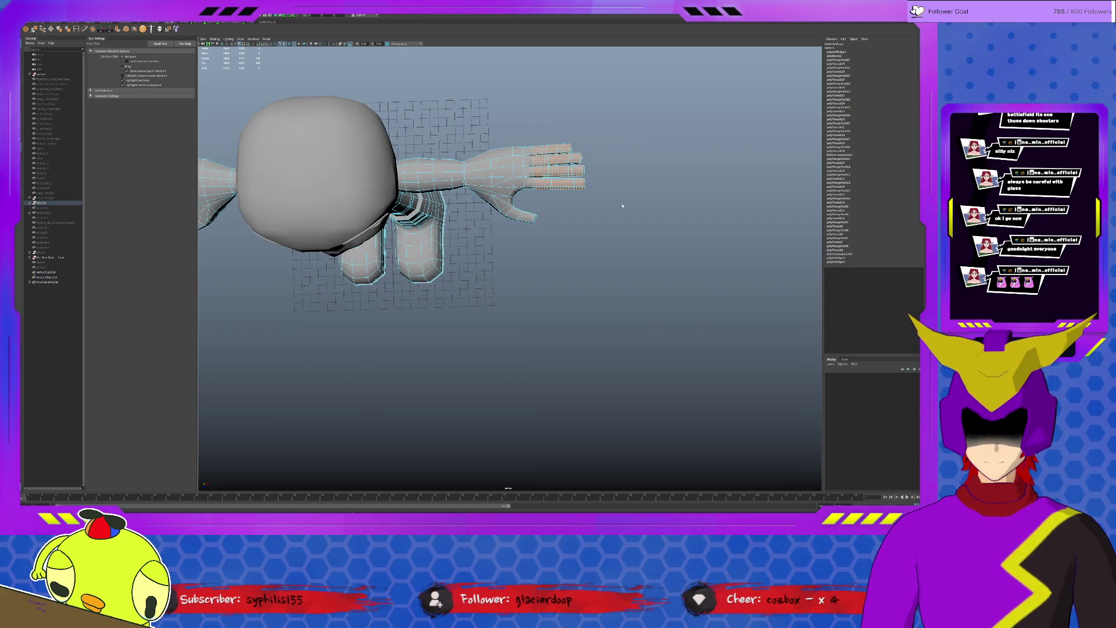
key(r)
drag(371, 174, 370, 175)
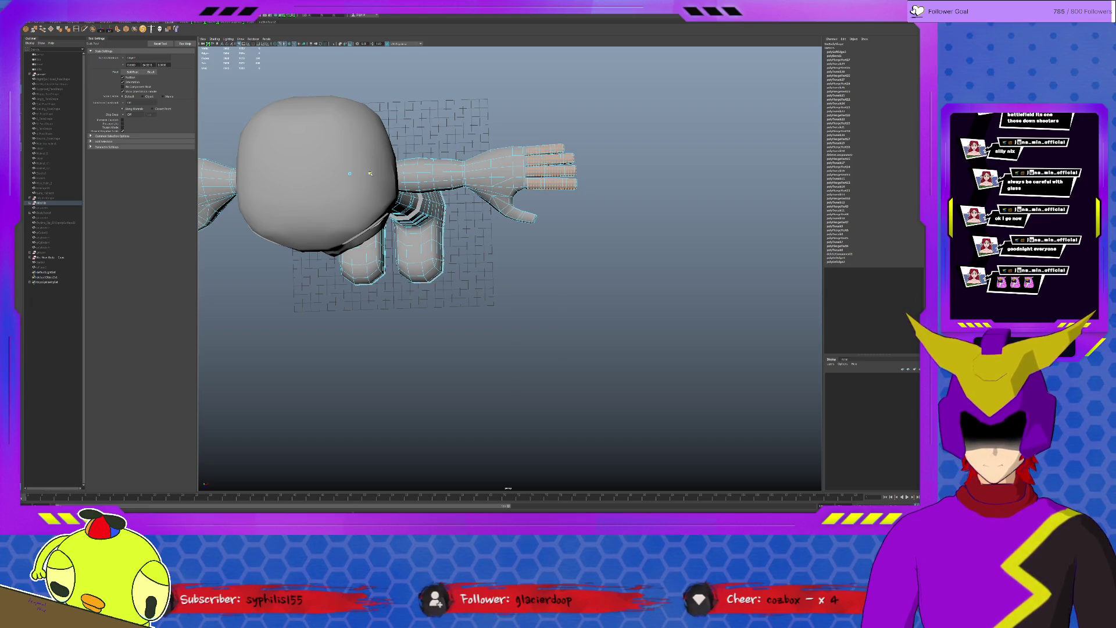
drag(371, 175, 371, 175)
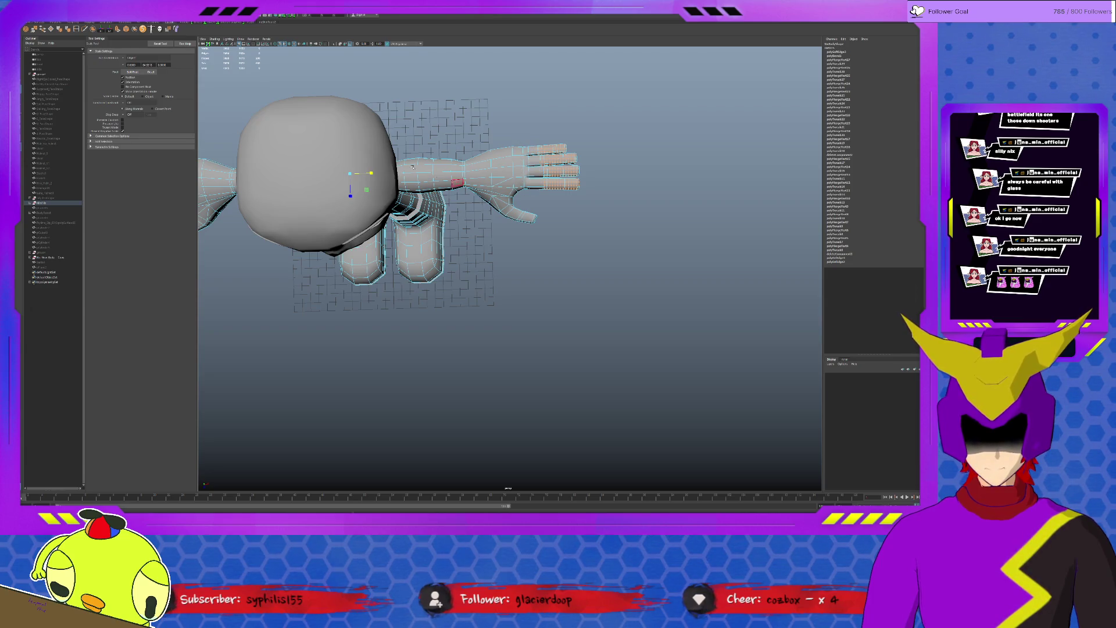
alt+drag(437, 177, 319, 159)
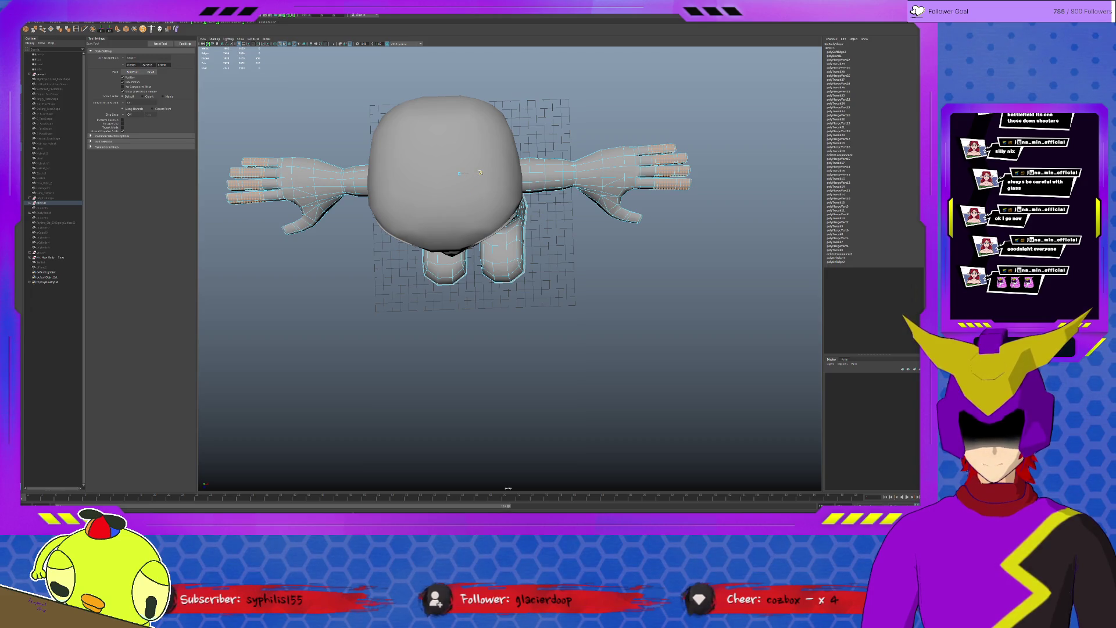
drag(479, 173, 480, 173)
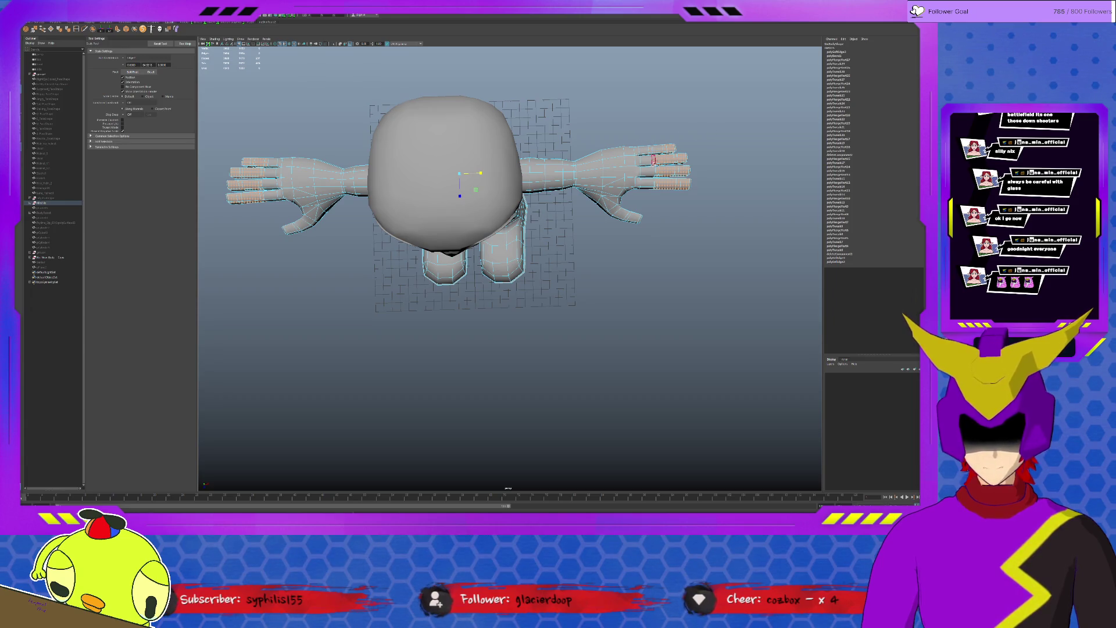
click(279, 161)
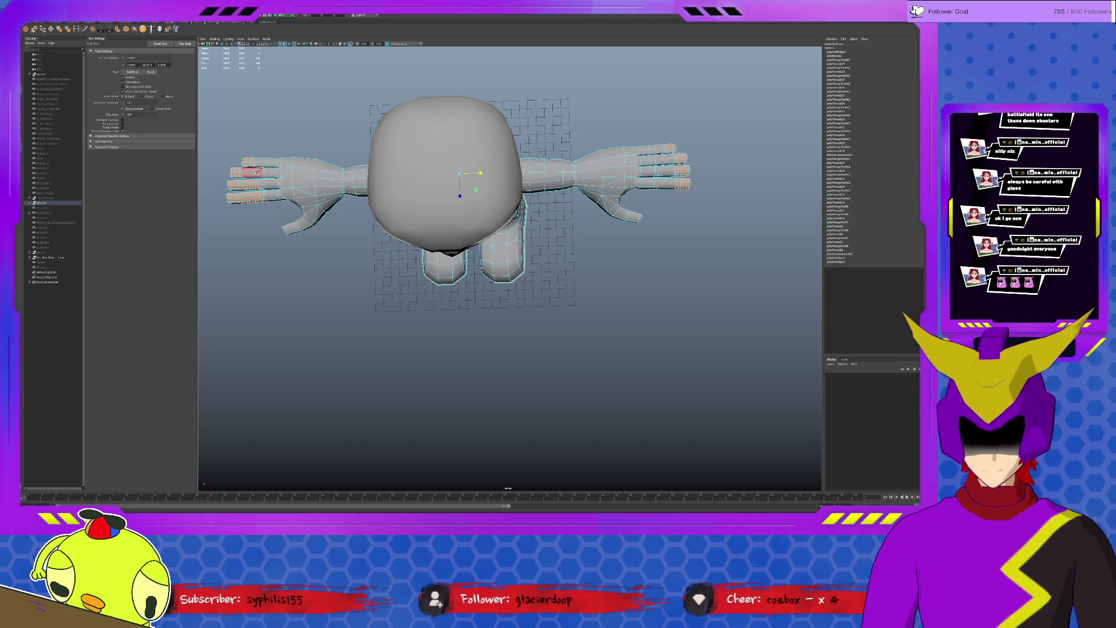
- Reselect the left hand's finger vertices in close-up from the front
mouse_move(269, 210)
alt+mouse_down()
mouse_move(273, 196)
mouse_move(414, 160)
alt+mouse_up()
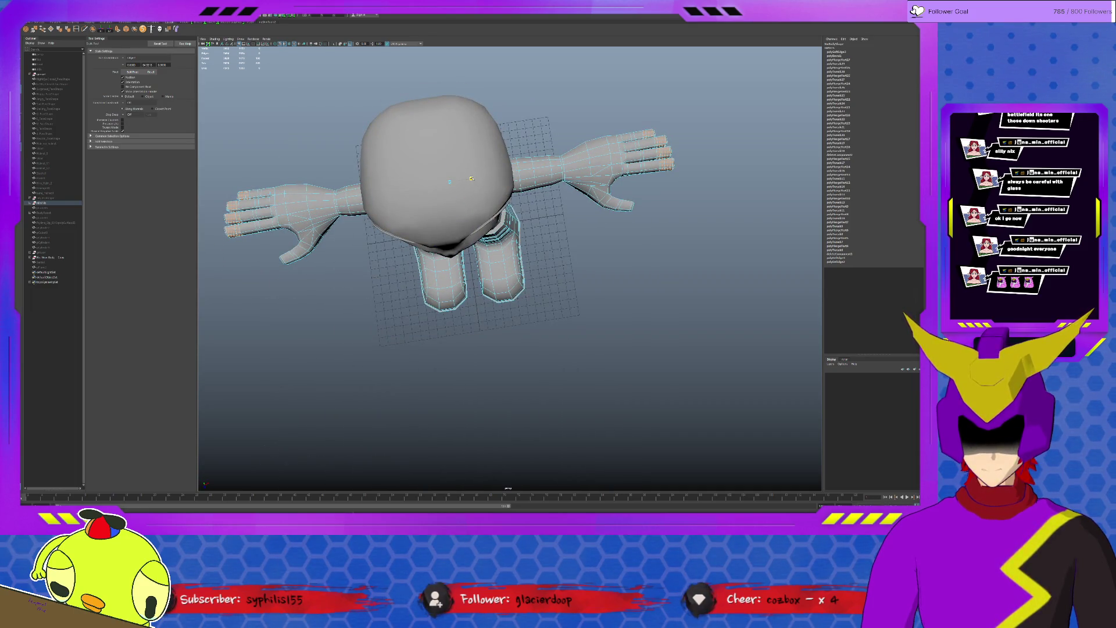
click(484, 238)
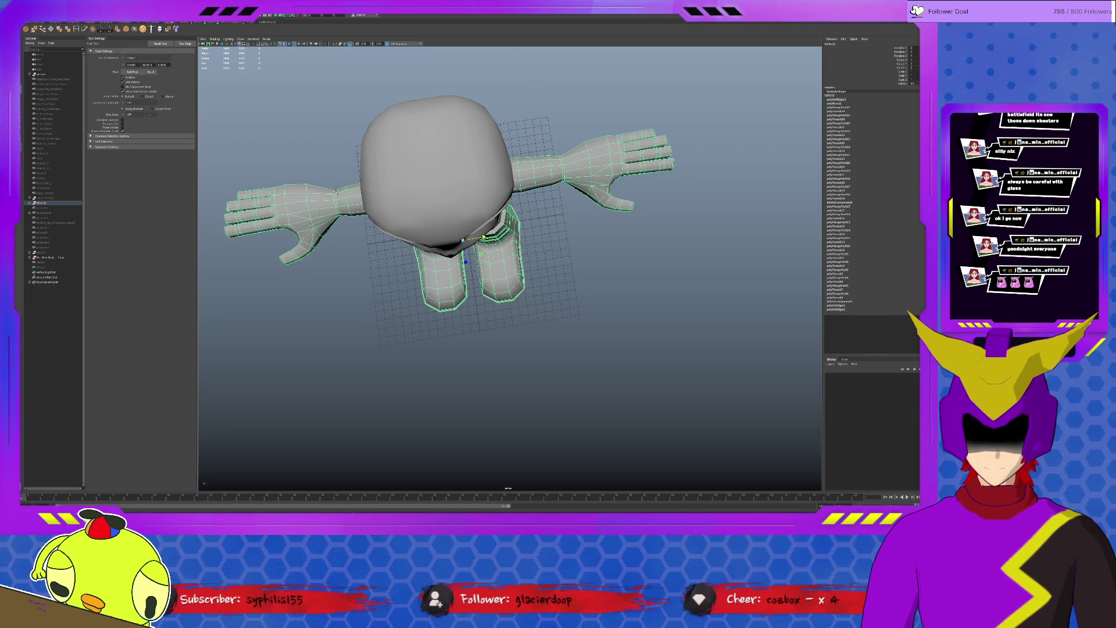
click(318, 202)
mouse_move(317, 203)
alt+mouse_down()
mouse_move(295, 172)
mouse_move(316, 163)
alt+mouse_up()
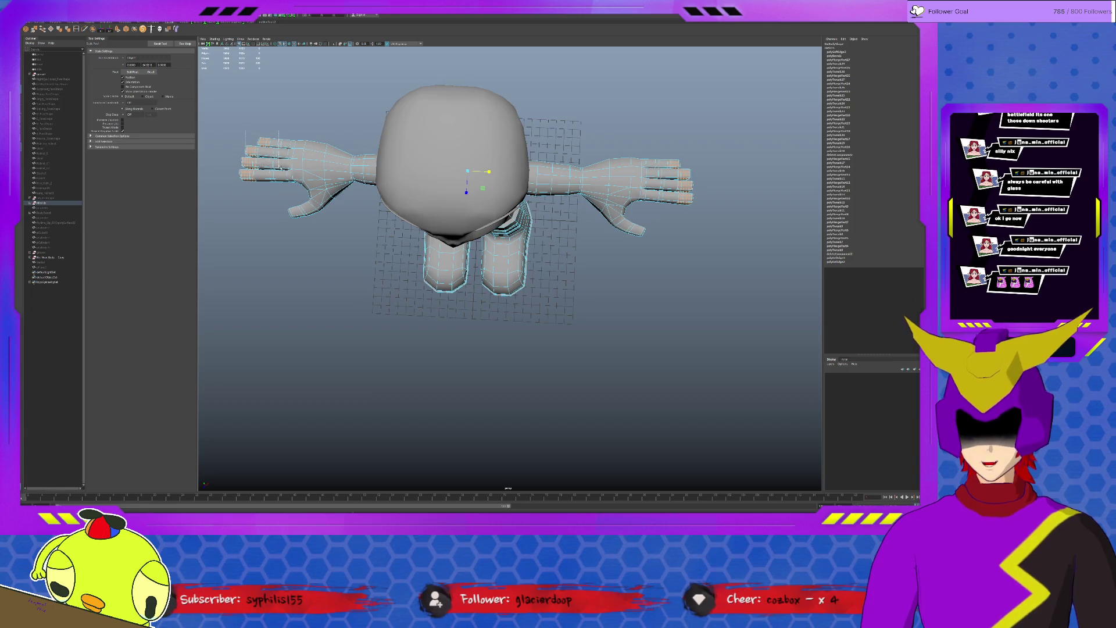
click(293, 181)
mouse_move(296, 175)
alt+mouse_down()
mouse_move(301, 210)
mouse_move(349, 227)
alt+mouse_up()
alt+right_drag(348, 227, 401, 244)
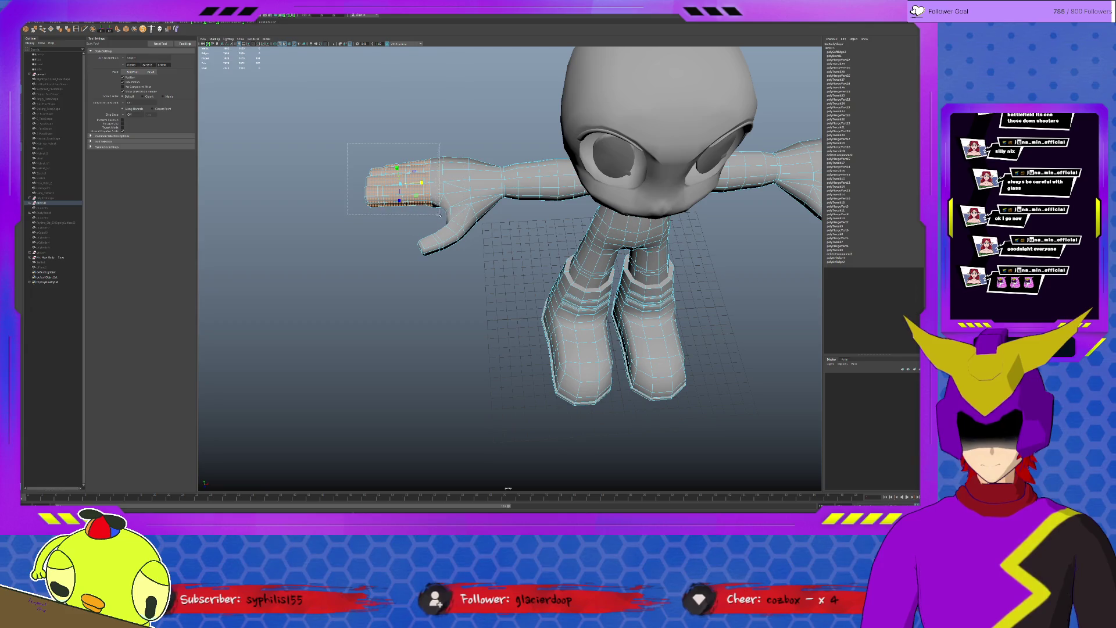
mouse_move(432, 212)
alt+mouse_down()
mouse_move(488, 174)
mouse_move(566, 201)
mouse_move(604, 192)
mouse_move(523, 156)
alt+mouse_up()
alt+middle_drag(523, 157, 488, 131)
alt+right_drag(489, 130, 472, 103)
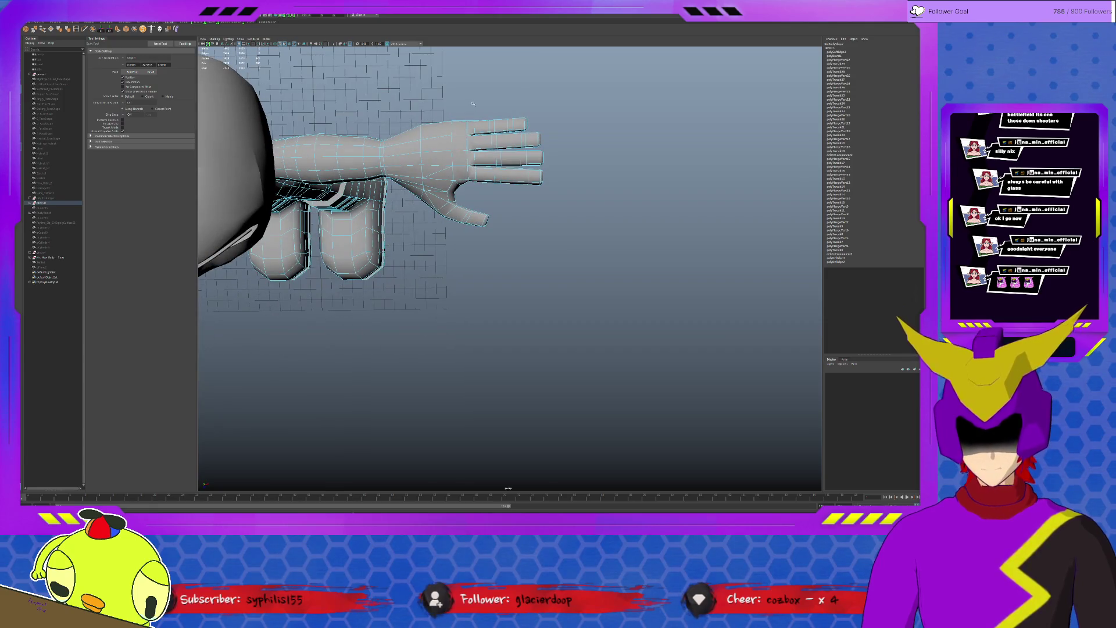
drag(524, 103, 559, 190)
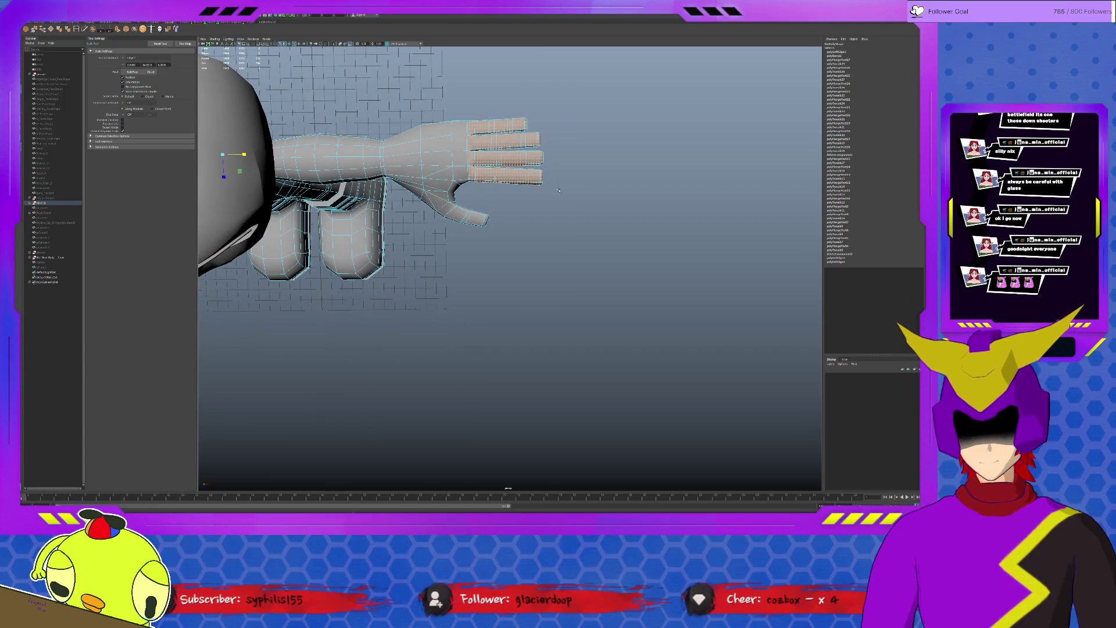
click(375, 170)
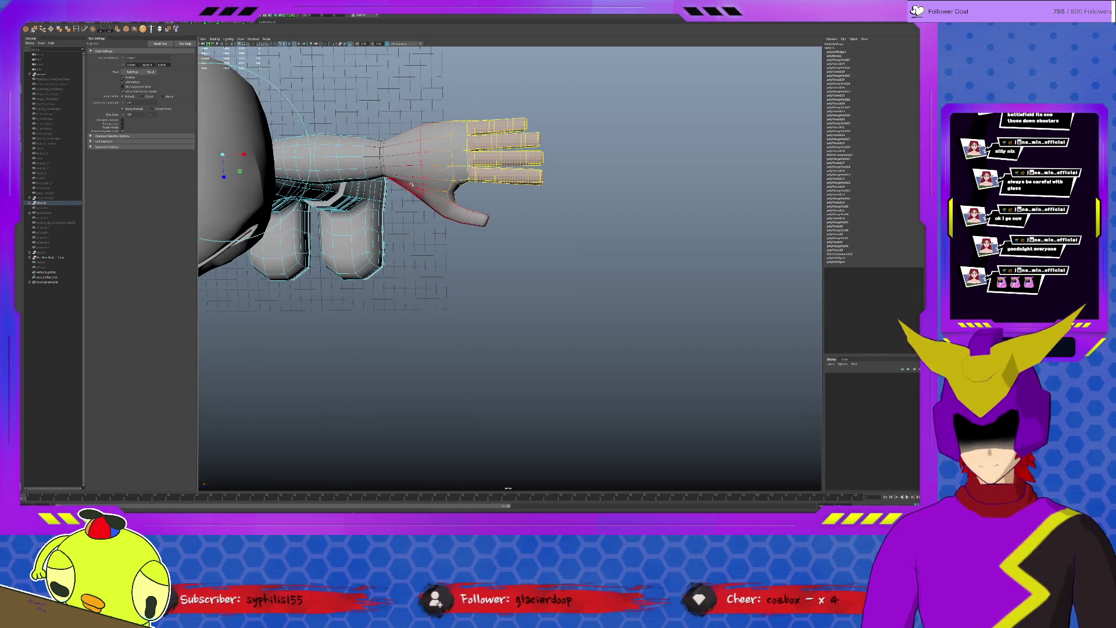
- Select both hands' vertices and shift them inward along X to fit the arms
alt+drag(418, 180, 375, 218)
alt+right_drag(375, 218, 419, 175)
drag(454, 179, 610, 273)
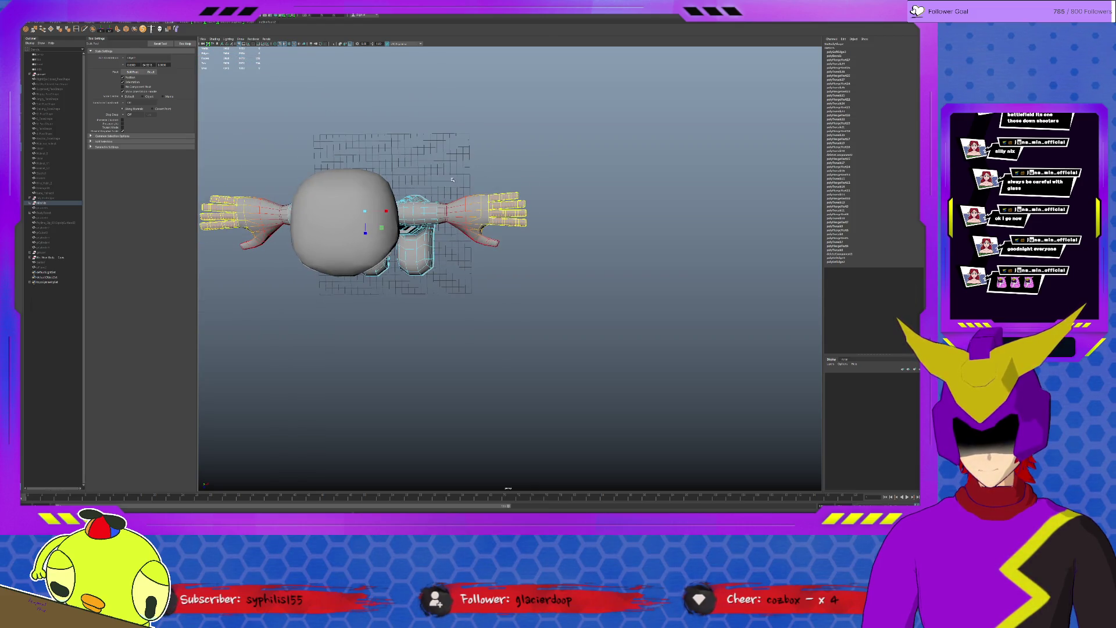
alt+middle_drag(419, 219, 577, 221)
drag(352, 183, 445, 253)
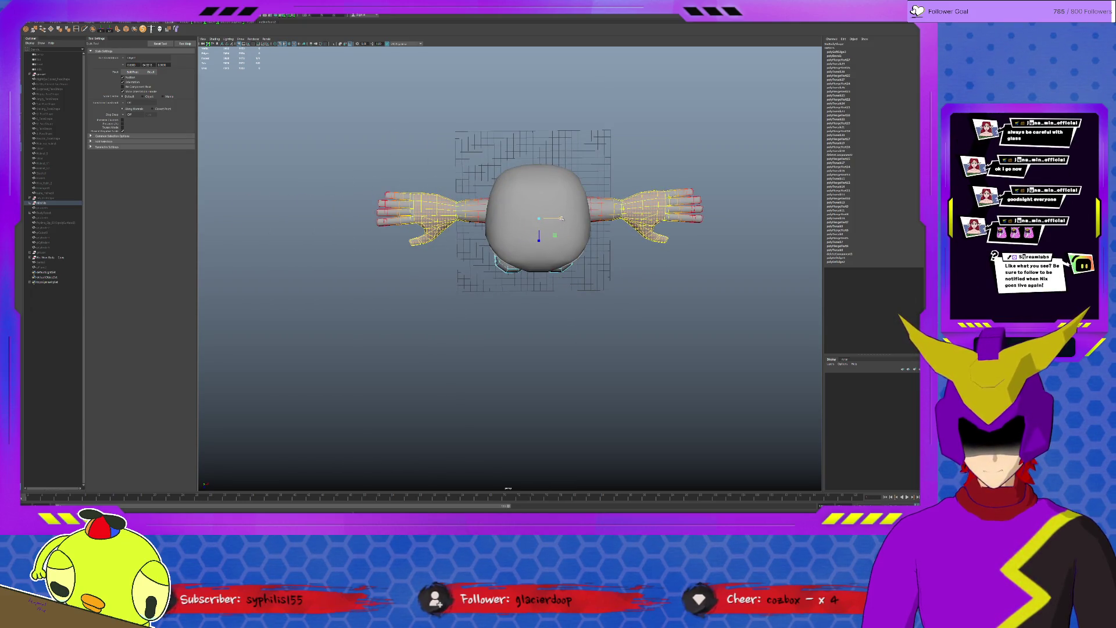
drag(561, 216, 560, 217)
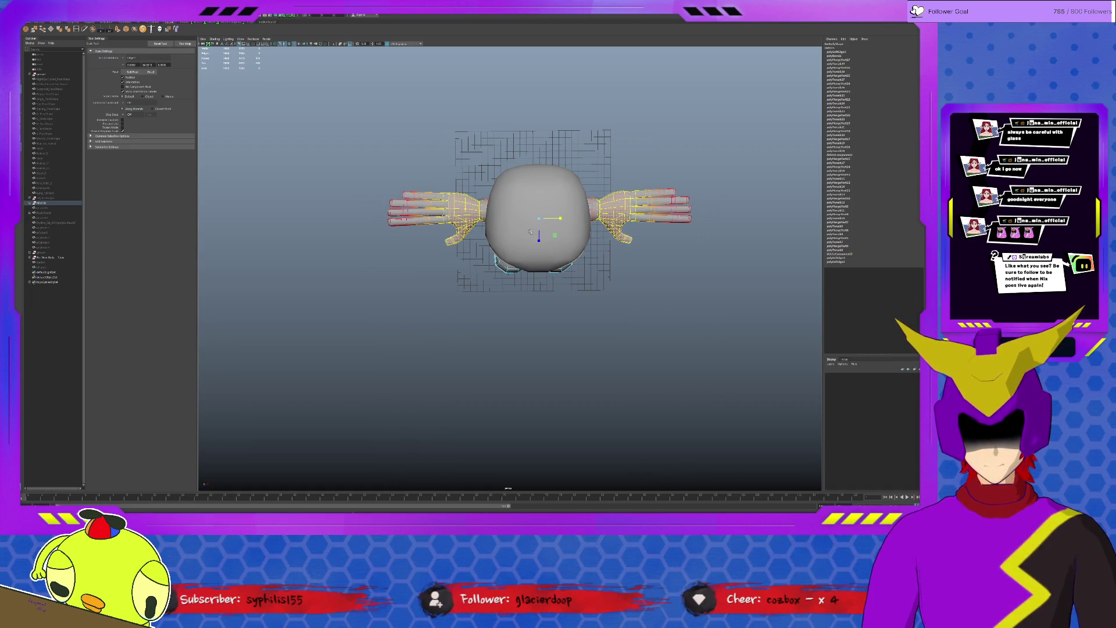
alt+drag(554, 218, 533, 208)
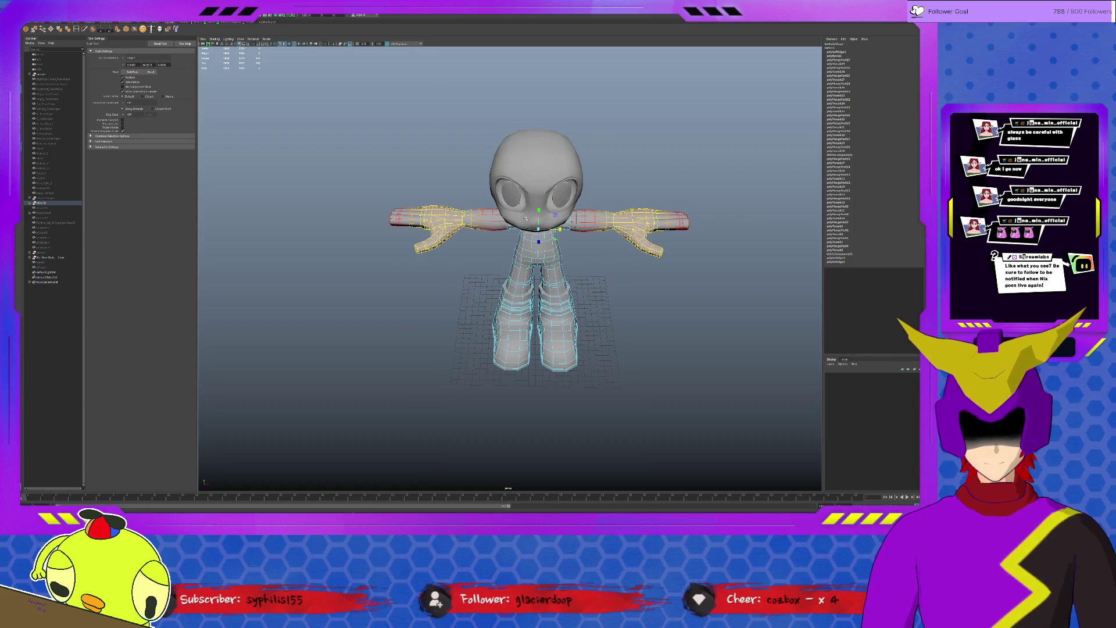
scroll(530, 210, up, 3)
alt+drag(498, 241, 501, 252)
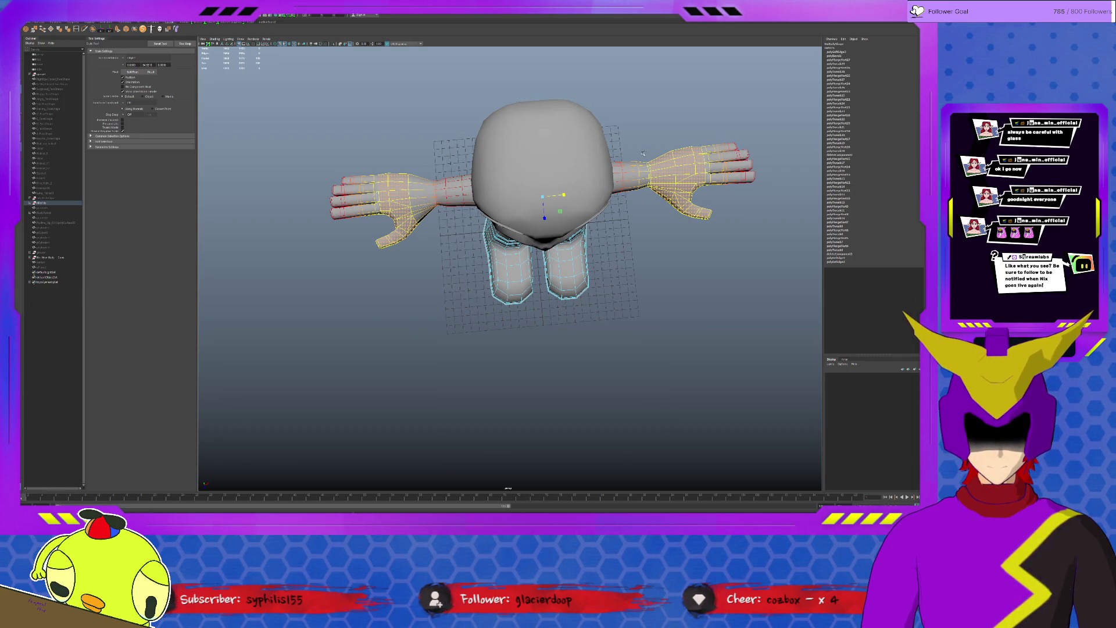
- Check the wrist and fingertip selection from above, then clear it
drag(637, 154, 657, 198)
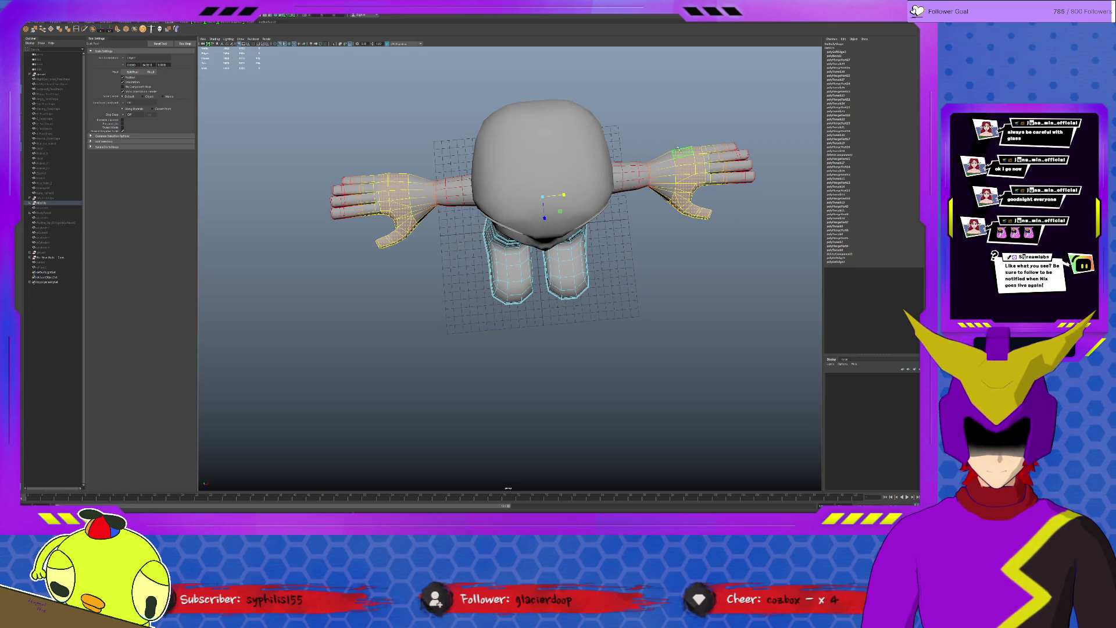
mouse_move(557, 191)
alt+mouse_down()
mouse_move(669, 162)
mouse_move(611, 215)
alt+mouse_up()
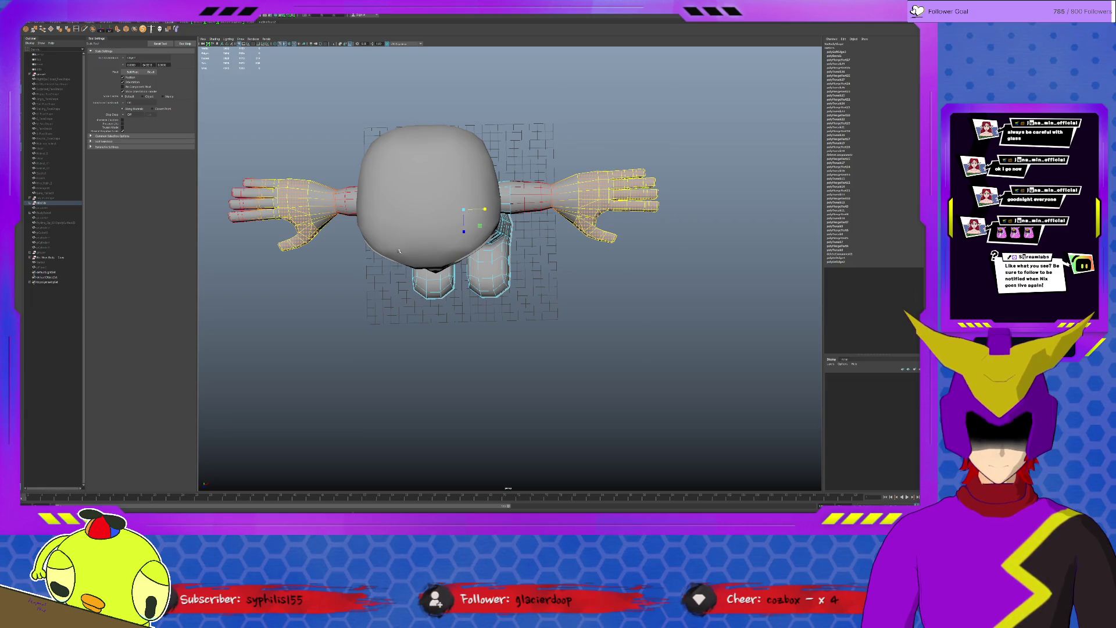
alt+drag(399, 251, 680, 227)
shift+drag(447, 139, 528, 204)
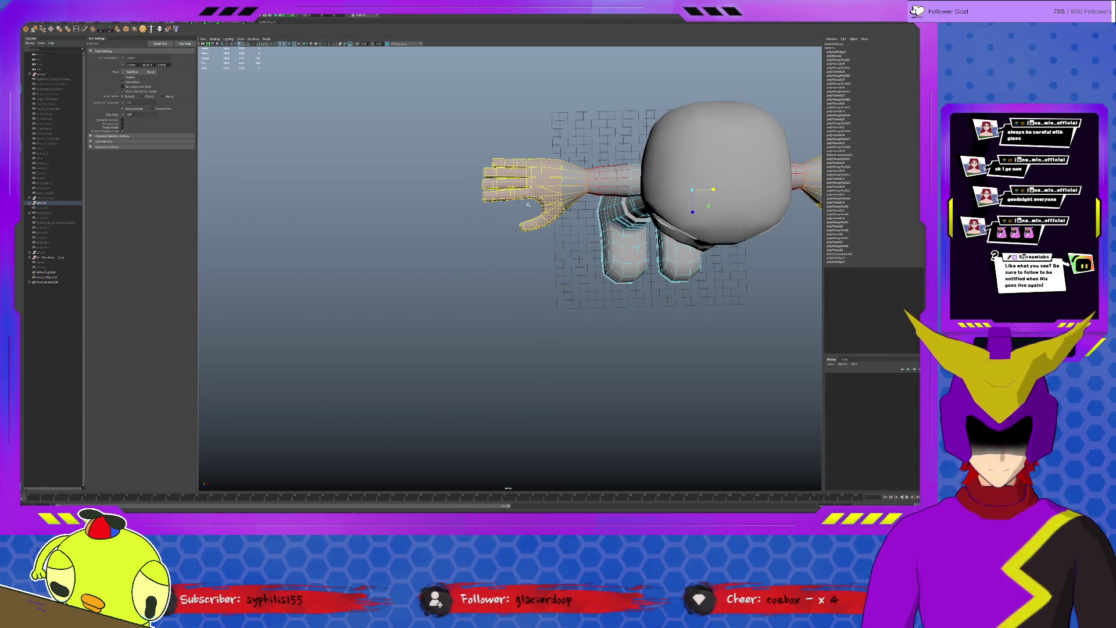
click(713, 189)
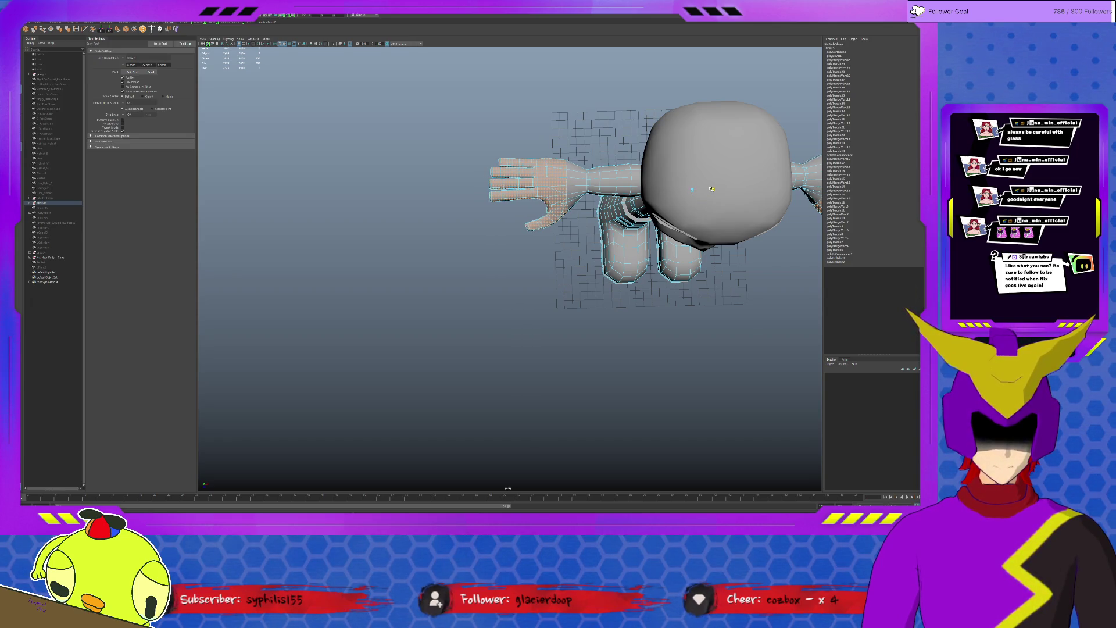
click(523, 348)
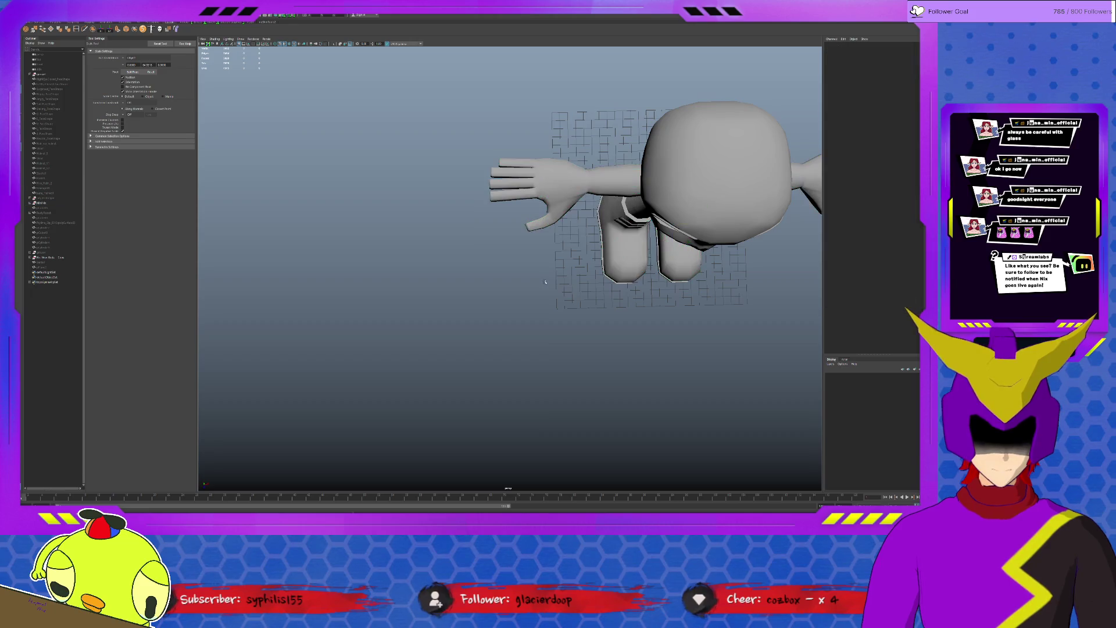
- Inspect the arms and legs from several angles, then undo the latest mesh edit
mouse_move(663, 200)
alt+mouse_down()
mouse_move(585, 248)
mouse_move(680, 275)
mouse_move(524, 262)
alt+mouse_up()
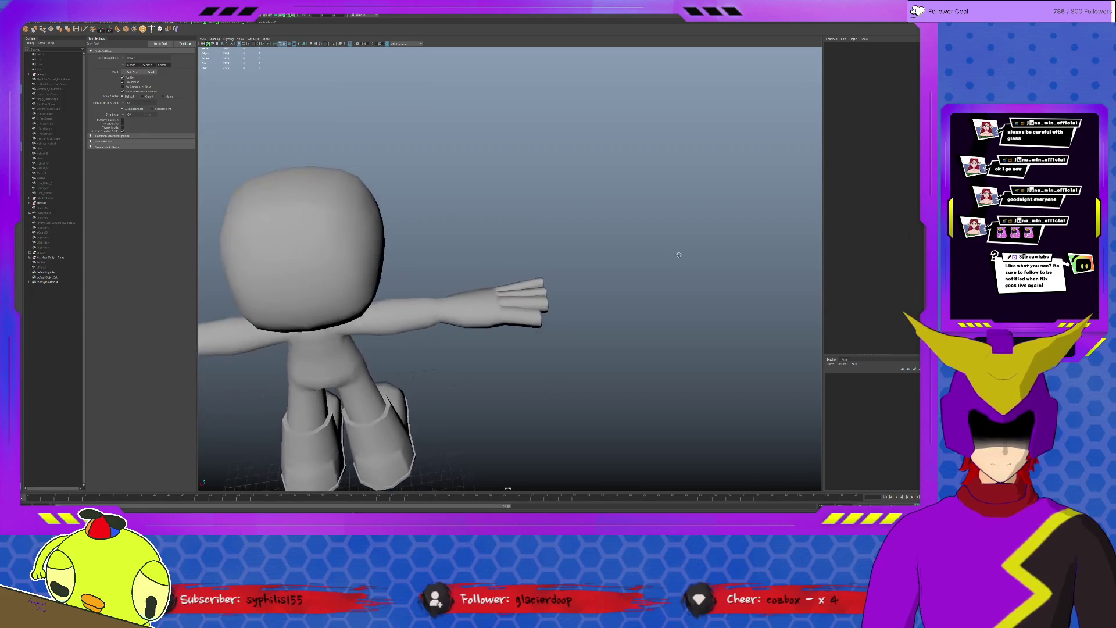
click(393, 281)
alt+right_drag(393, 281, 477, 262)
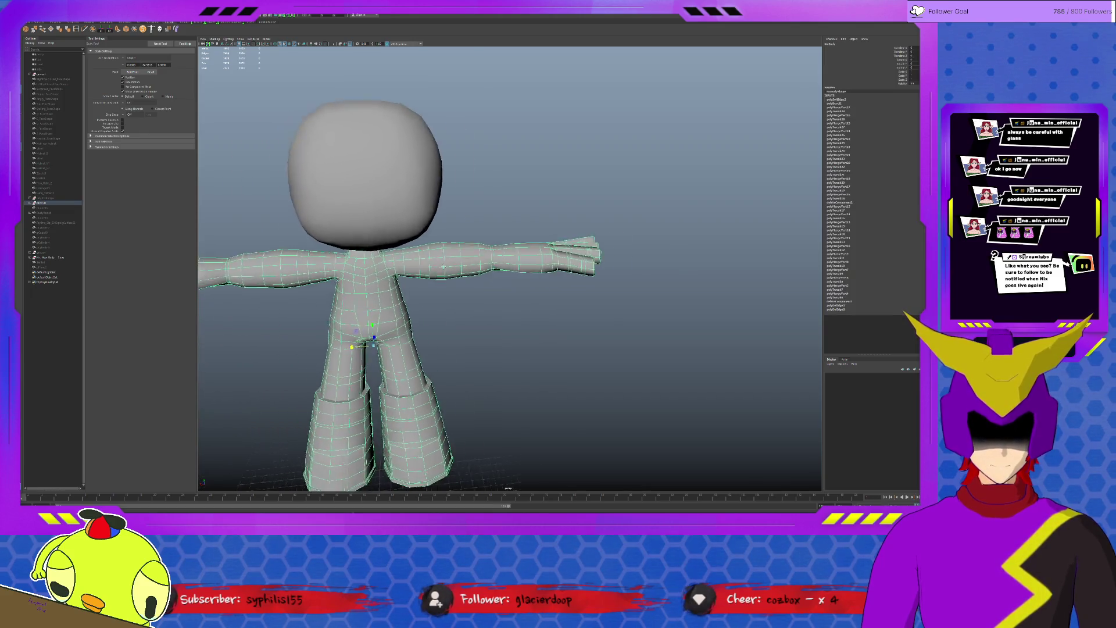
mouse_move(477, 263)
alt+mouse_down()
mouse_move(535, 255)
mouse_move(489, 243)
alt+mouse_up()
alt+right_drag(481, 244, 491, 243)
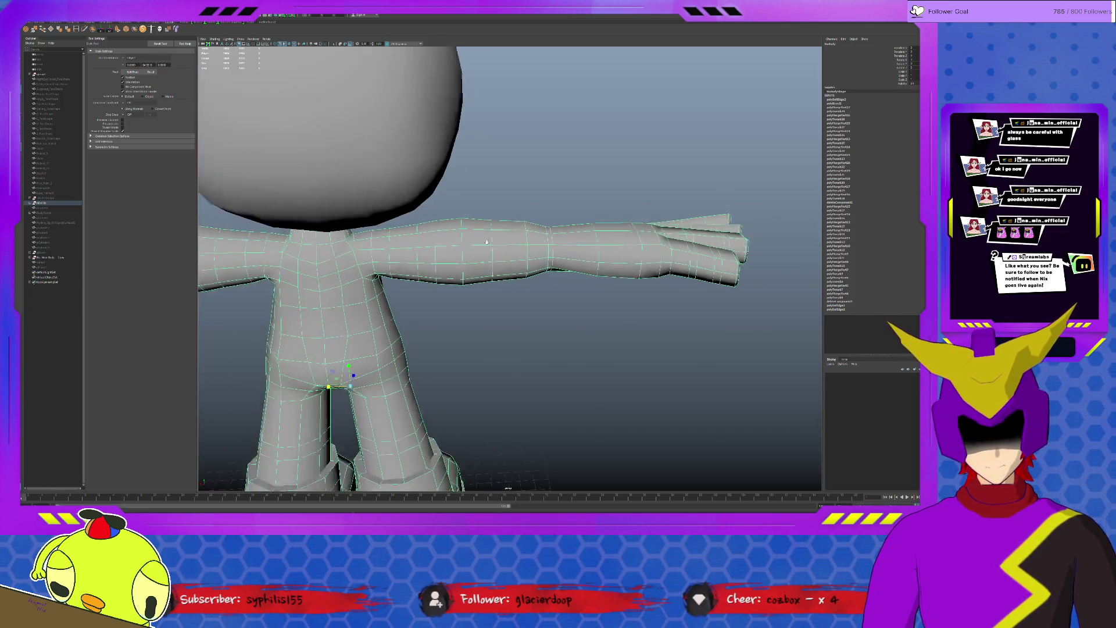
alt+drag(316, 316, 486, 312)
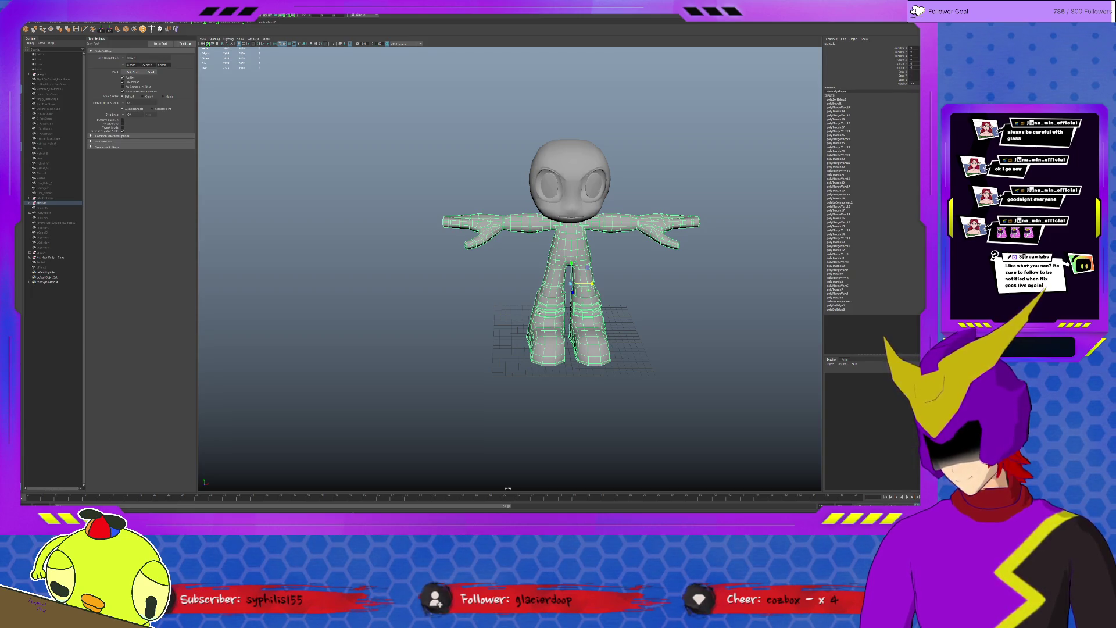
key(ctrl+z)
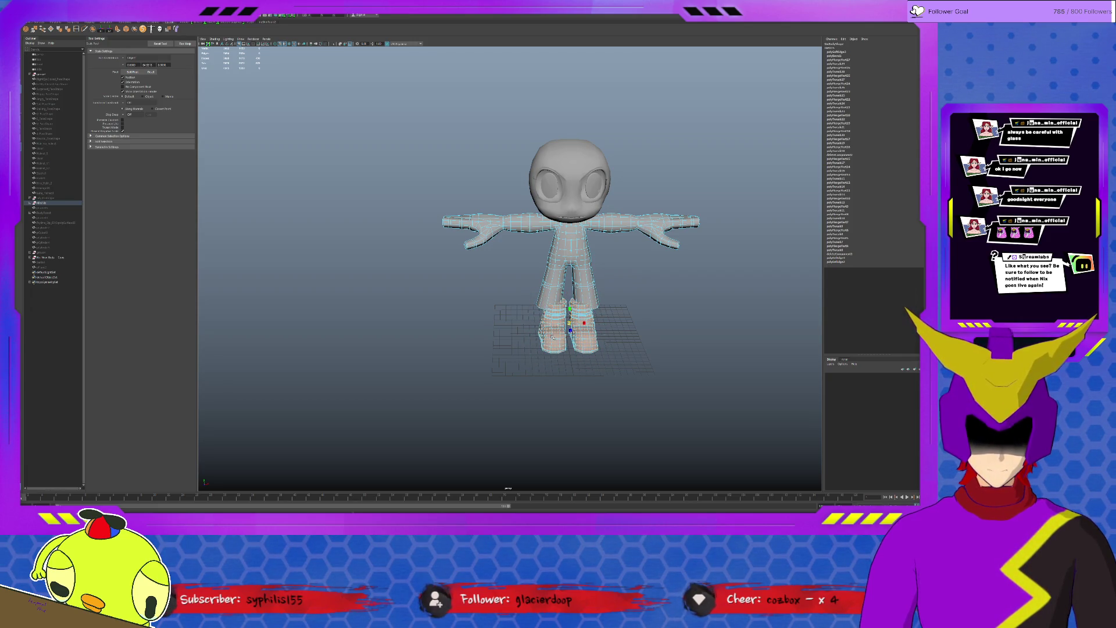
scroll(614, 349, up, 8)
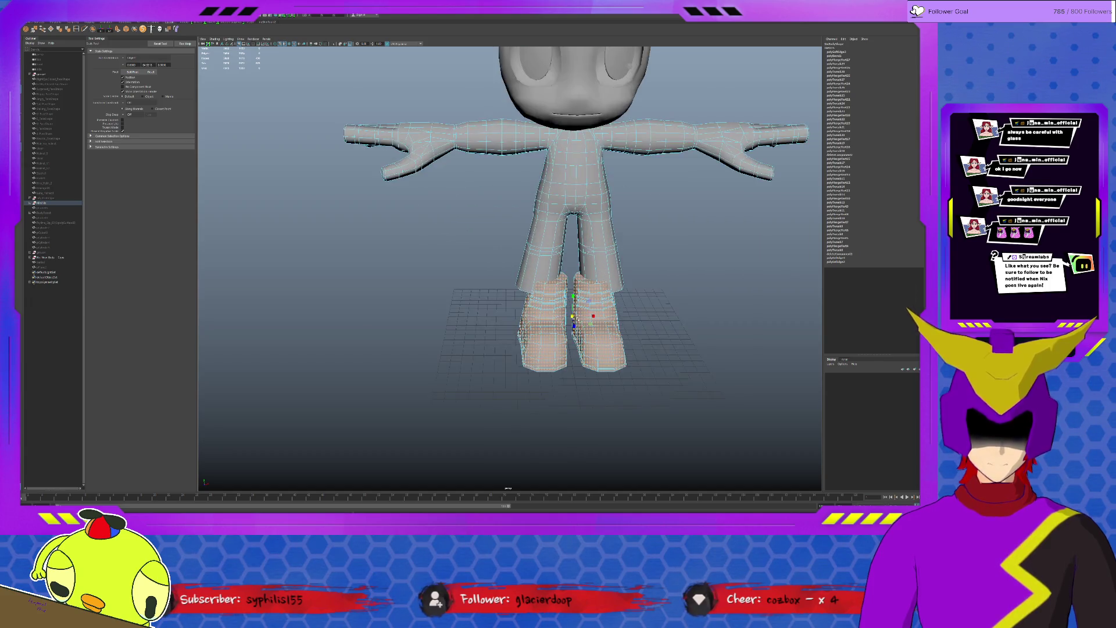
- Move the right boot's vertices outward to the right and the left boot's to the left on X
click(576, 314)
key(w)
drag(601, 307, 623, 307)
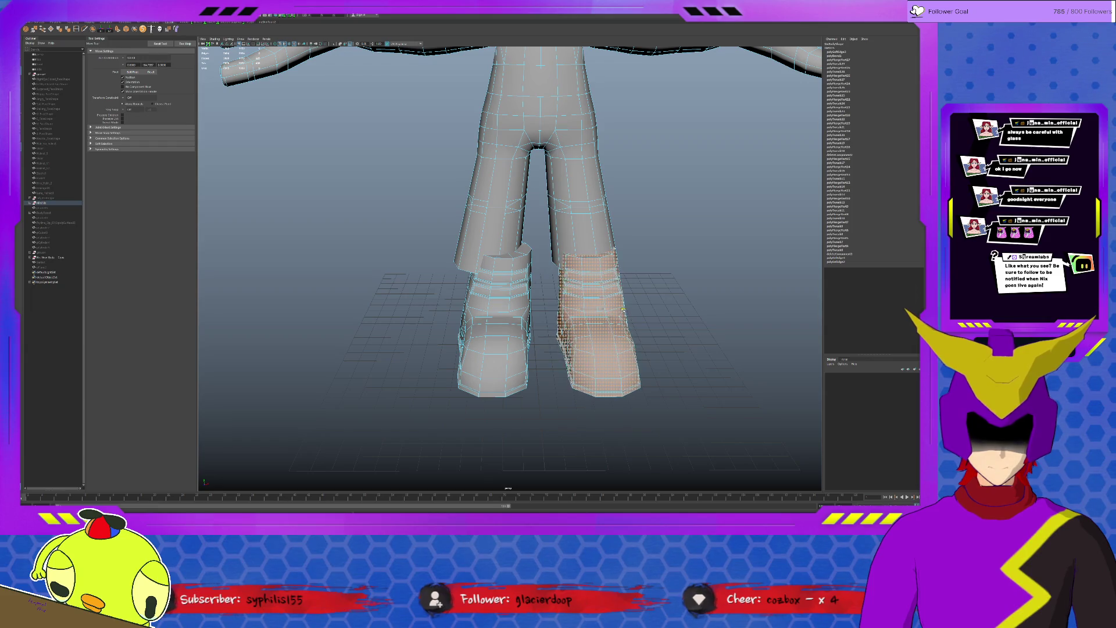
click(491, 323)
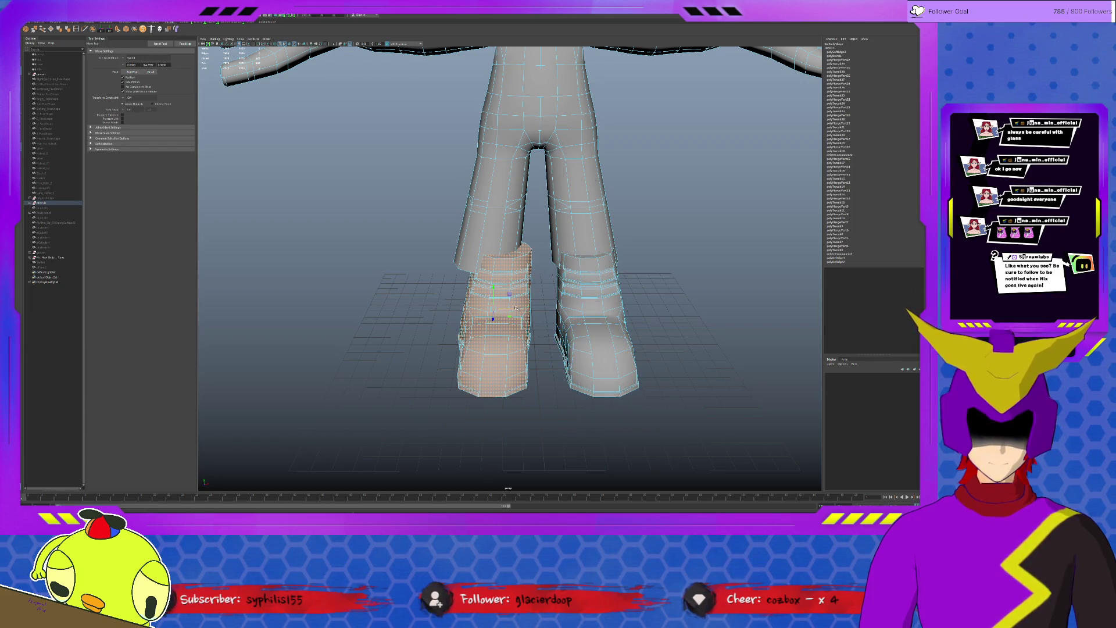
drag(516, 308, 498, 308)
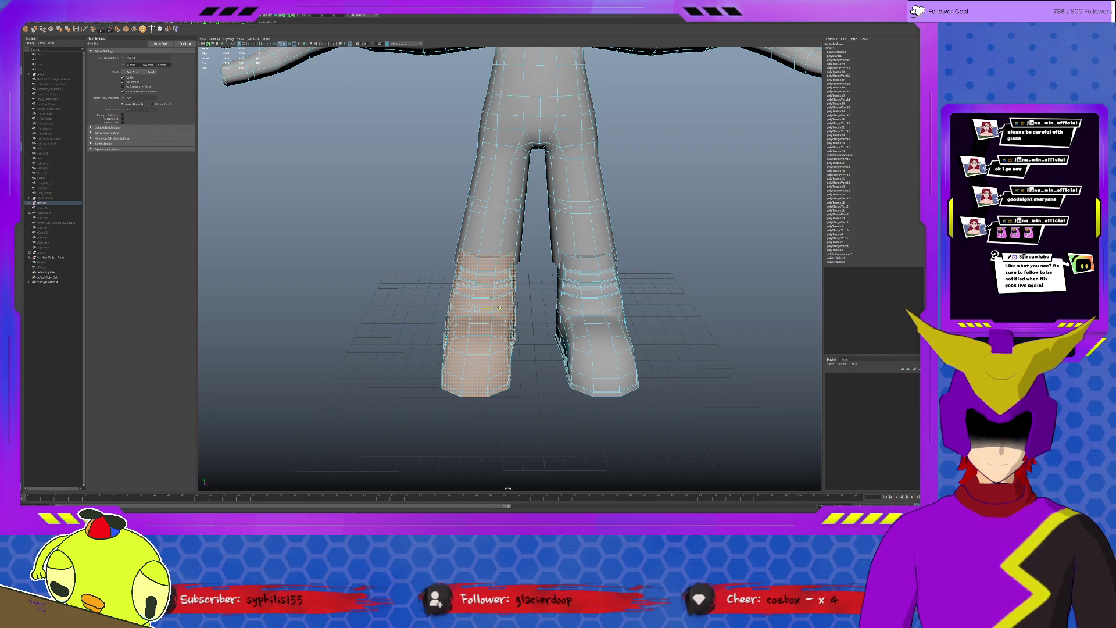
drag(501, 308, 495, 307)
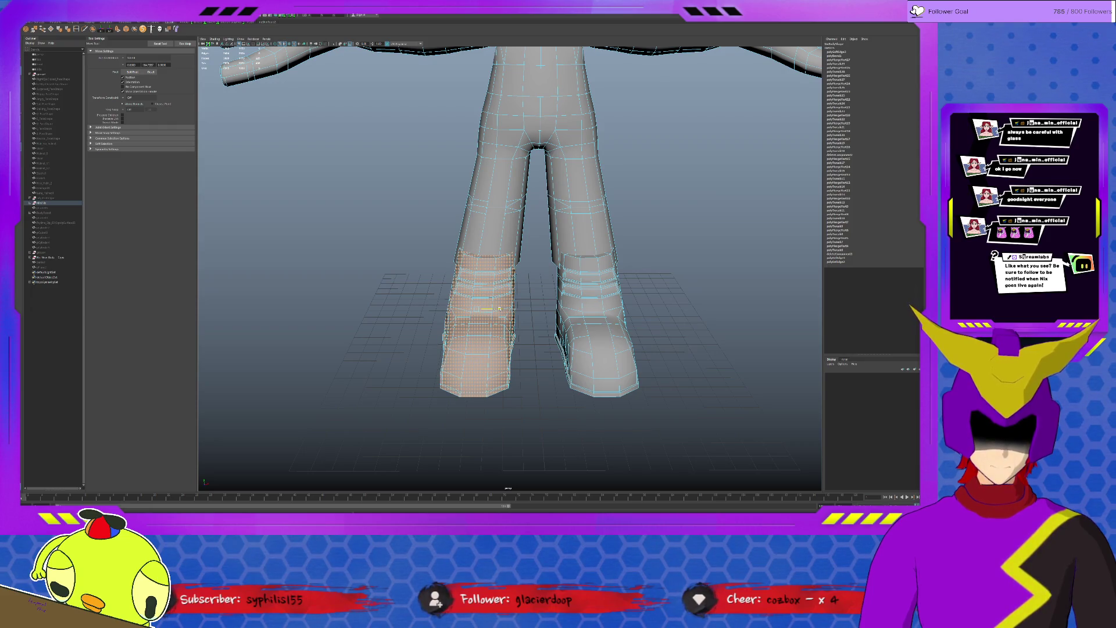
- Orbit to check the boots from the side and the back of the legs
mouse_move(607, 347)
alt+mouse_down()
mouse_move(414, 362)
mouse_move(366, 353)
alt+mouse_up()
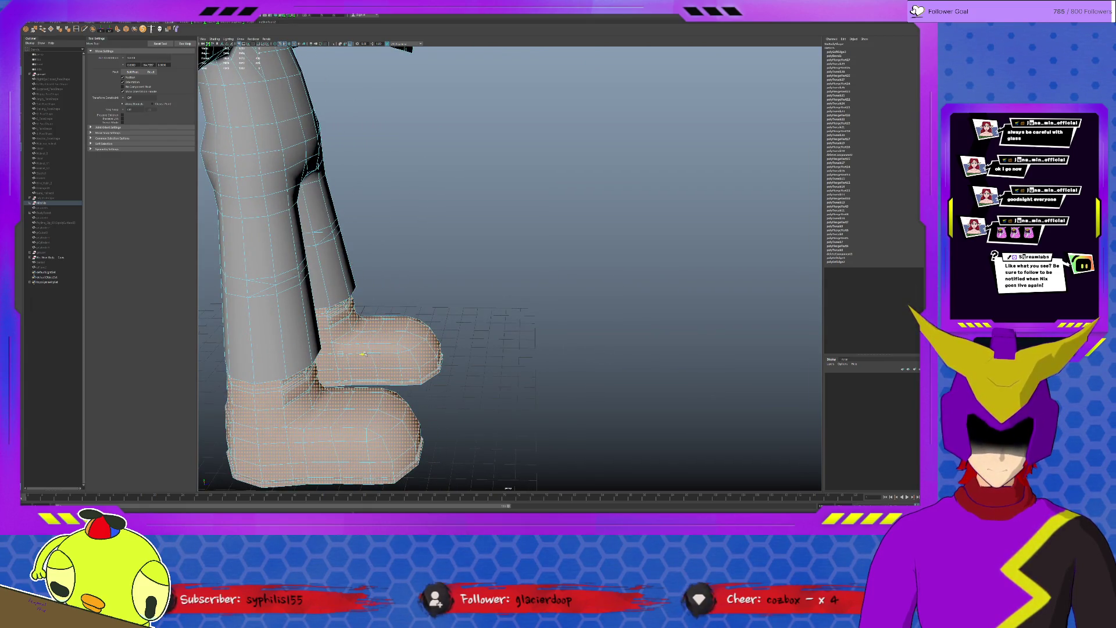
mouse_move(468, 386)
alt+mouse_down()
mouse_move(388, 355)
mouse_move(504, 384)
alt+mouse_up()
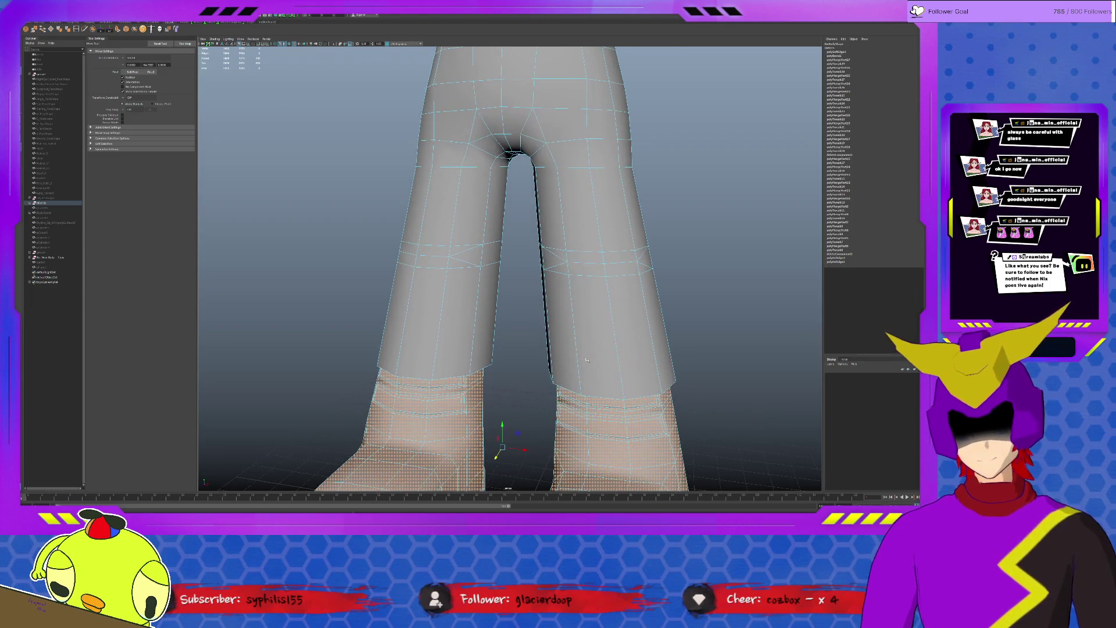
- Scale the pants' knee edge loop, then enlarge the boots around the leg cuffs
click(584, 338)
scroll(584, 340, down, 3)
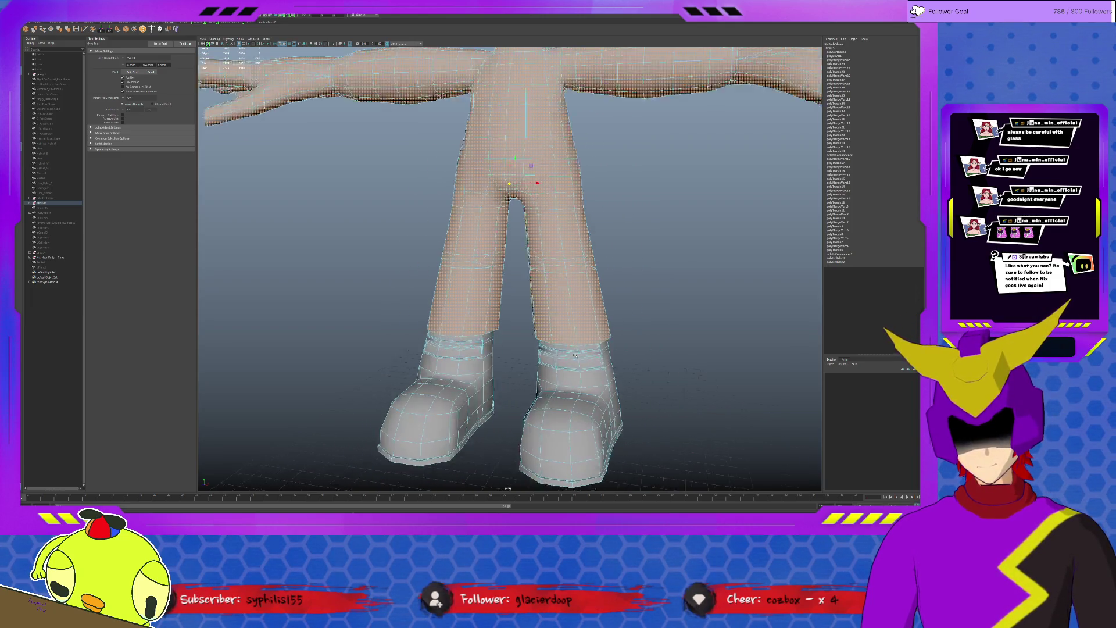
scroll(551, 351, up, 3)
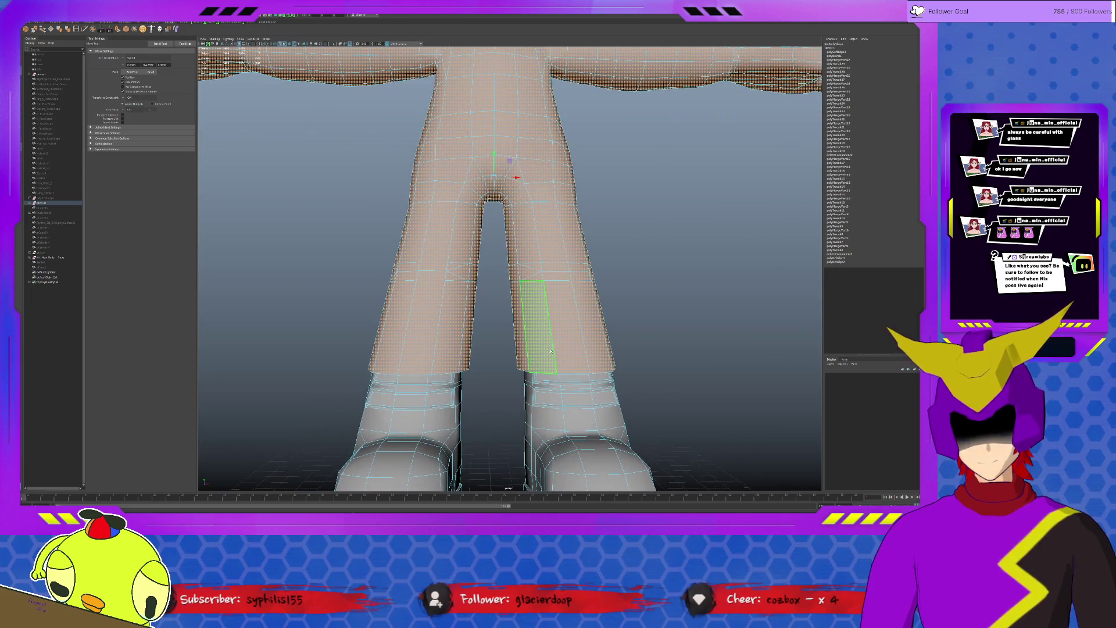
click(550, 351)
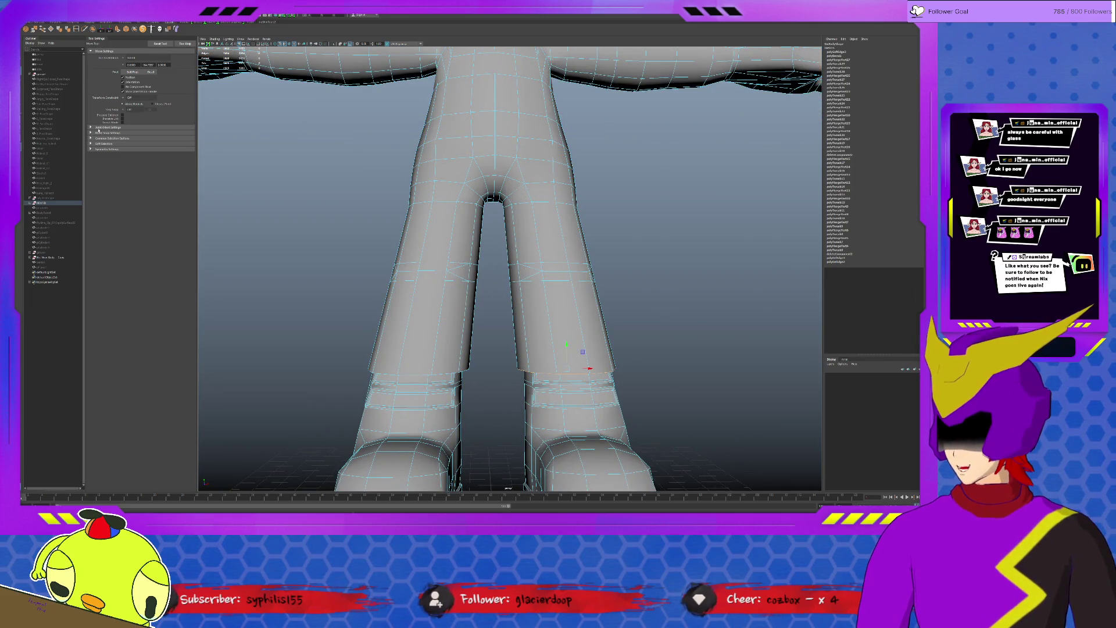
click(105, 146)
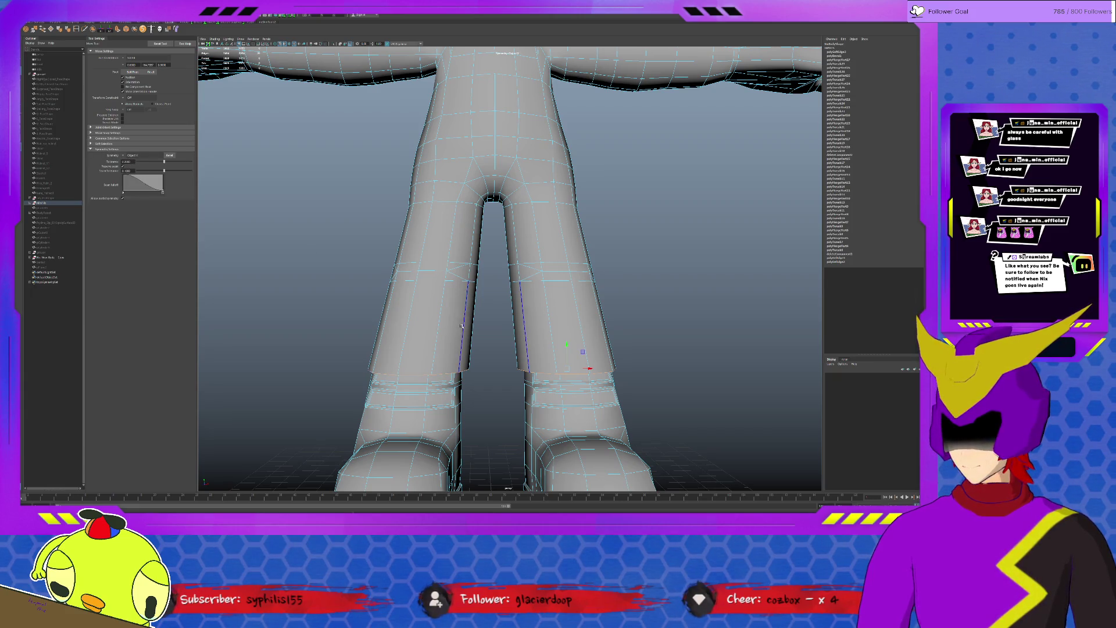
key(r)
drag(566, 366, 556, 373)
click(550, 332)
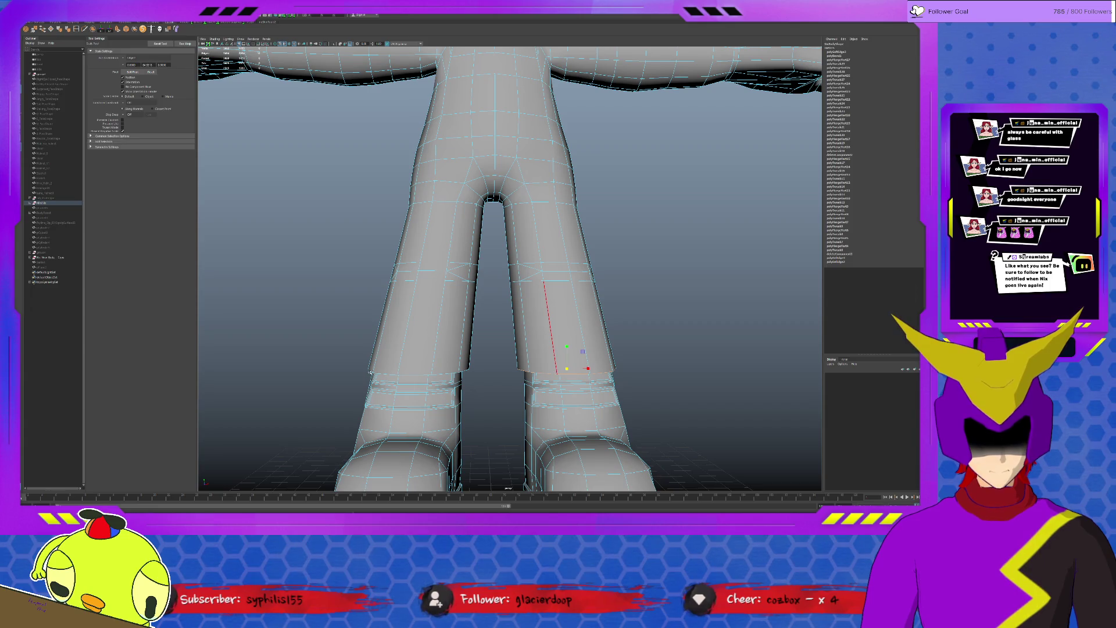
drag(582, 371, 615, 383)
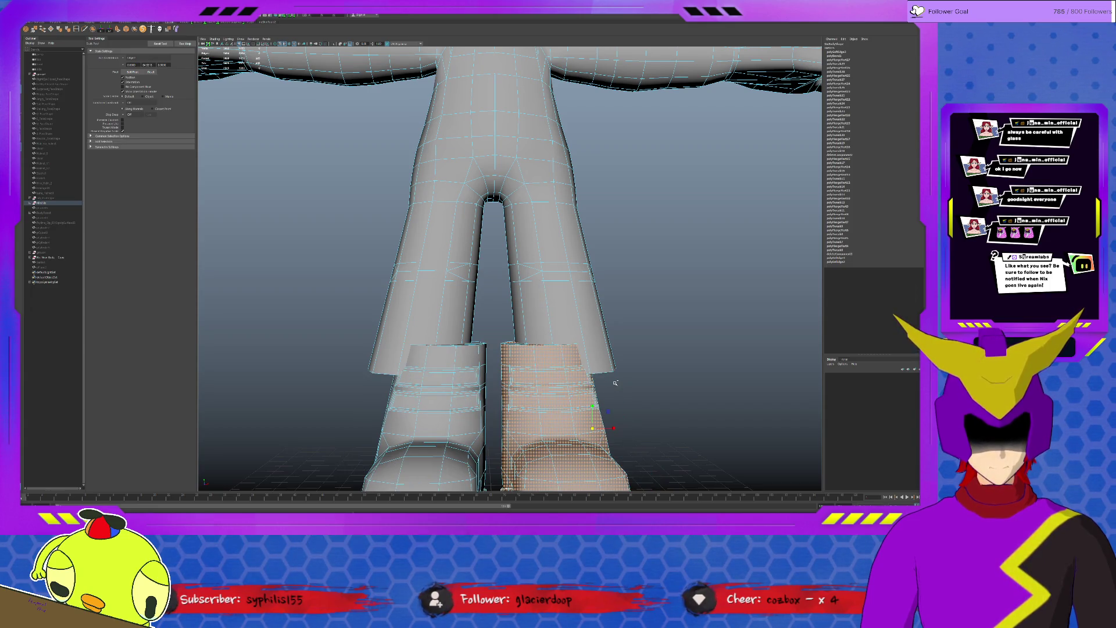
- Select both boots and scale them narrower
key(z)
key(shift+z)
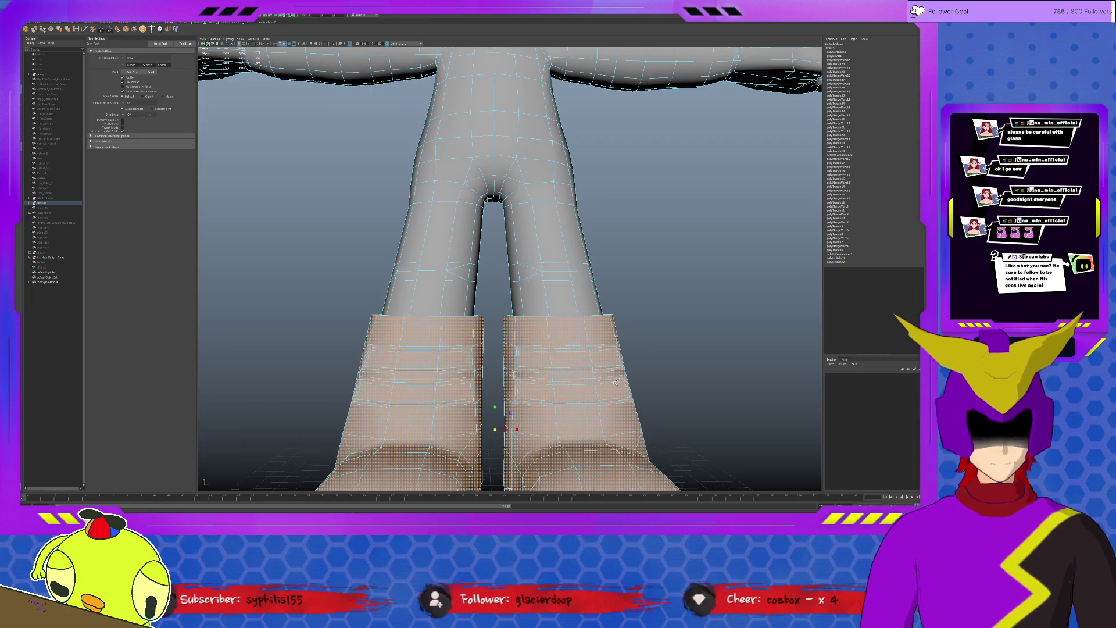
click(565, 404)
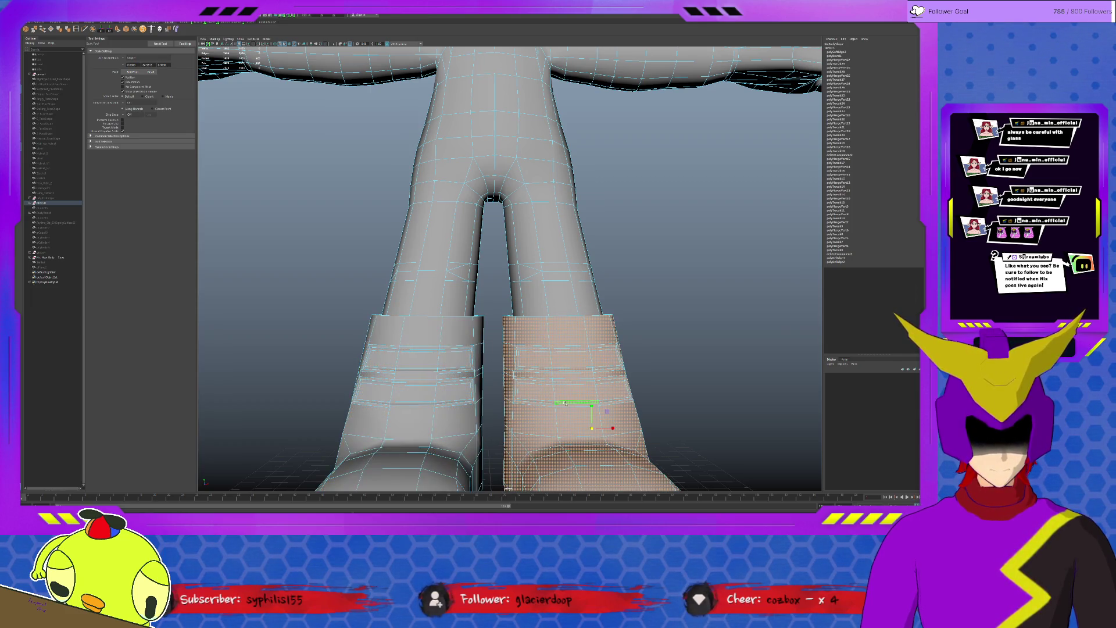
click(109, 147)
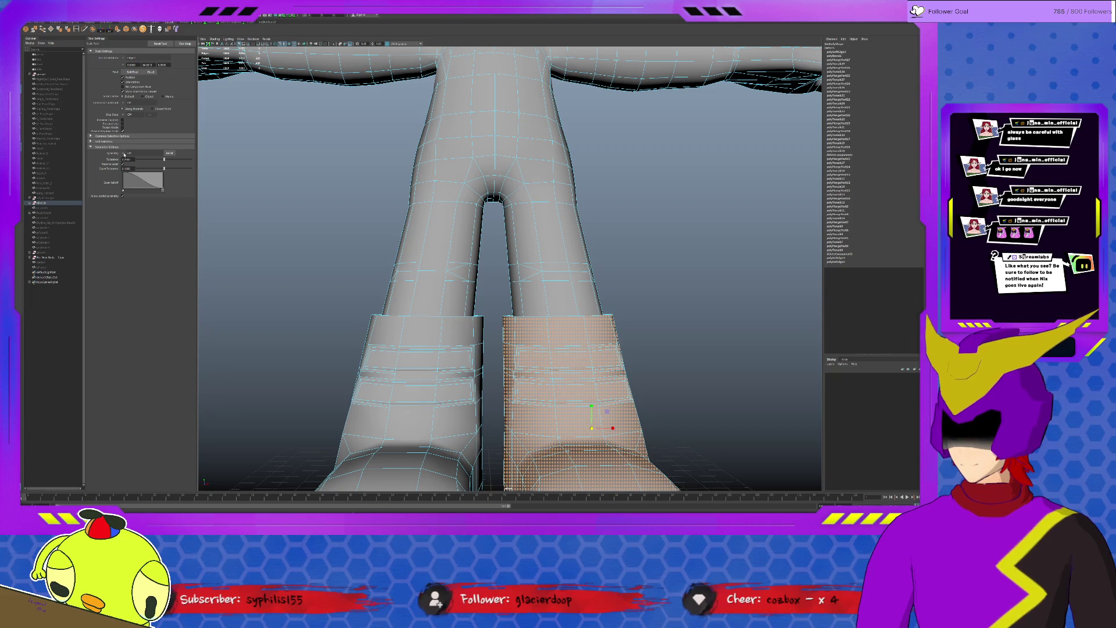
shift+click(411, 383)
scroll(510, 261, down, 3)
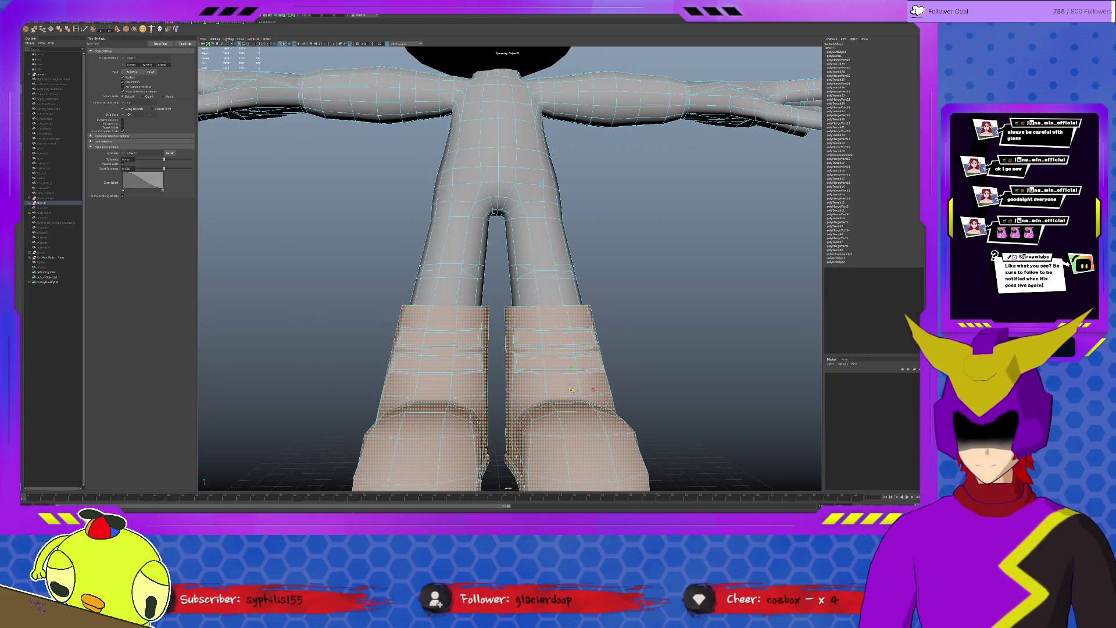
middle_drag(575, 397, 529, 400)
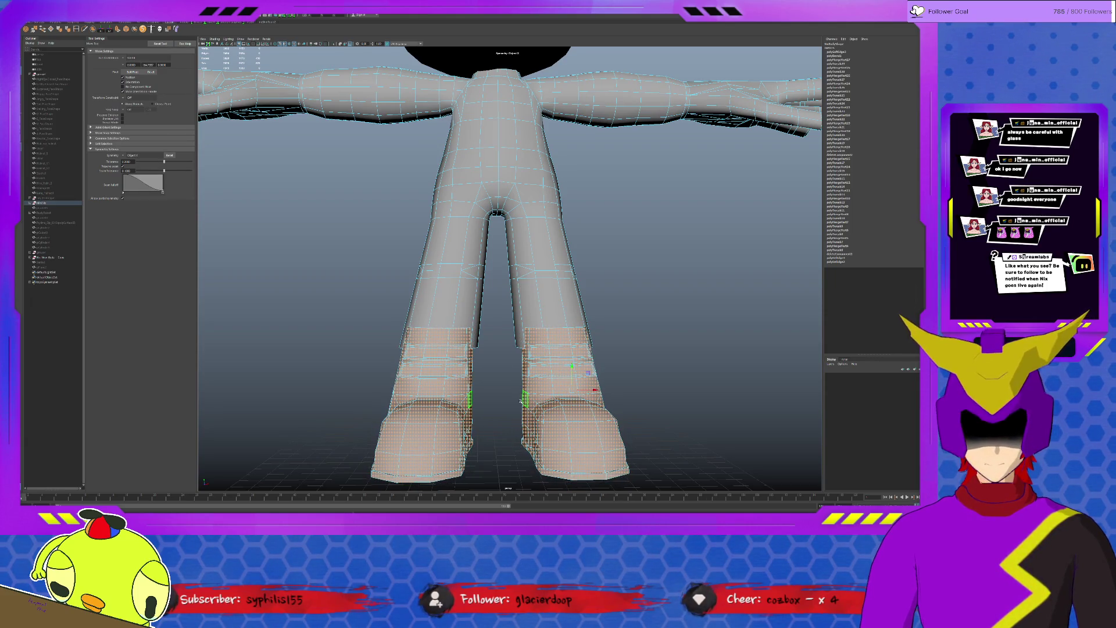
alt+drag(558, 409, 572, 395)
- Scale the boots shorter to sit under the pant cuffs, then raise them slightly with Move
middle_drag(565, 370, 557, 384)
alt+drag(559, 375, 557, 347)
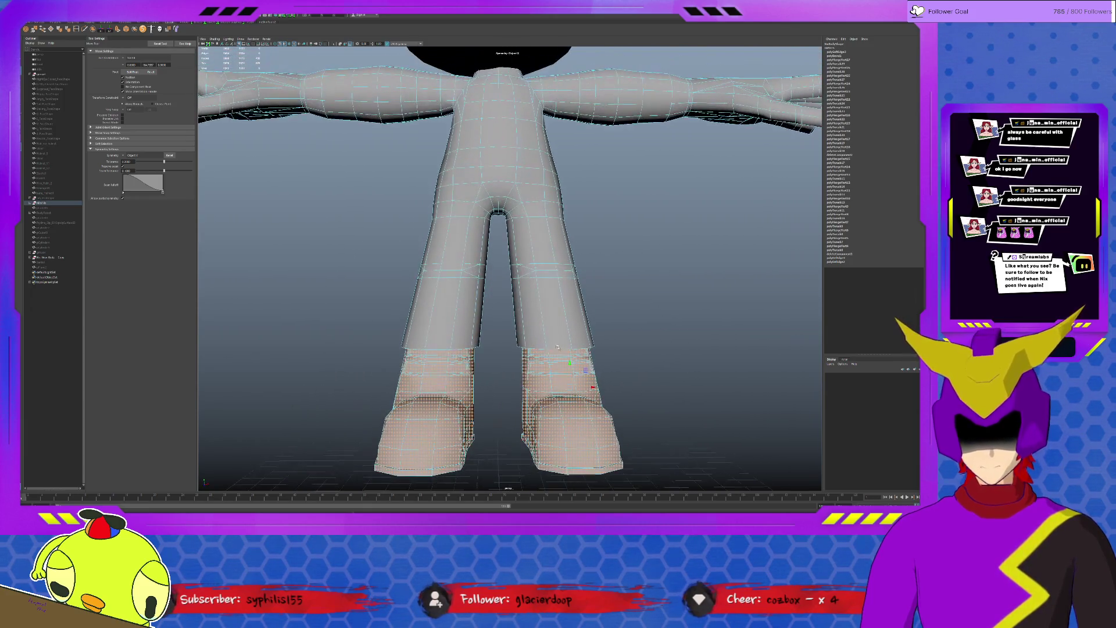
alt+drag(514, 377, 537, 381)
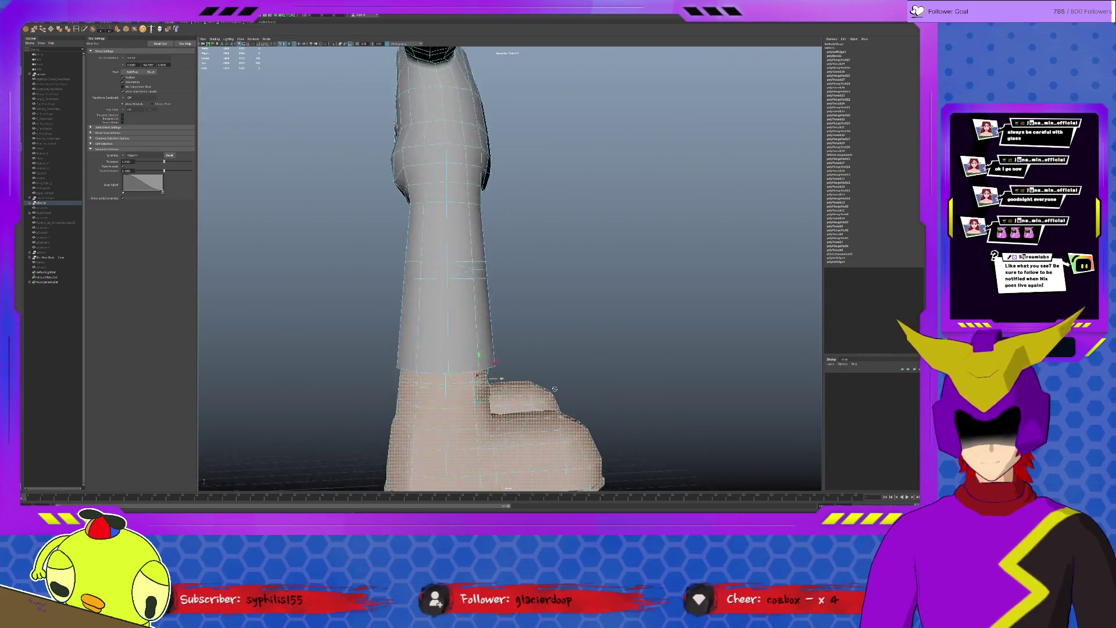
middle_drag(555, 359, 555, 376)
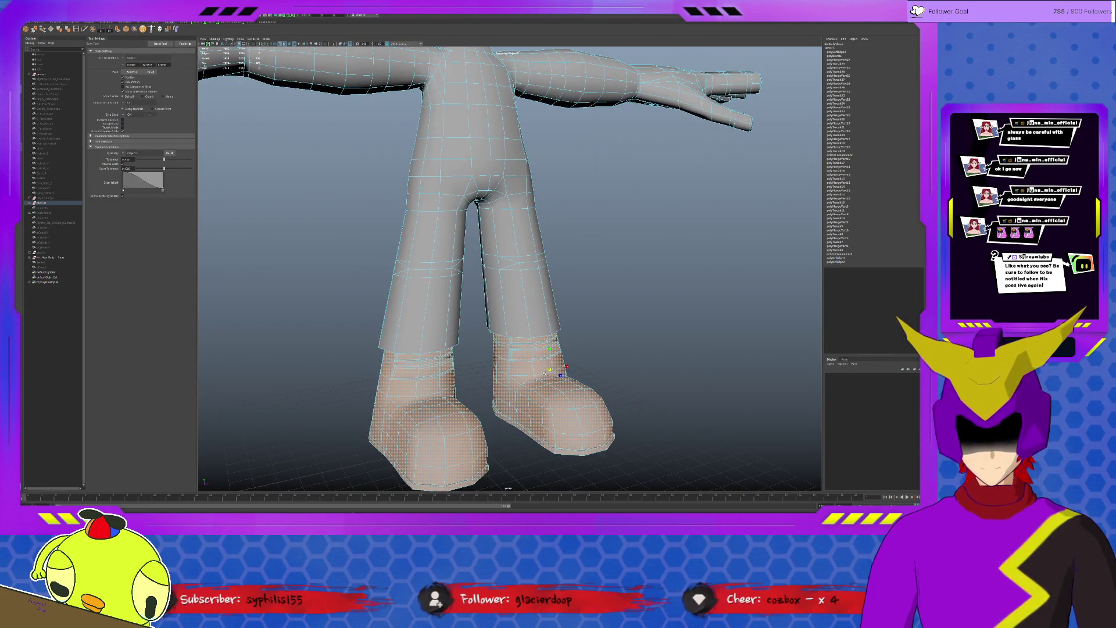
mouse_move(554, 375)
alt+mouse_down()
mouse_move(537, 368)
mouse_move(555, 412)
alt+mouse_up()
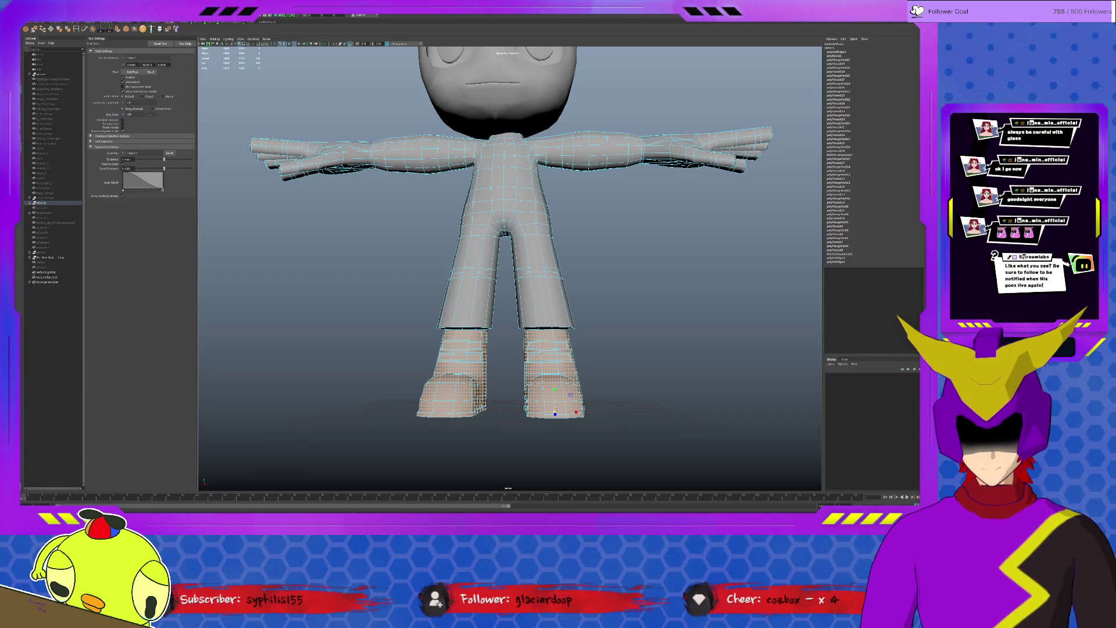
middle_drag(556, 412, 559, 390)
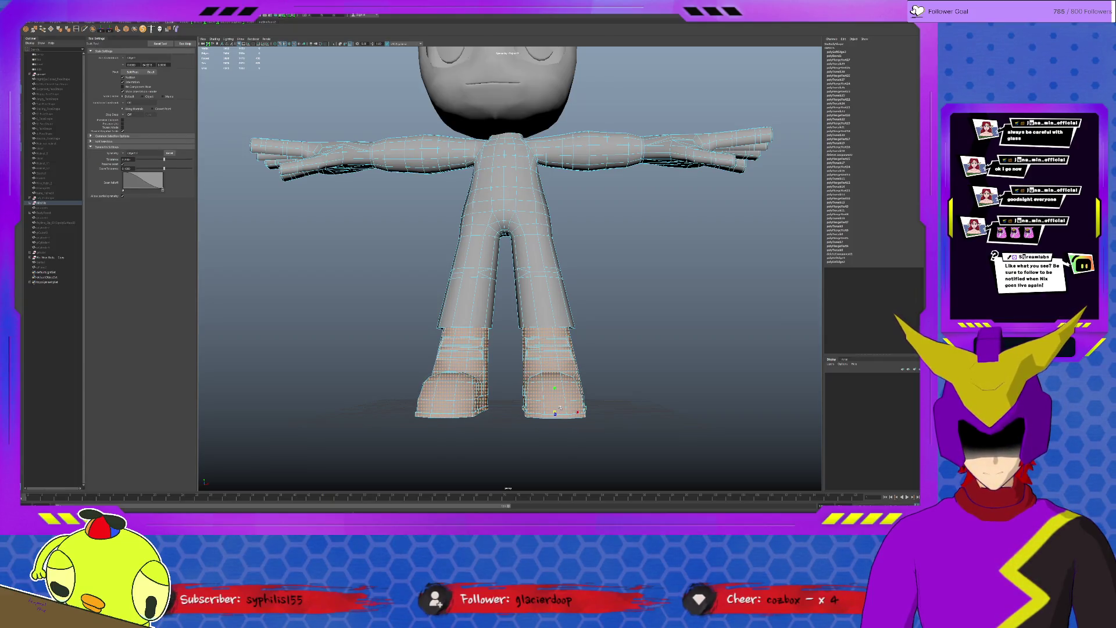
key(w)
middle_drag(578, 410, 577, 397)
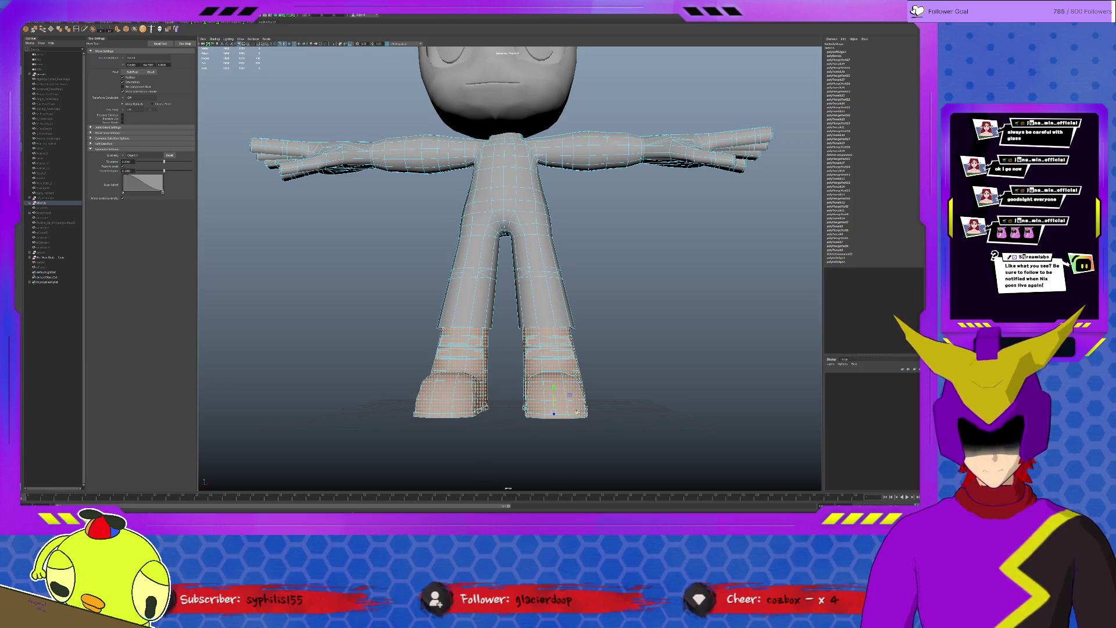
scroll(554, 412, down, 3)
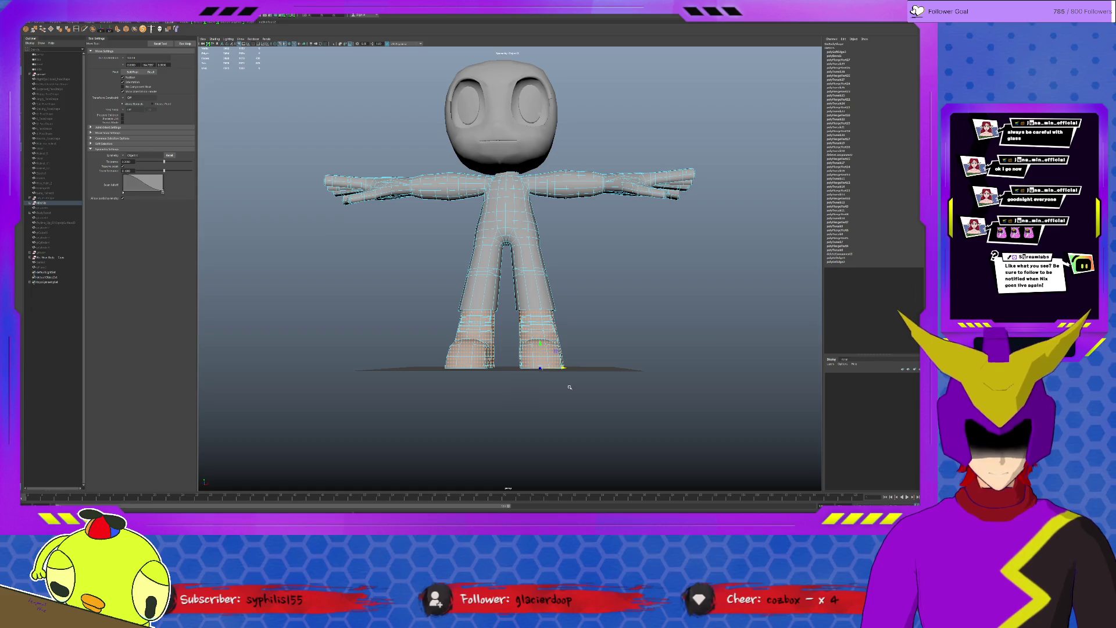
scroll(569, 386, up, 2)
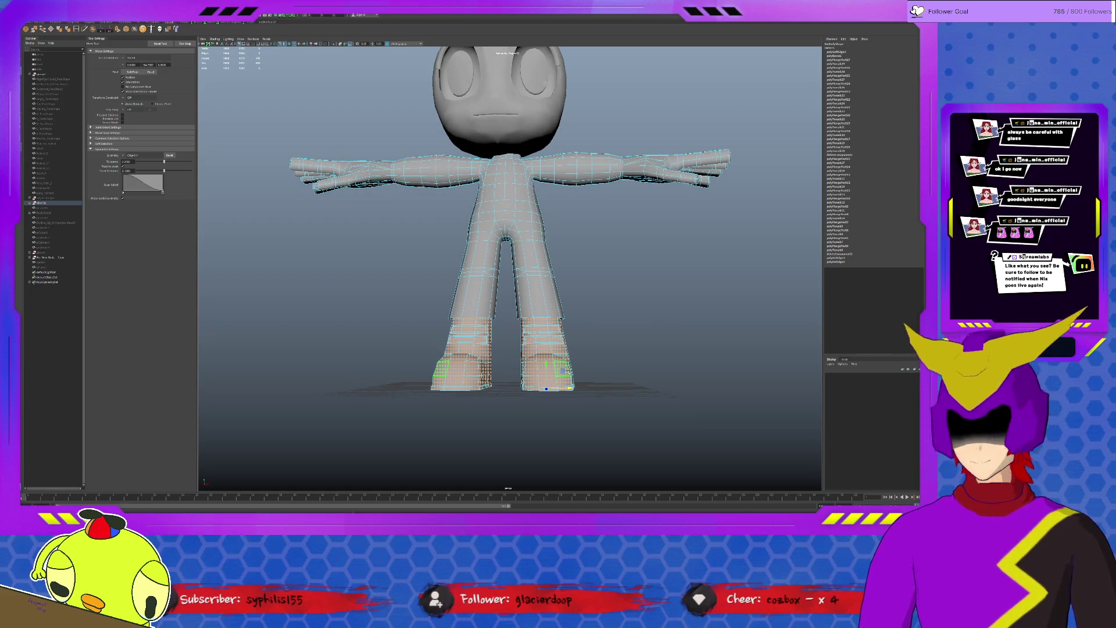
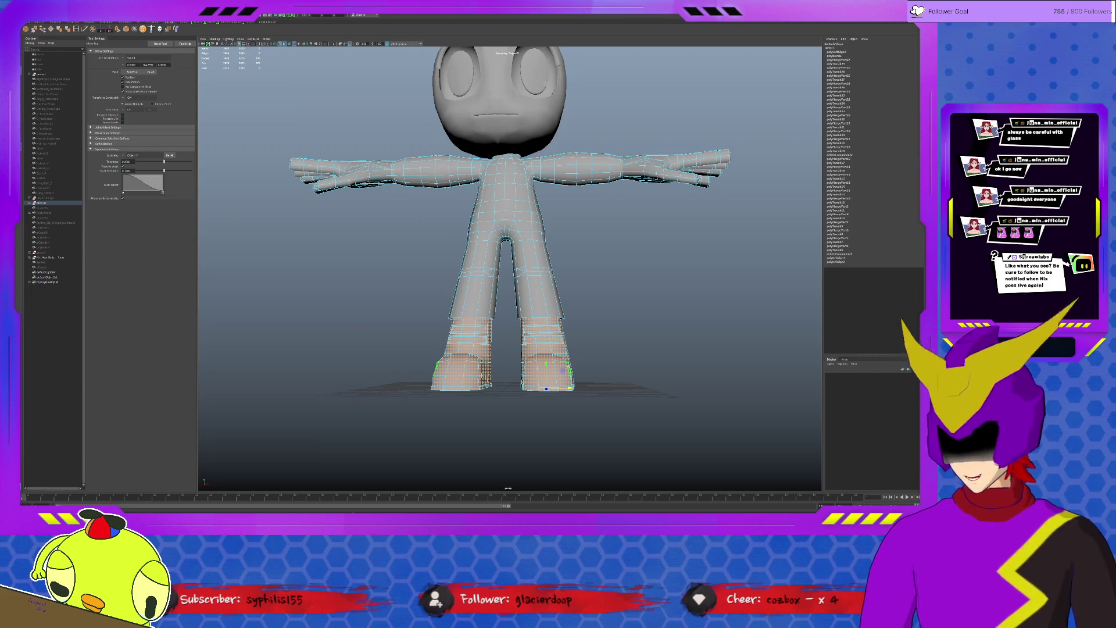
scroll(584, 340, up, 2)
scroll(584, 340, up, 2)
scroll(584, 339, up, 3)
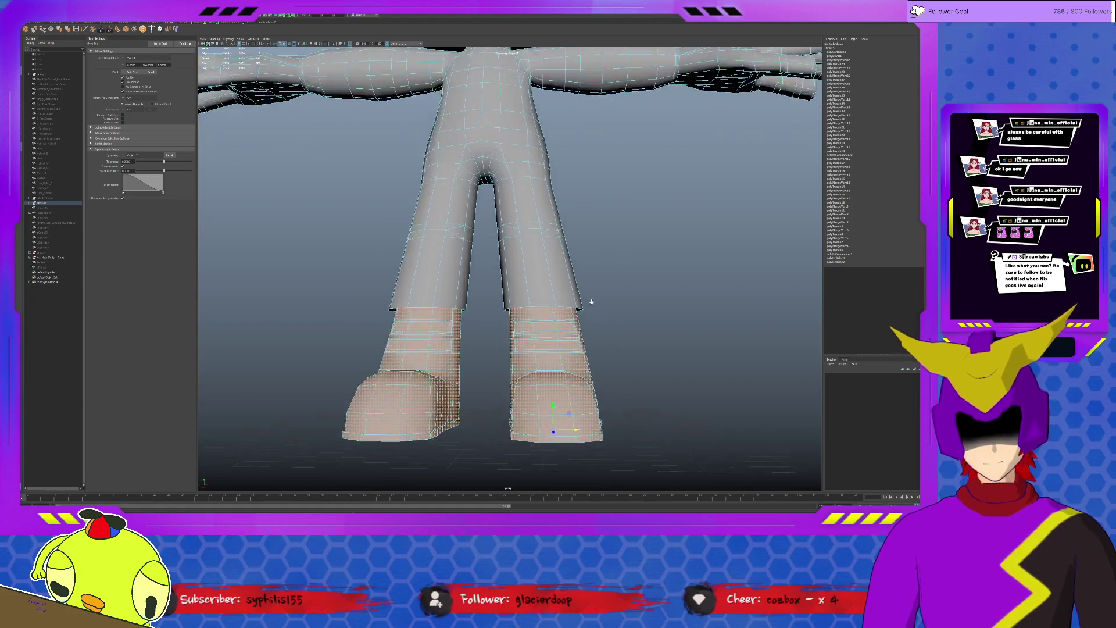
scroll(585, 339, up, 2)
scroll(584, 339, up, 3)
scroll(551, 338, up, 3)
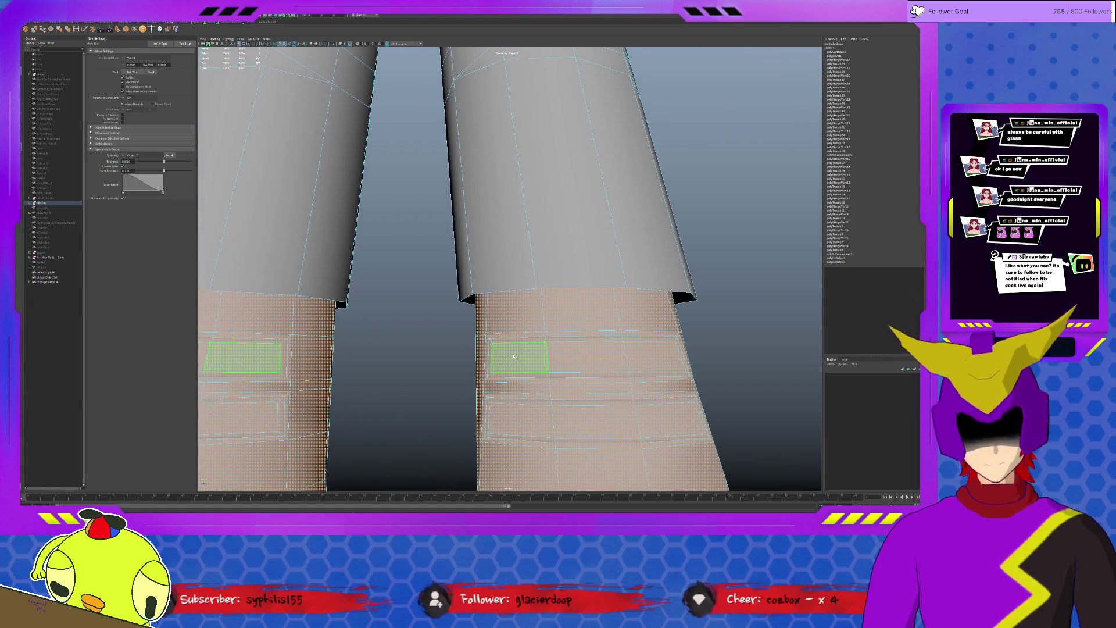
- Select the open band faces on the lower legs and fill the first holes
click(663, 356)
shift+click(523, 418)
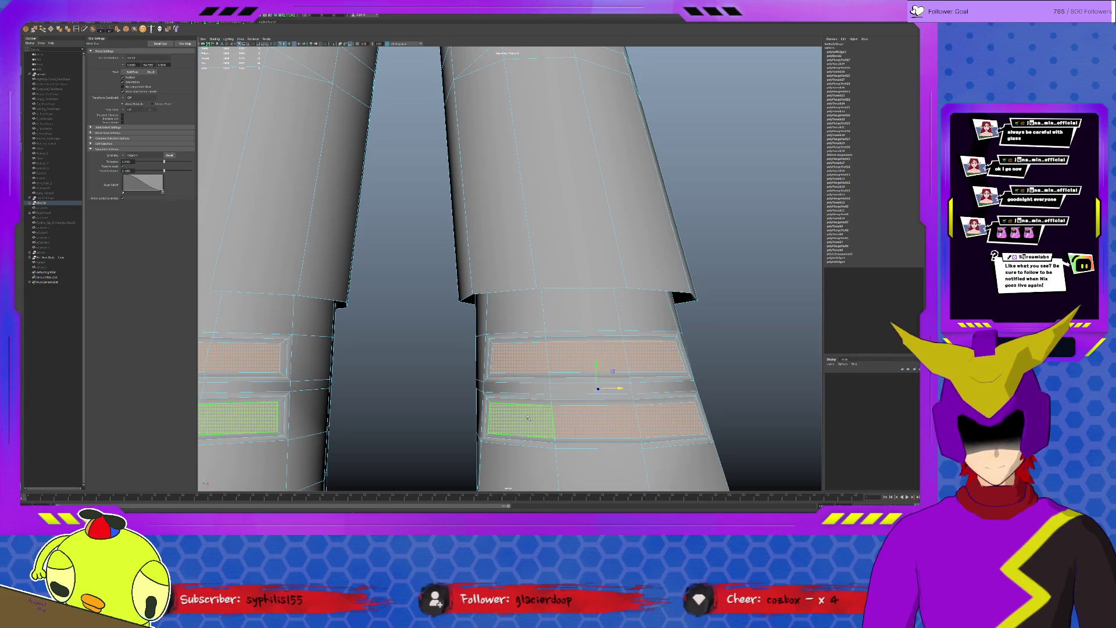
click(555, 406)
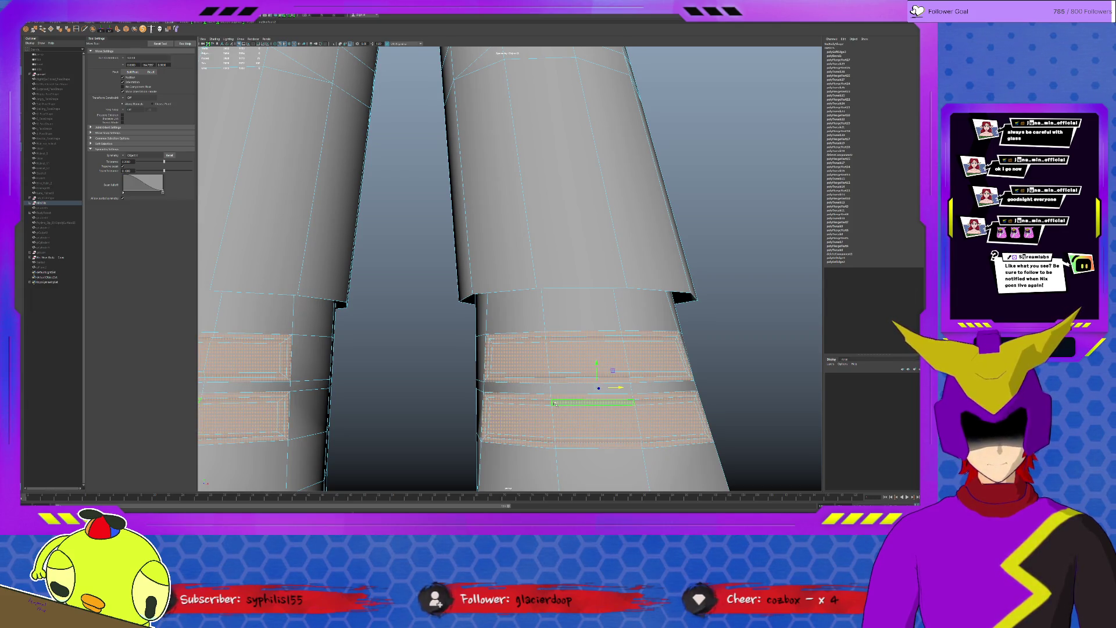
click(598, 386)
click(526, 346)
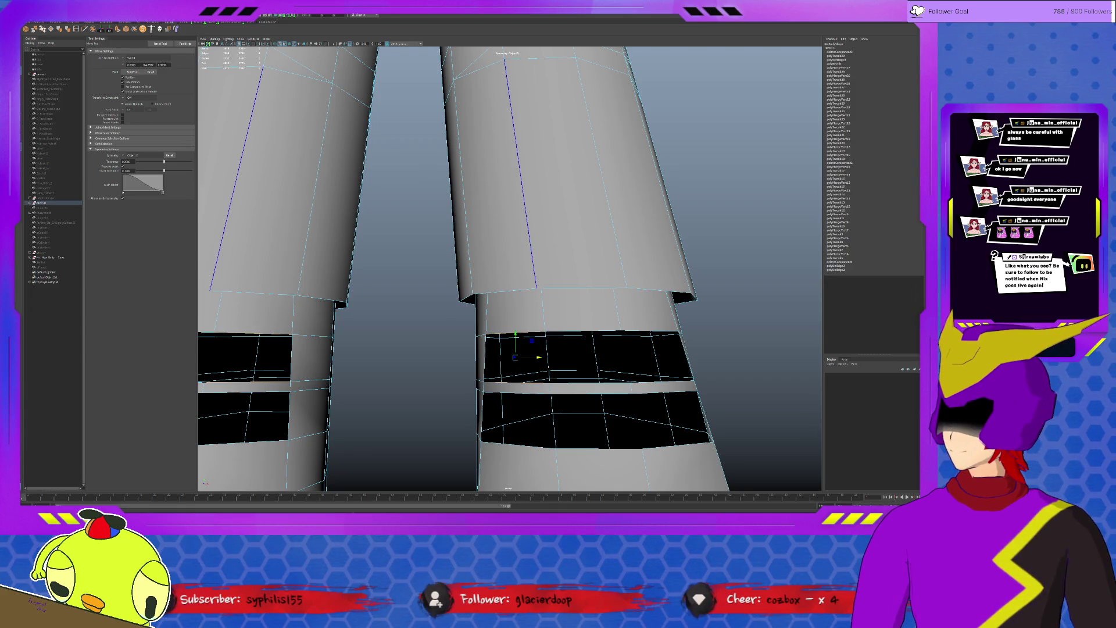
key(Delete)
- Fill each remaining hole around both lower-leg bands until the boot tops are solid
click(583, 384)
key(Delete)
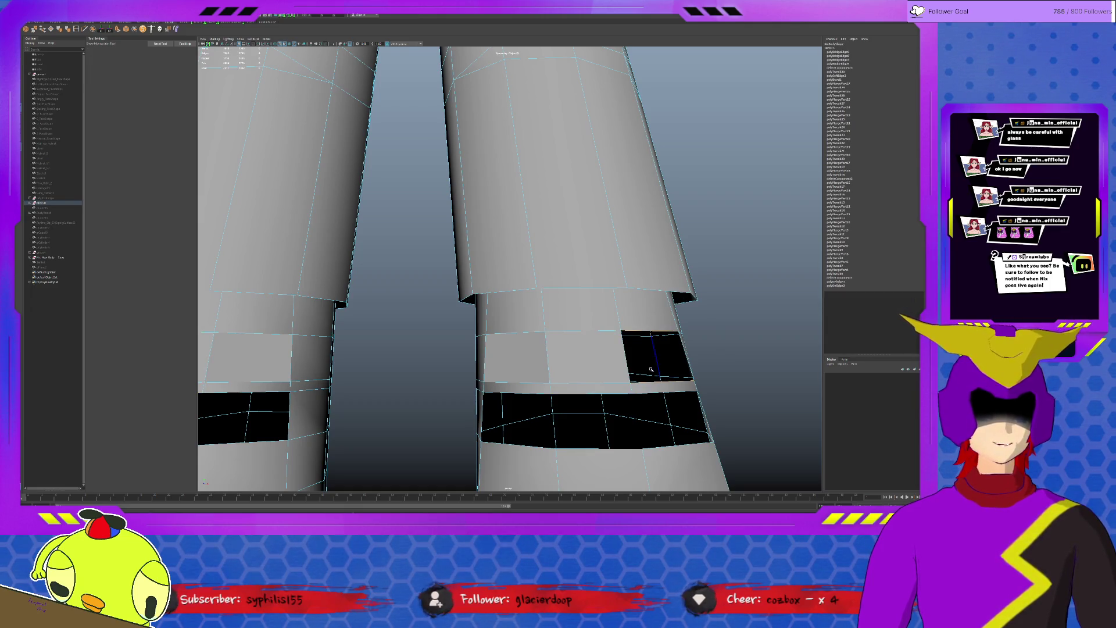
click(654, 355)
key(Delete)
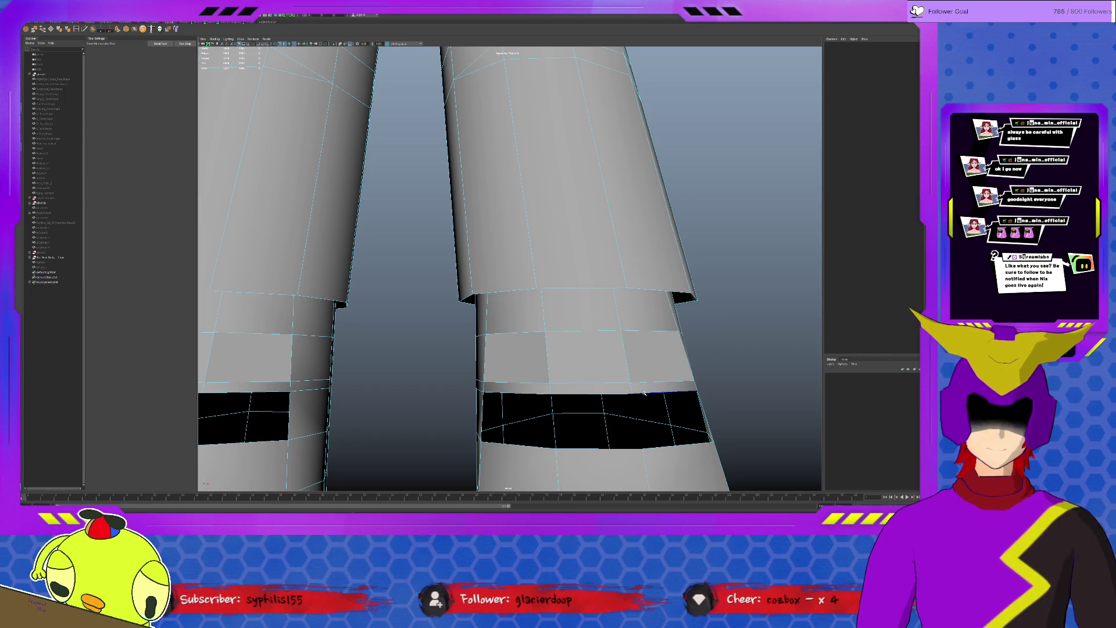
click(647, 394)
click(671, 418)
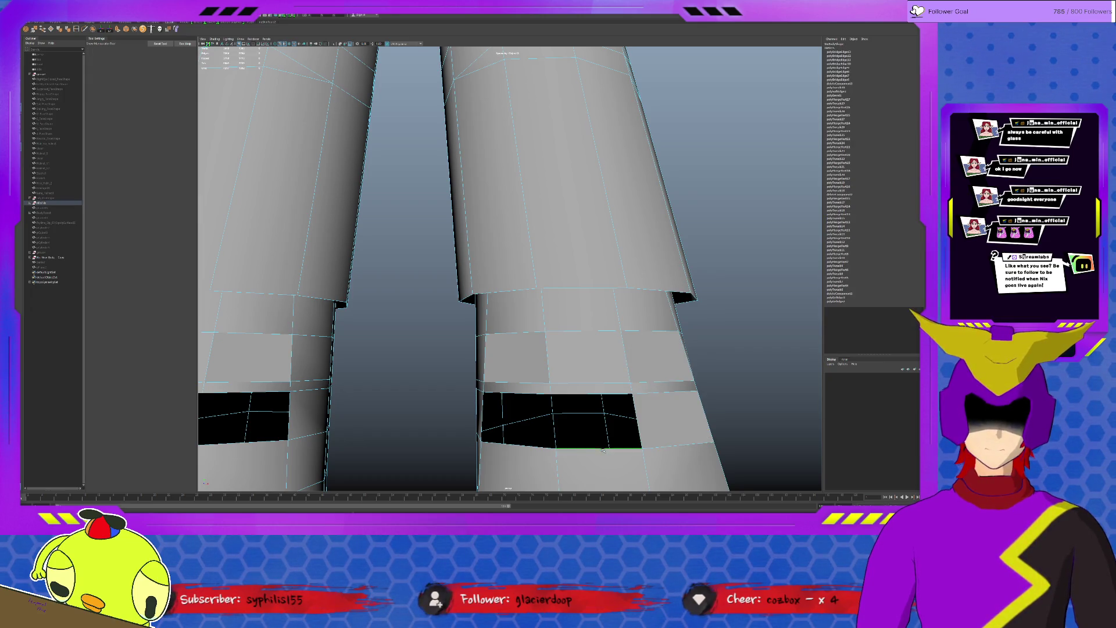
click(592, 418)
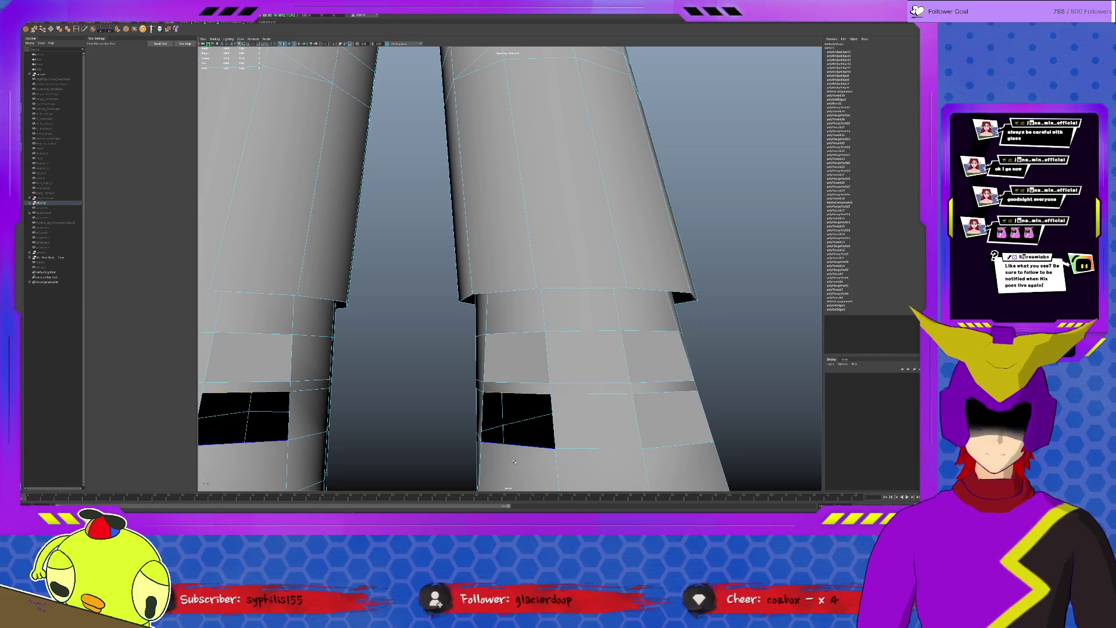
click(519, 418)
scroll(527, 441, down, 3)
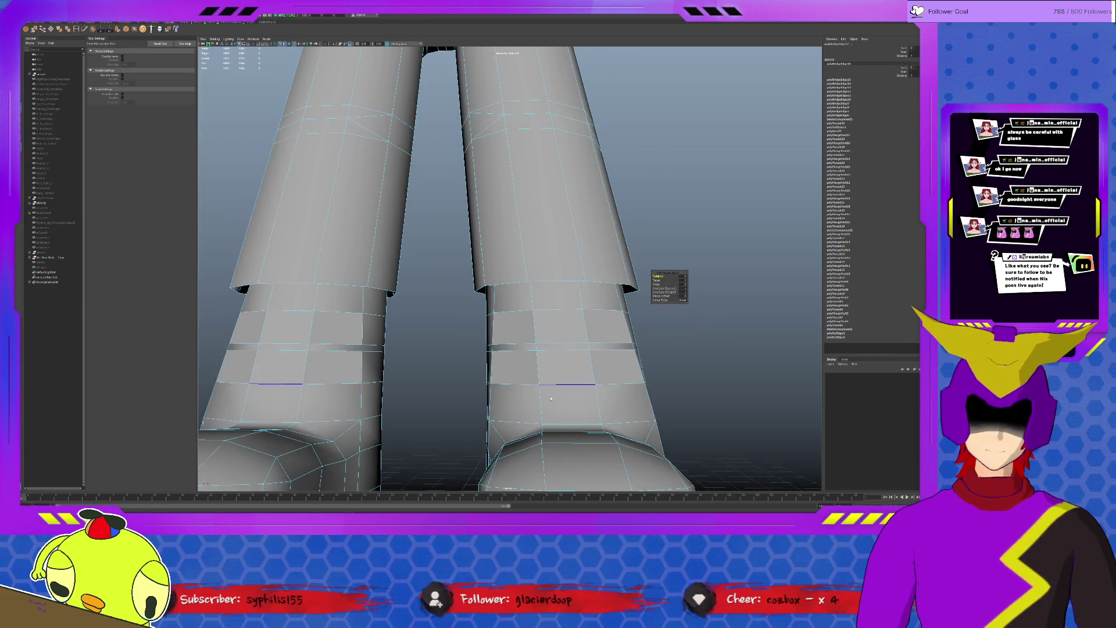
- Scale the upper legs' bottom edge loops inward and move them up slightly
click(528, 371)
shift+click(602, 330)
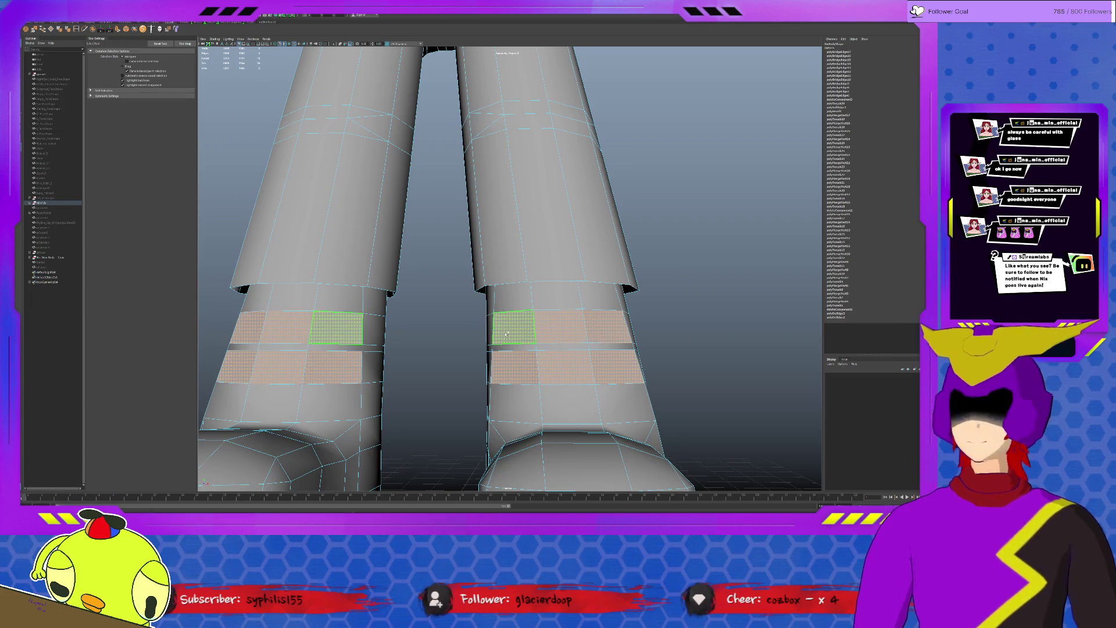
shift+click(576, 210)
key(Left)
key(Left)
scroll(555, 260, up, 3)
click(555, 260)
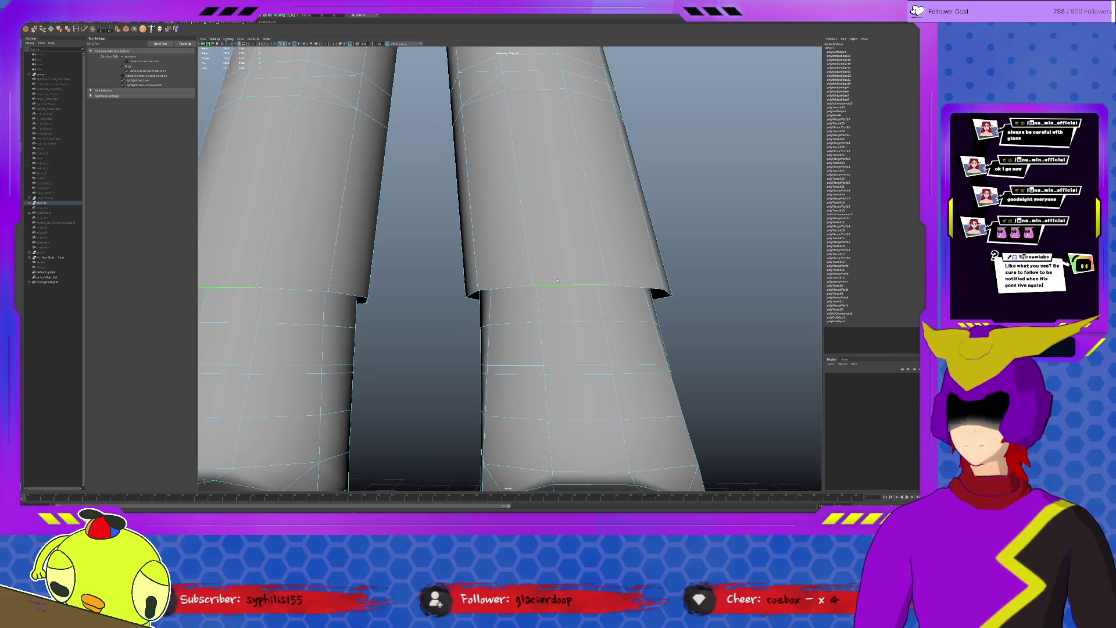
key(r)
mouse_move(568, 297)
mouse_down()
mouse_move(536, 307)
mouse_move(571, 287)
mouse_move(521, 292)
mouse_up()
scroll(510, 262, down, 5)
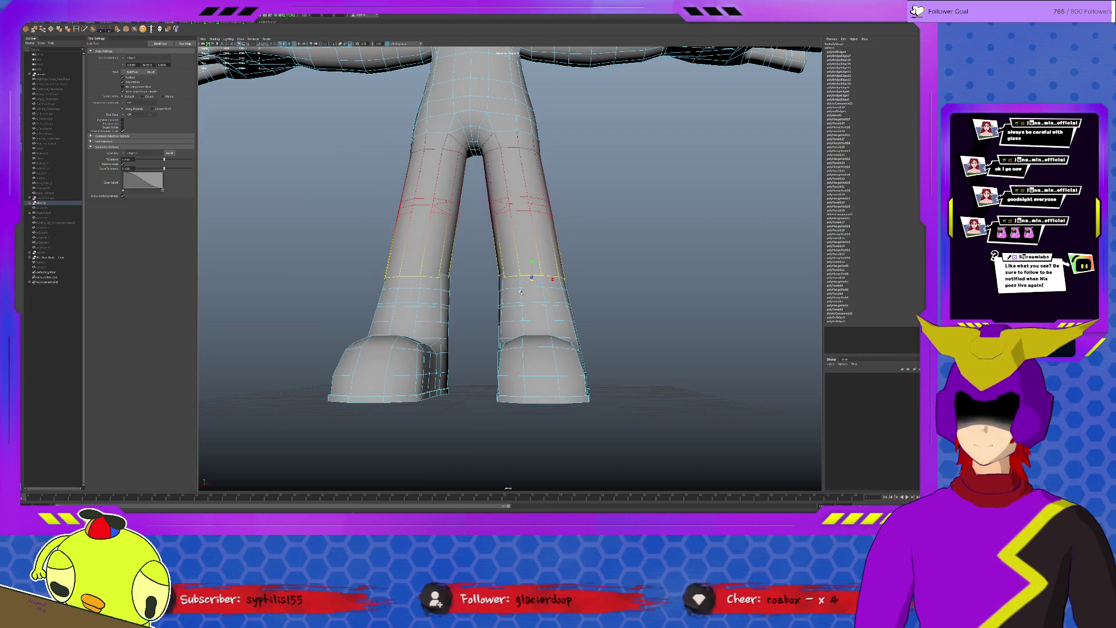
key(w)
mouse_move(532, 277)
mouse_down()
mouse_move(531, 254)
mouse_move(553, 278)
mouse_up()
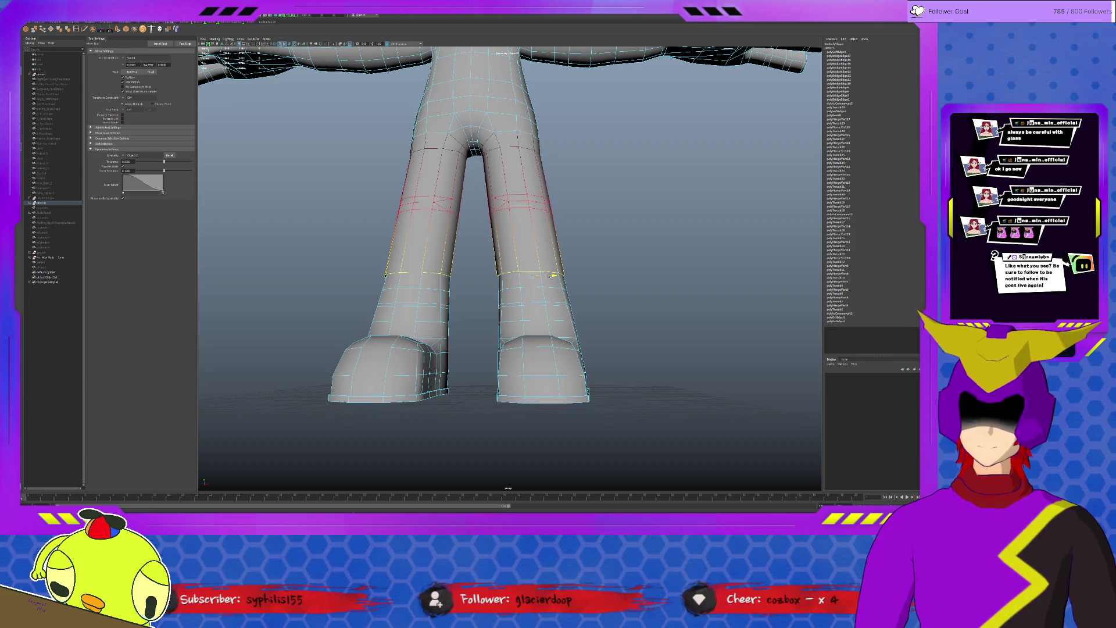
scroll(531, 255, up, 6)
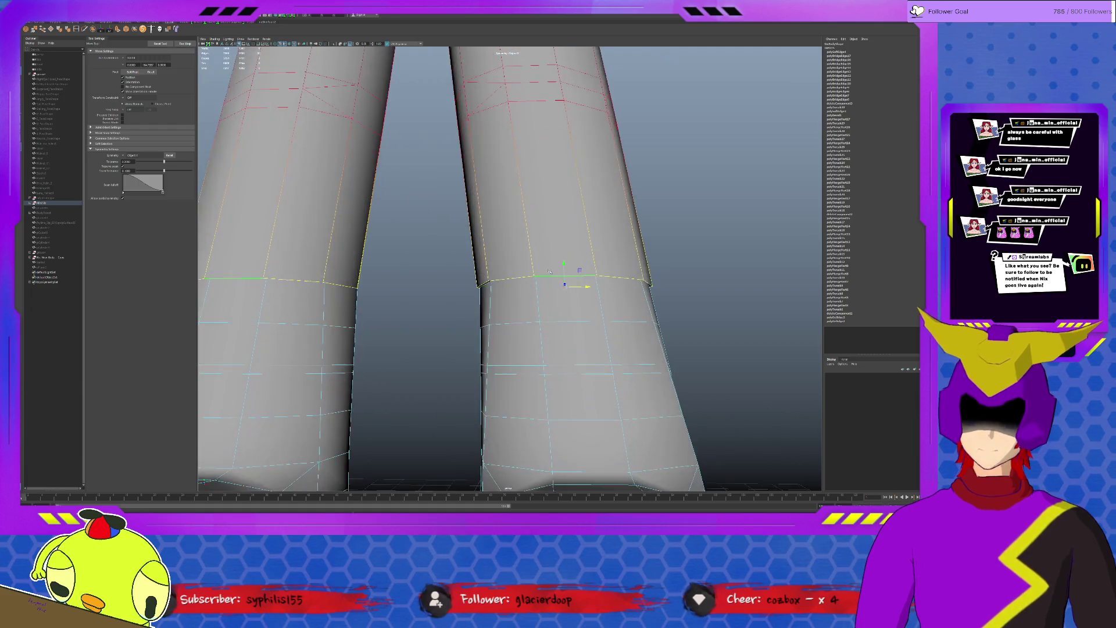
scroll(532, 255, up, 3)
- With soft selection off, delete the stray edge at the knee seam
key(b)
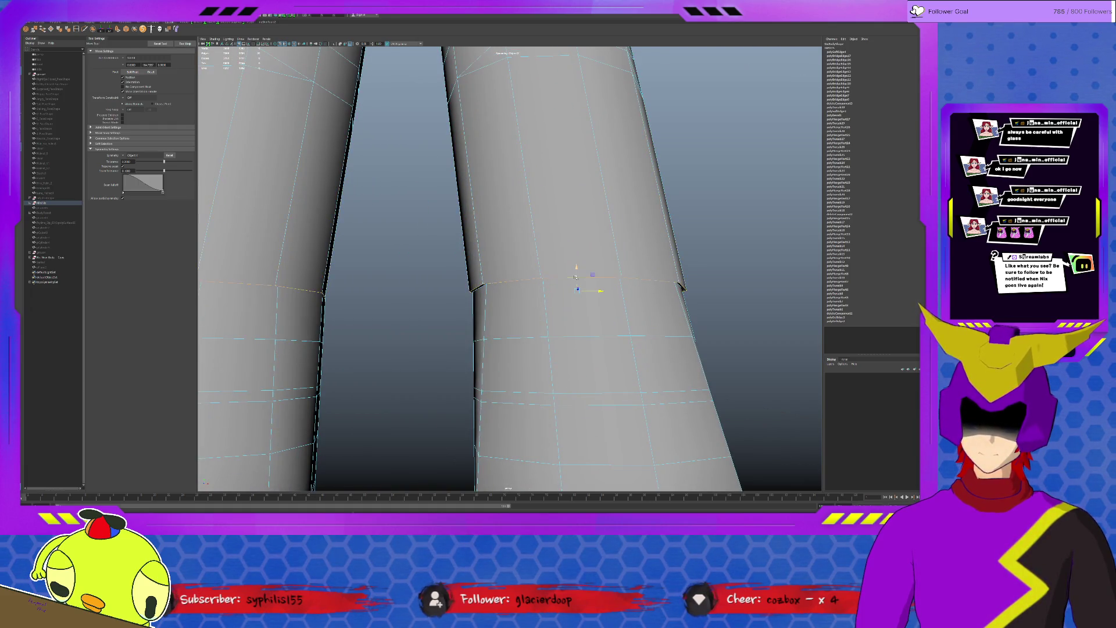
click(555, 269)
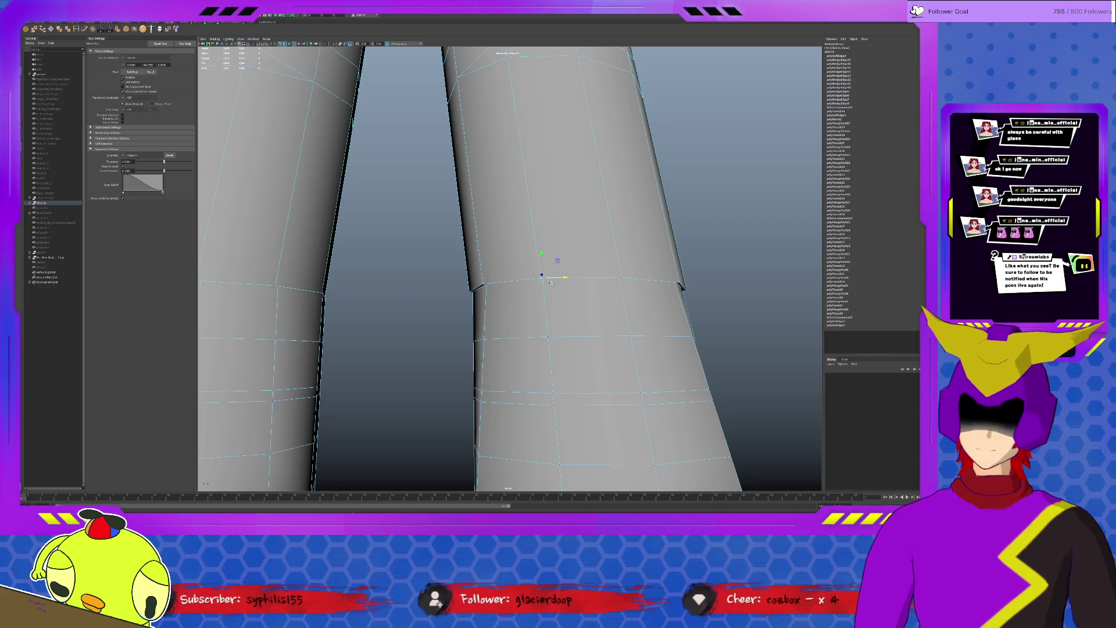
alt+drag(555, 301, 530, 295)
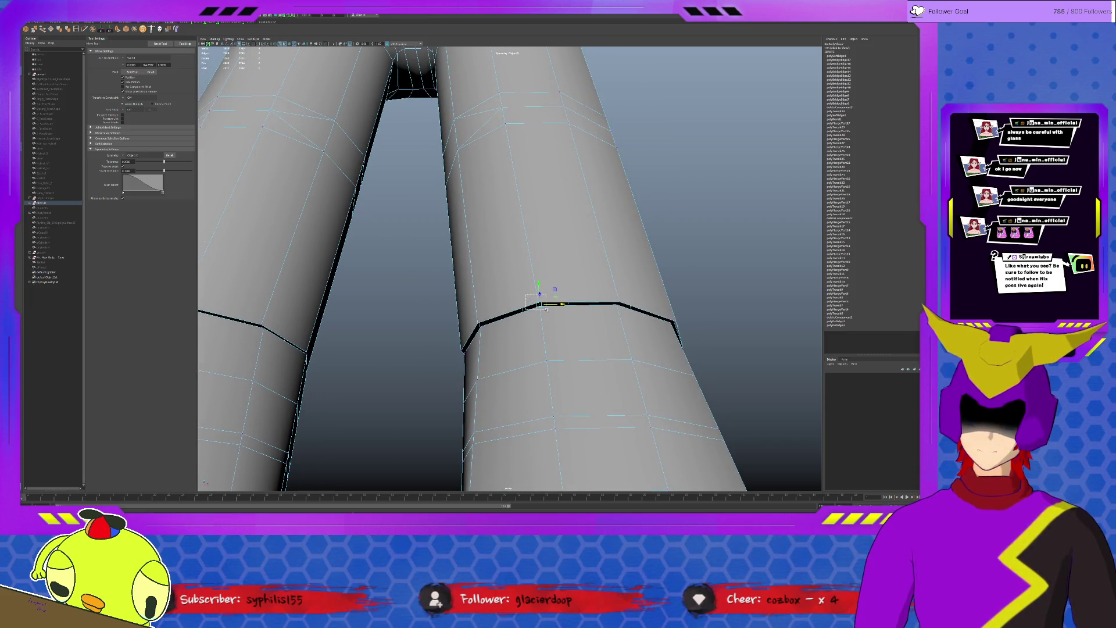
scroll(547, 307, down, 3)
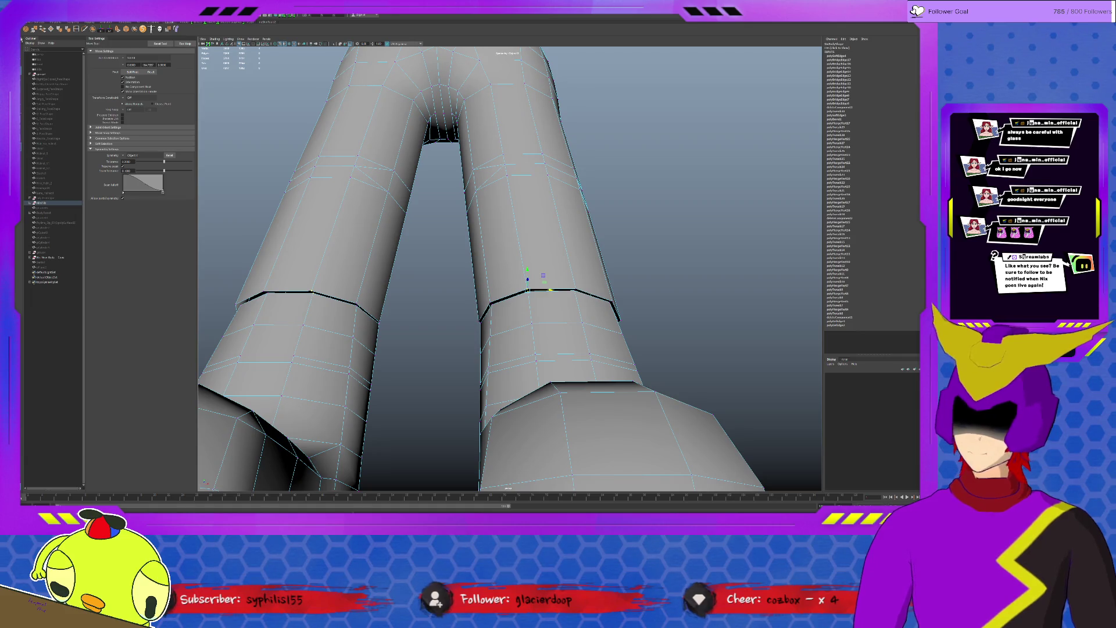
key(Delete)
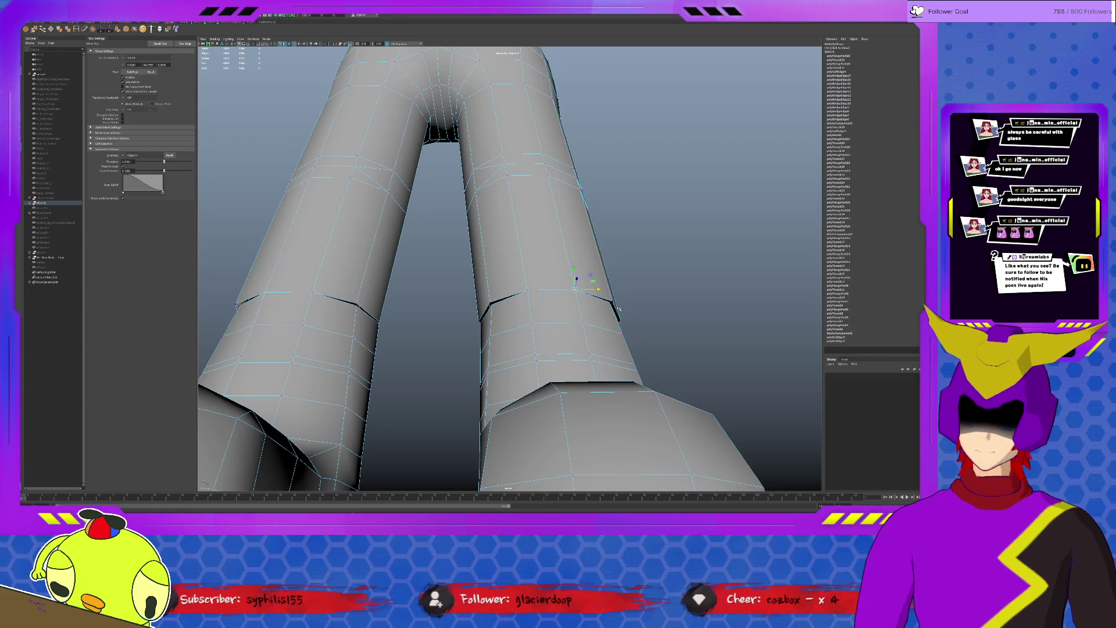
- Orbit around the legs and boots to check them, undoing a recent change
alt+drag(577, 292, 582, 258)
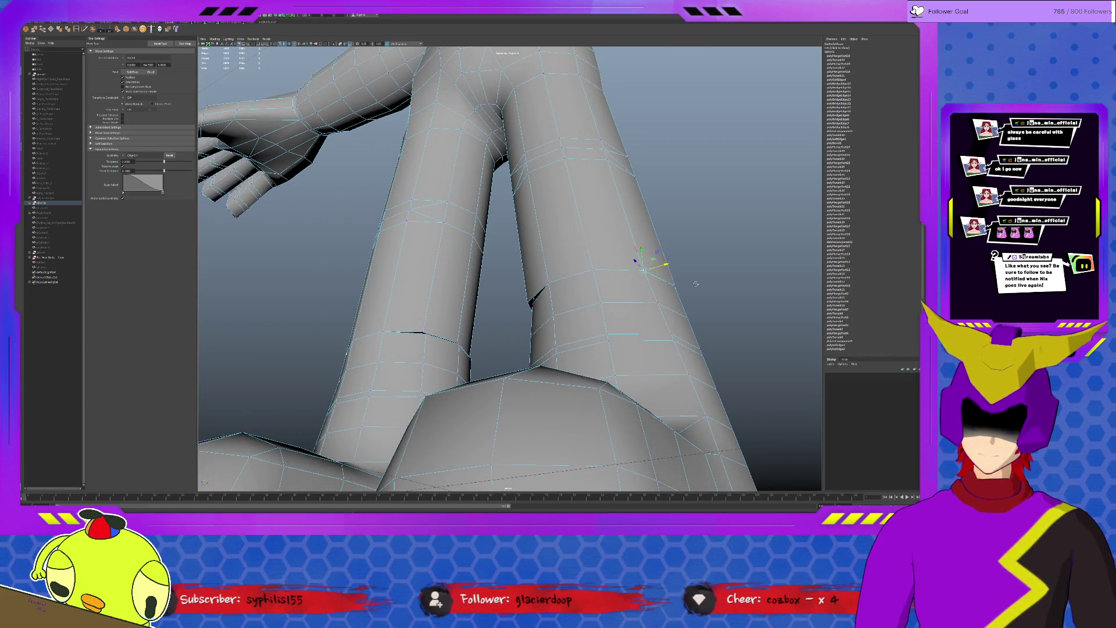
alt+drag(672, 279, 672, 288)
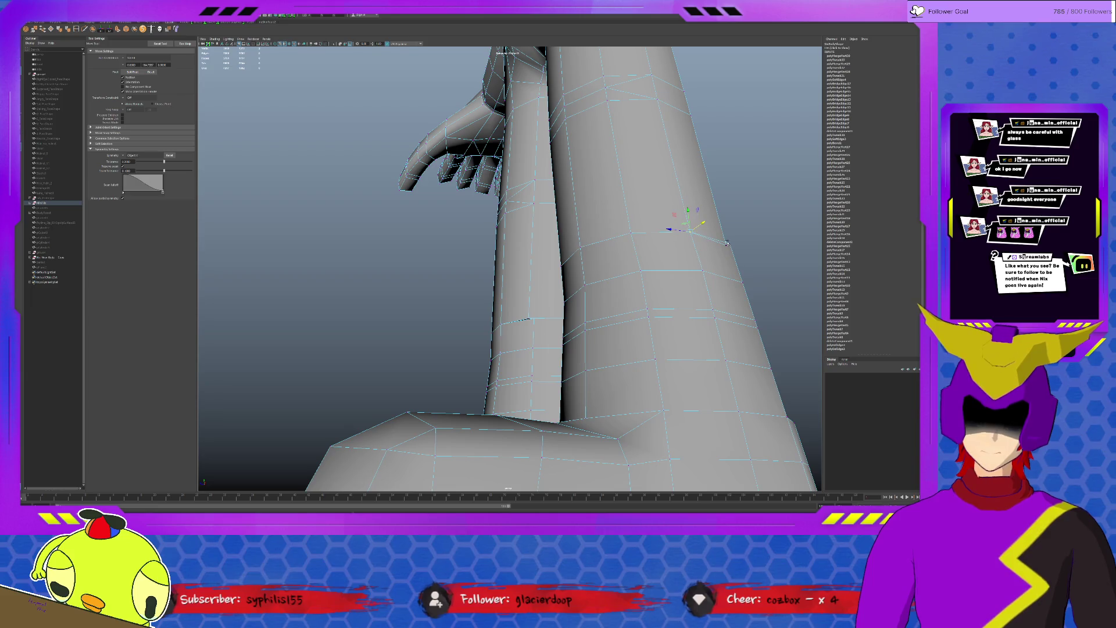
alt+drag(674, 229, 616, 225)
mouse_move(730, 237)
alt+mouse_down()
mouse_move(650, 249)
mouse_move(549, 201)
alt+mouse_up()
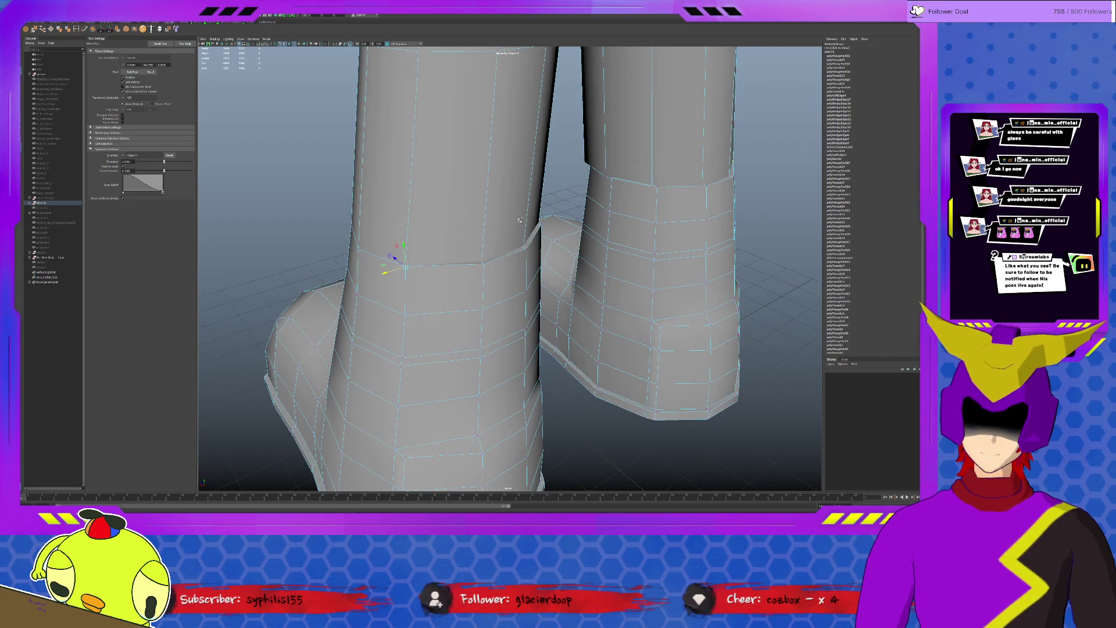
scroll(520, 220, down, 3)
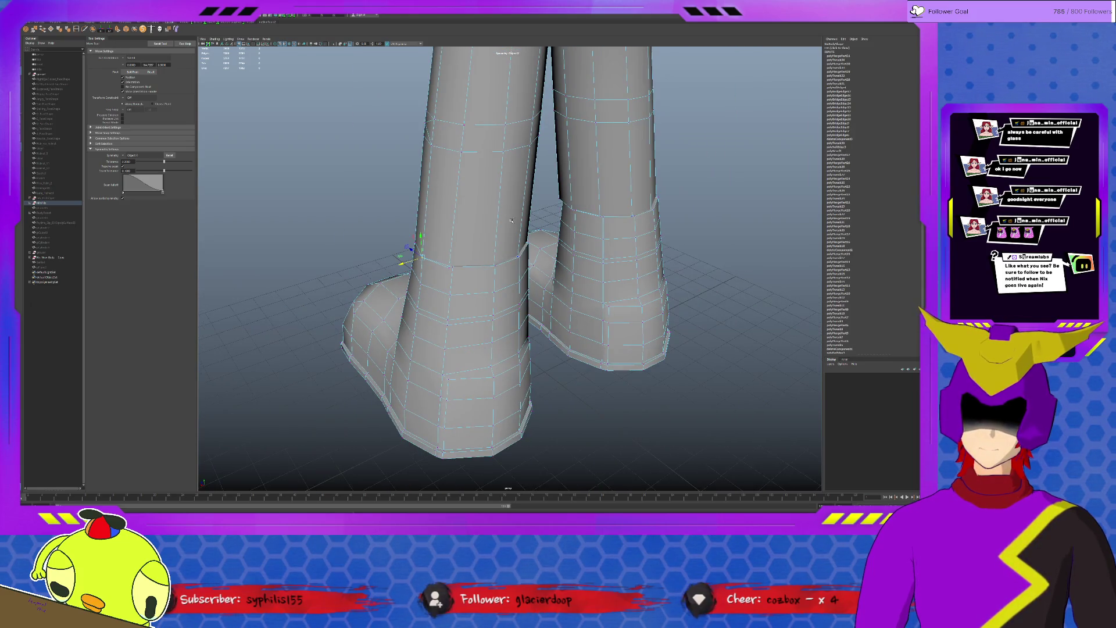
mouse_move(512, 220)
alt+mouse_down()
mouse_move(489, 217)
mouse_move(530, 231)
alt+mouse_up()
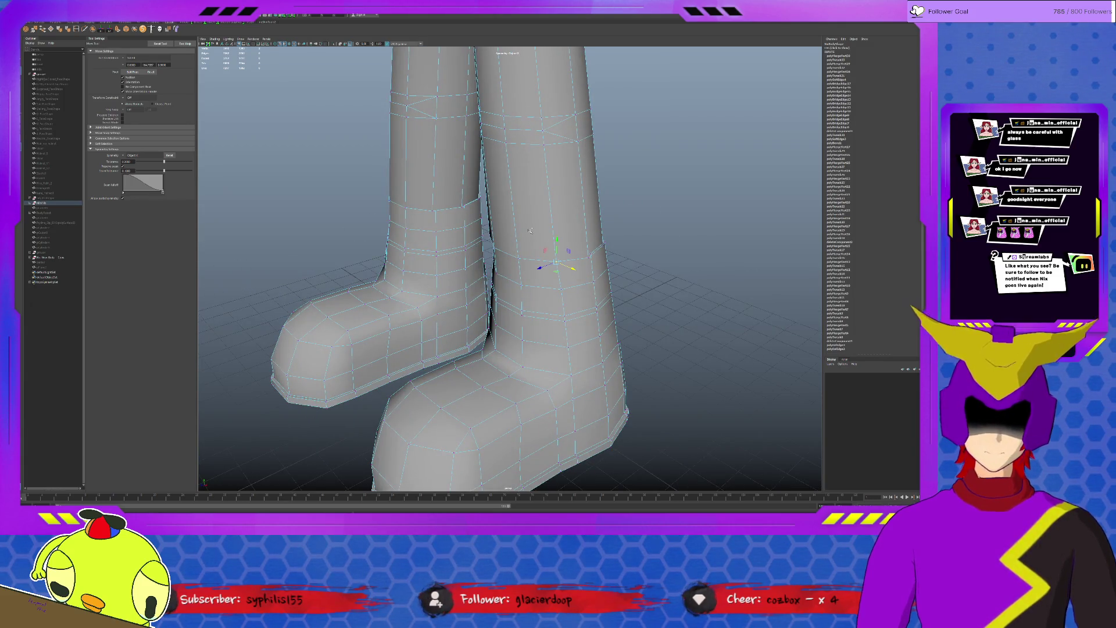
key(z)
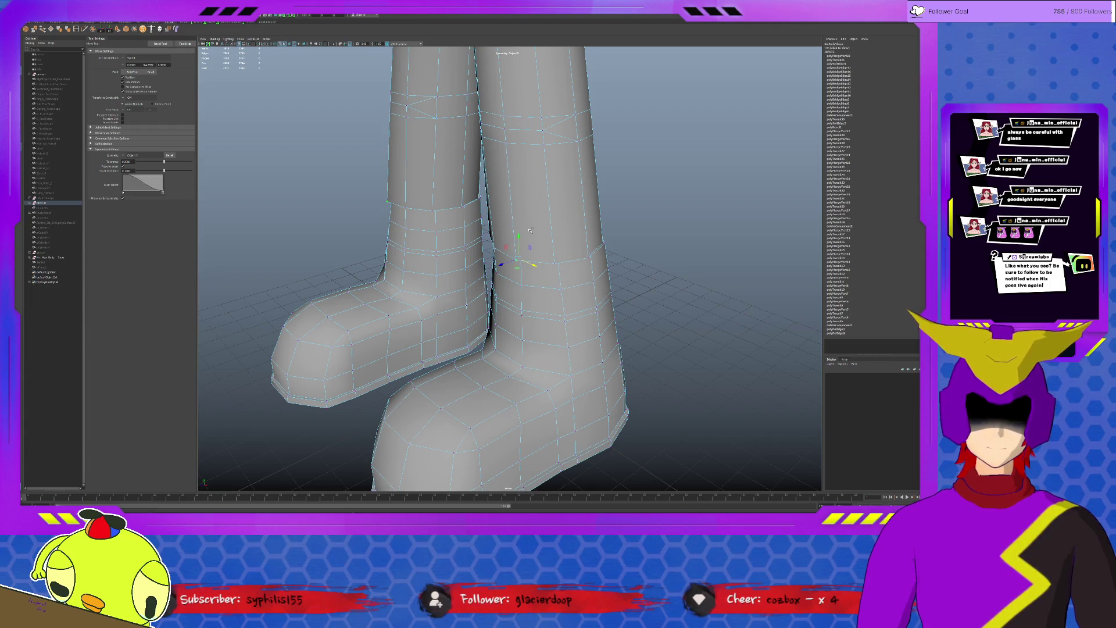
alt+drag(530, 230, 579, 190)
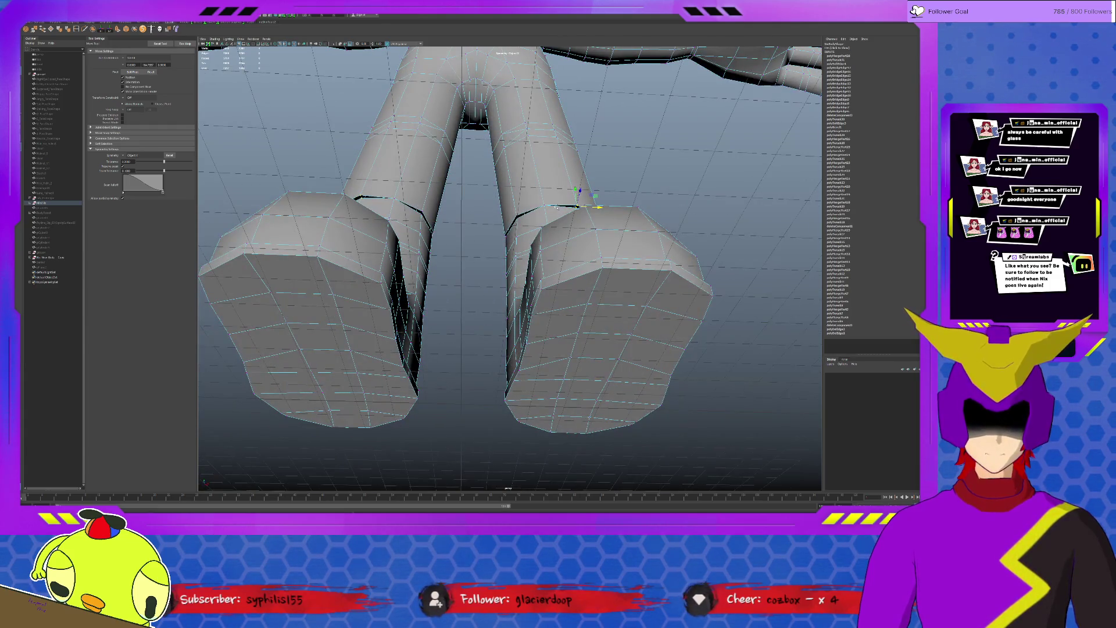
- Undo the last few steps, then delete the top ring of faces on both boots
key(z)
key(z)
key(z)
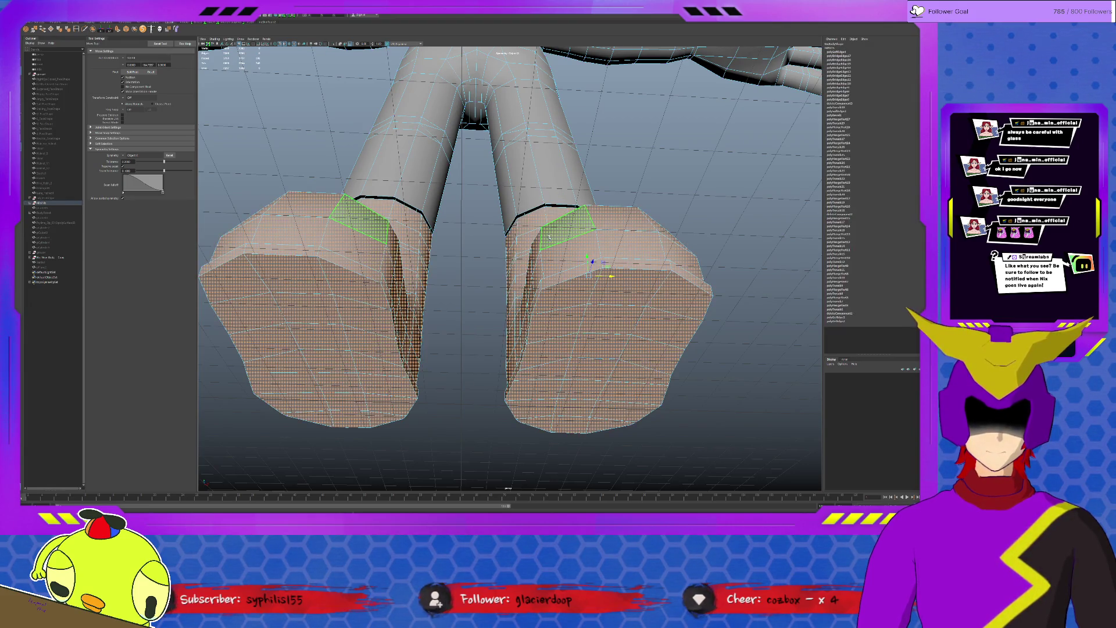
key(z)
key(z)
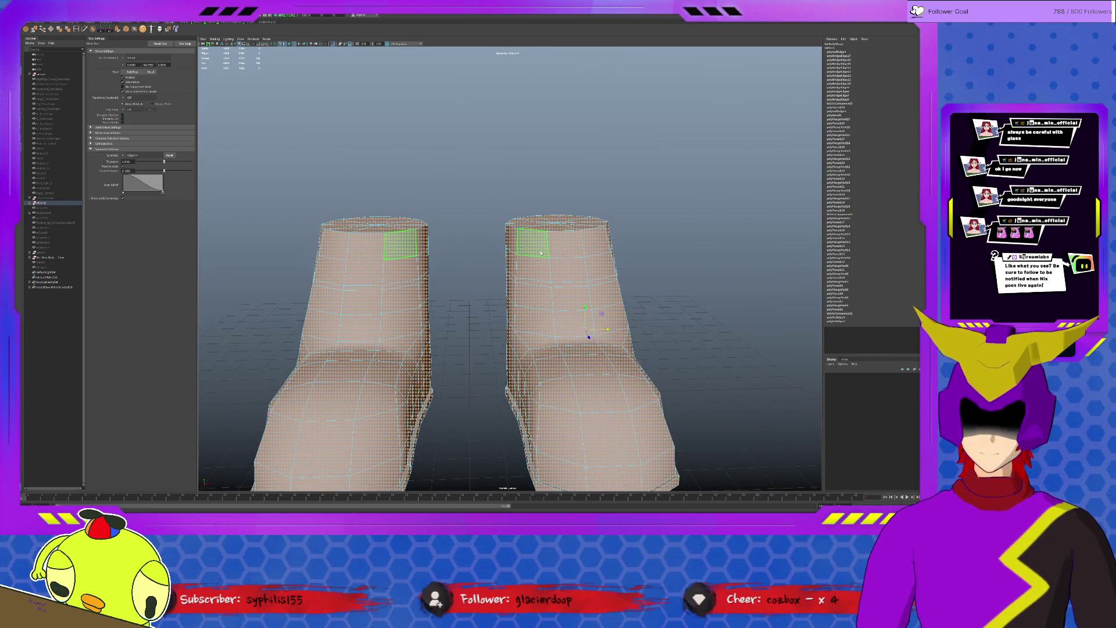
key(z)
key(z)
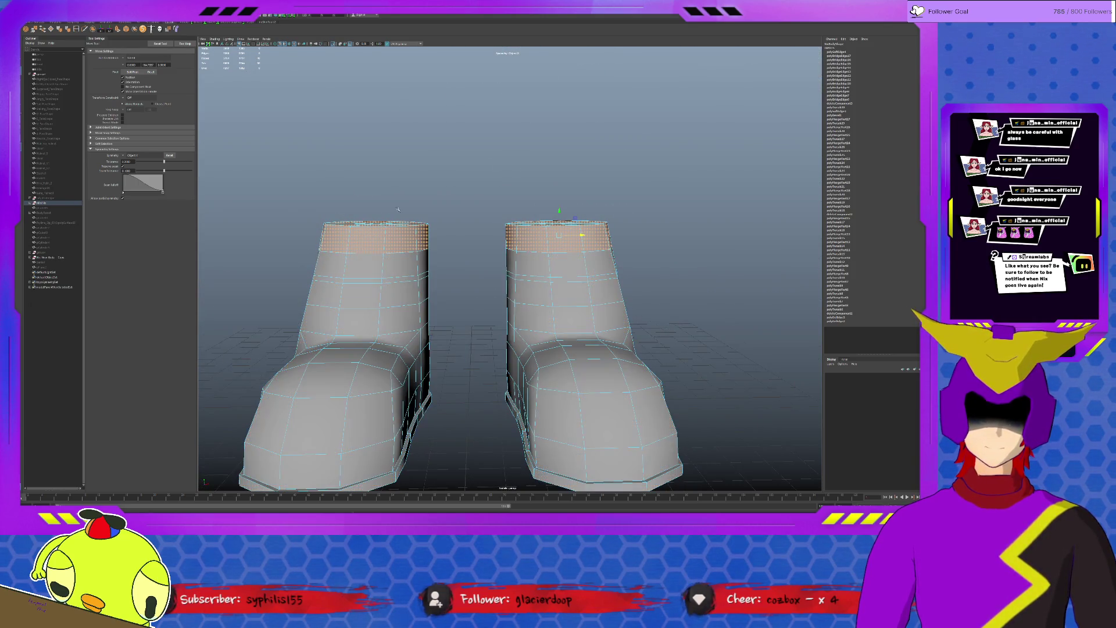
key(Delete)
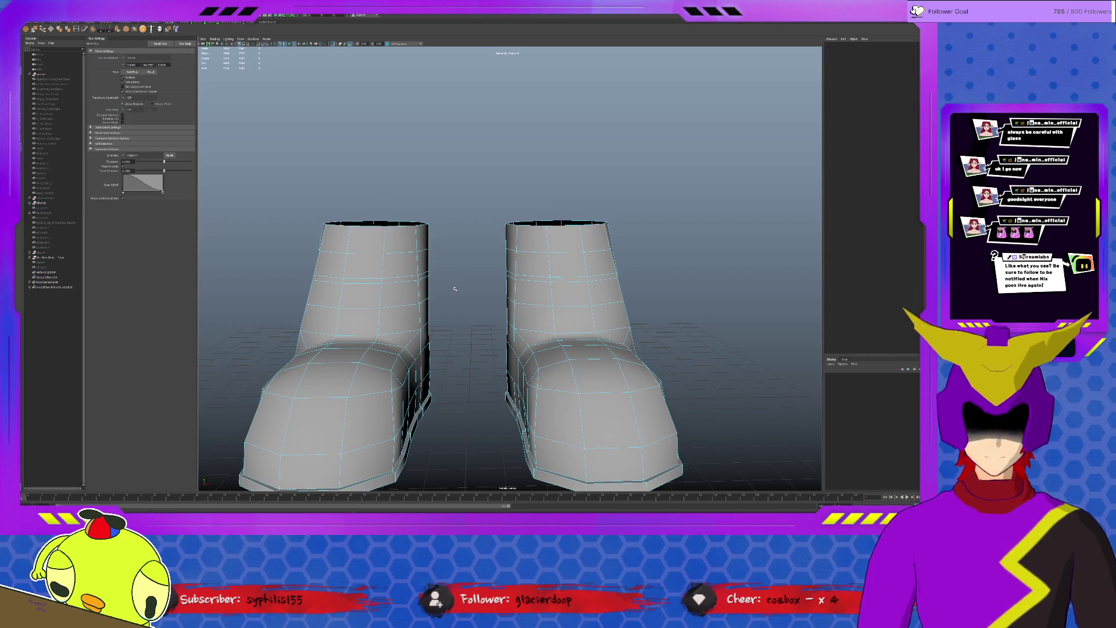
- Orbit in close on the right boot to inspect the open rim from the side and above
alt+drag(524, 241, 515, 271)
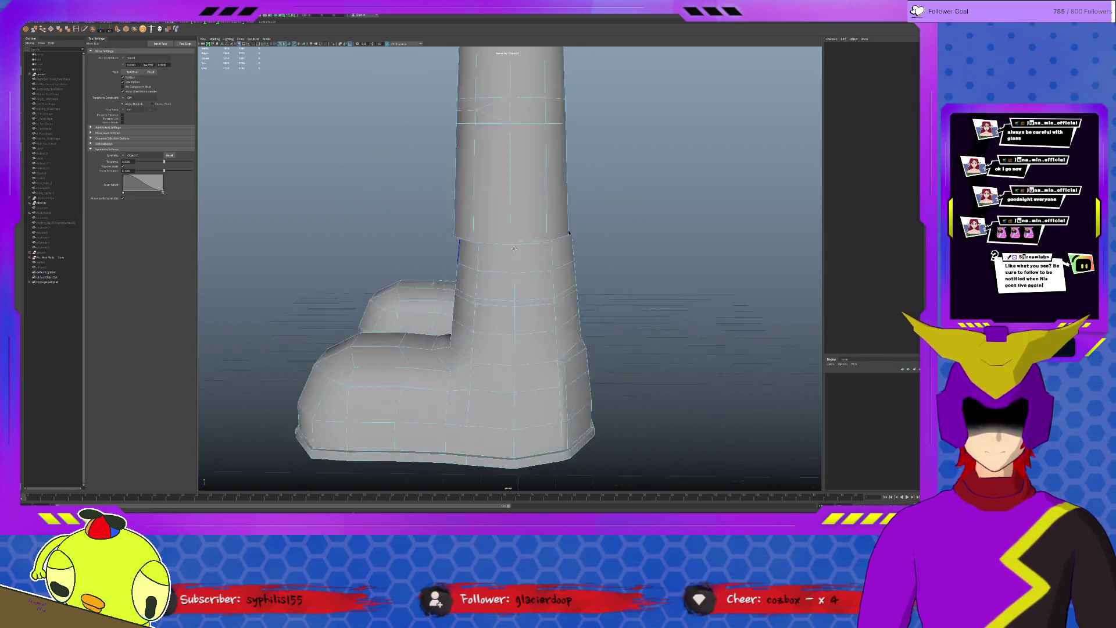
click(523, 308)
click(435, 342)
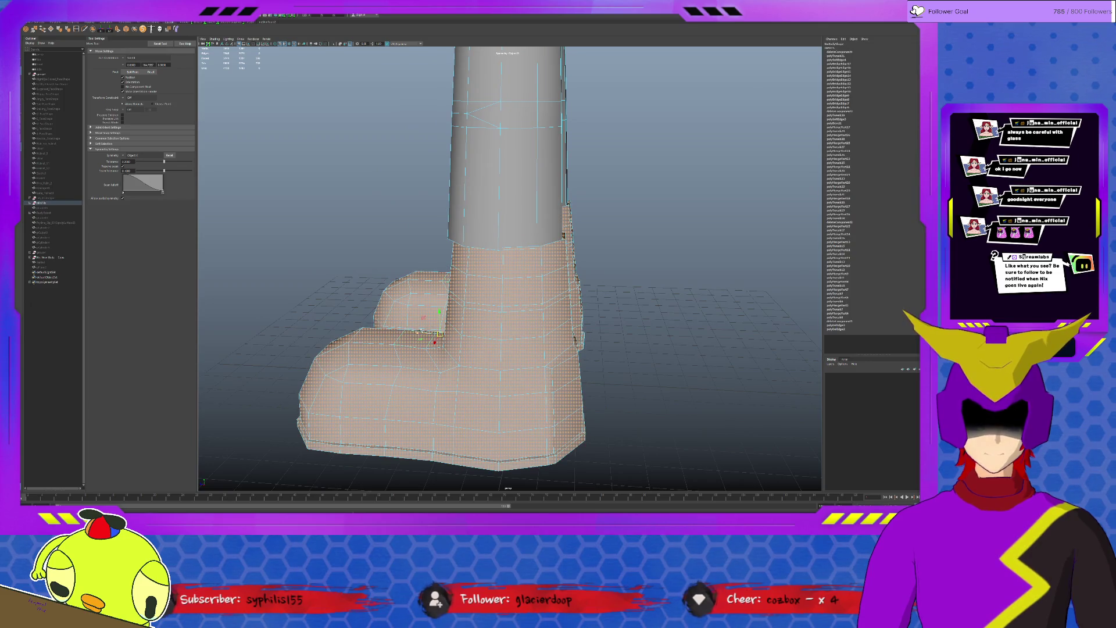
mouse_move(427, 333)
alt+mouse_down()
mouse_move(417, 331)
mouse_move(540, 280)
alt+mouse_up()
alt+right_drag(540, 281, 504, 283)
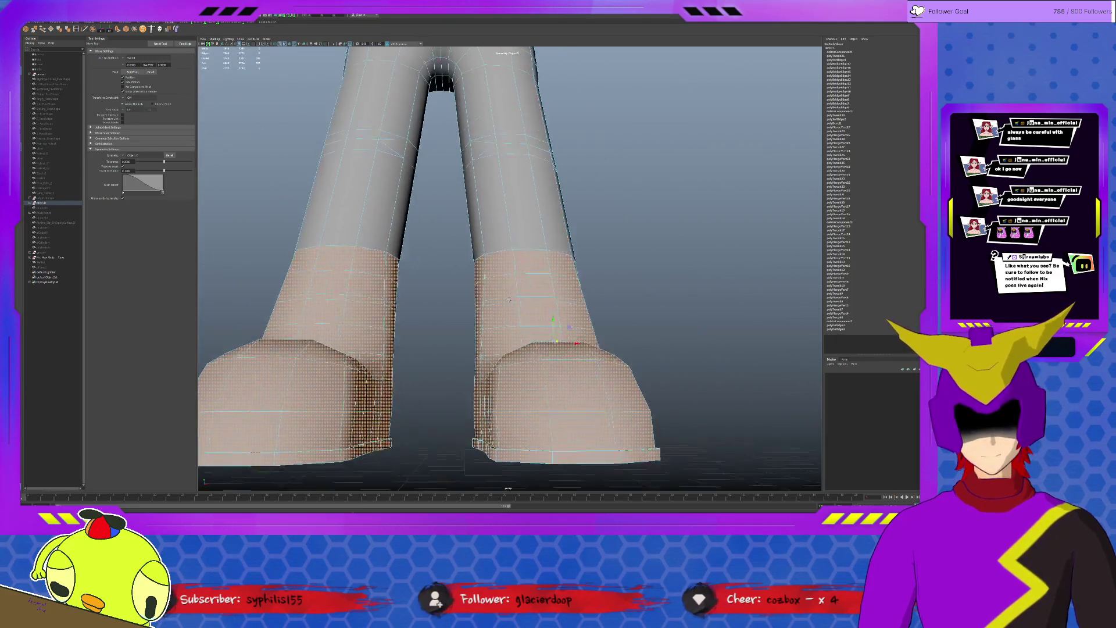
click(512, 269)
alt+drag(512, 270, 480, 251)
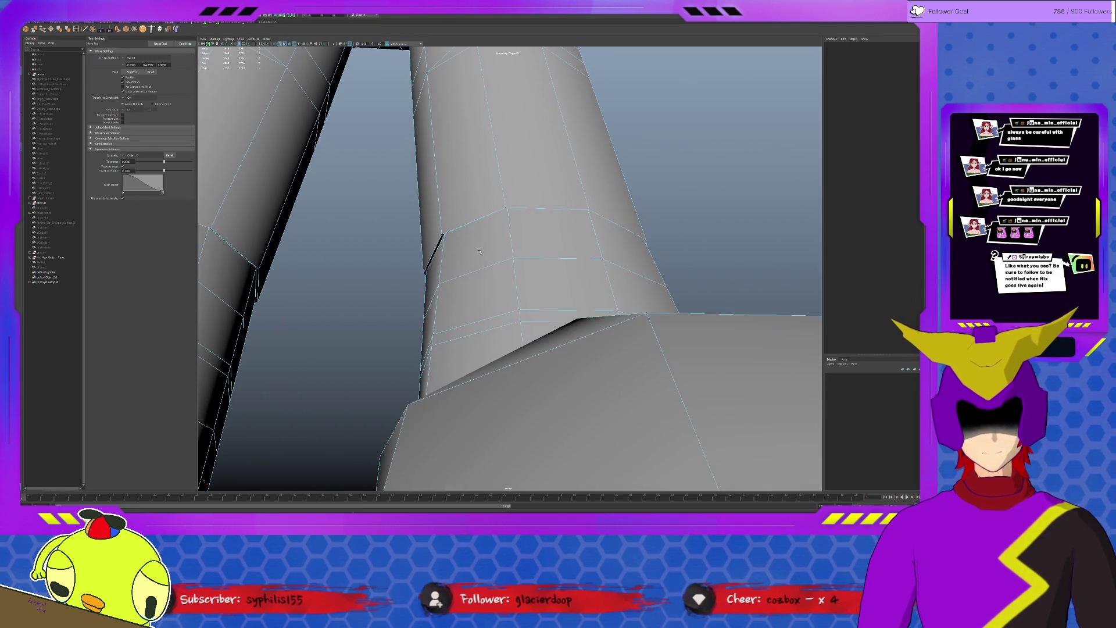
- Target-weld the stray vertices along the leg seam onto their neighbours
click(440, 228)
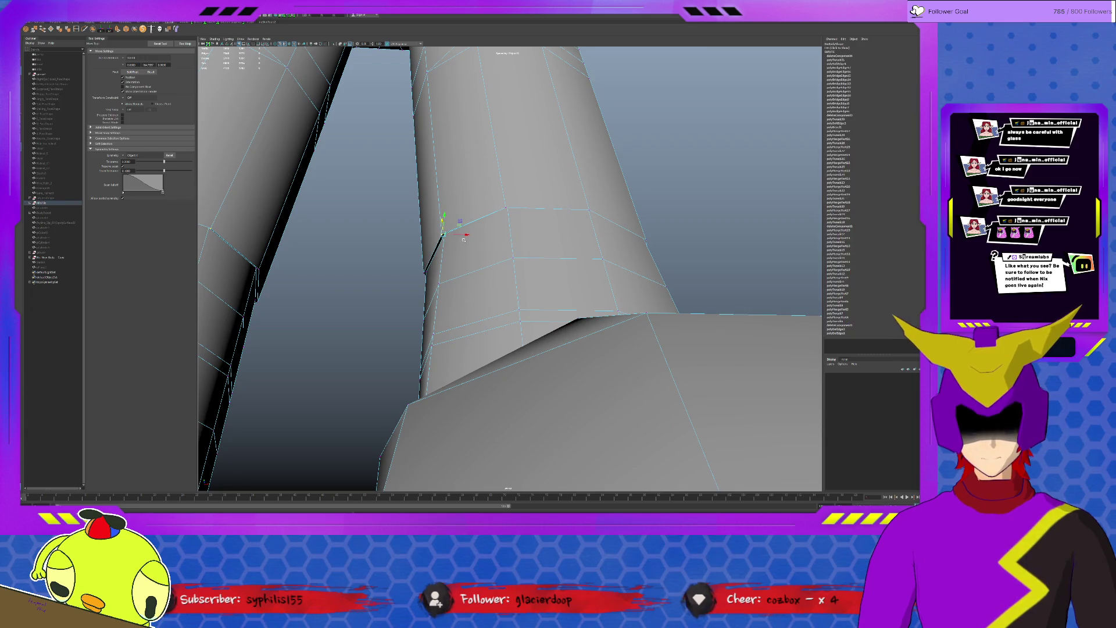
drag(441, 229, 431, 252)
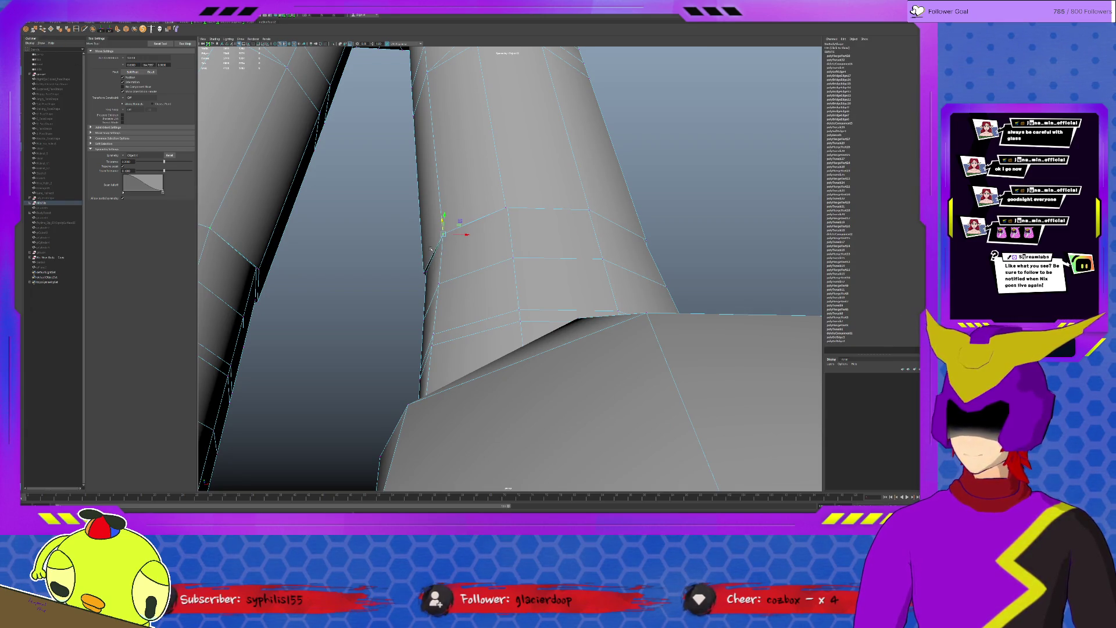
click(428, 270)
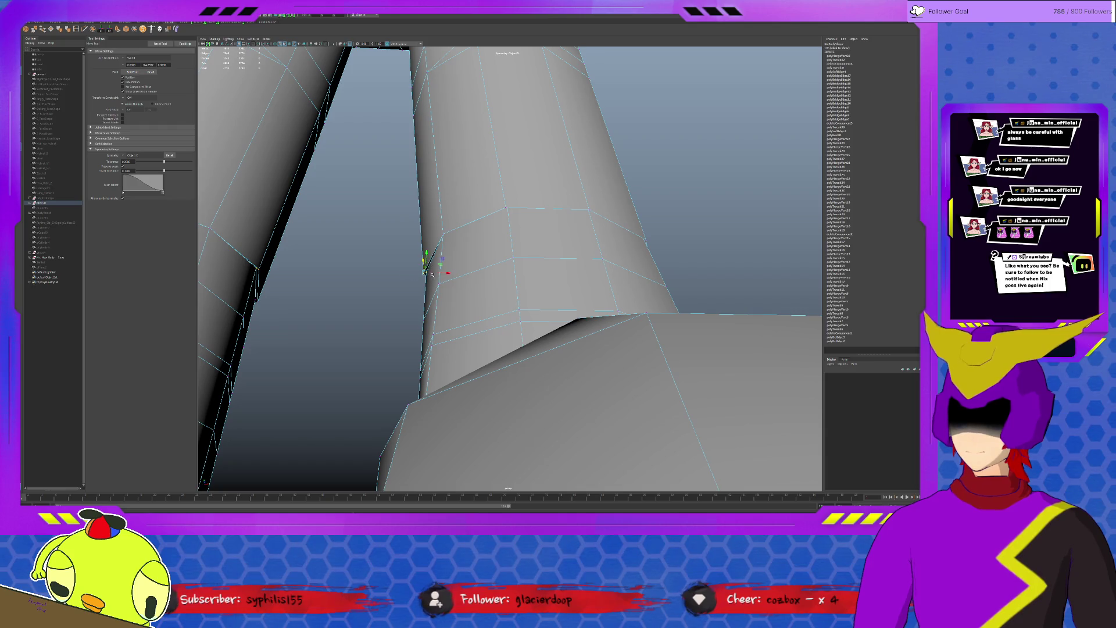
click(507, 199)
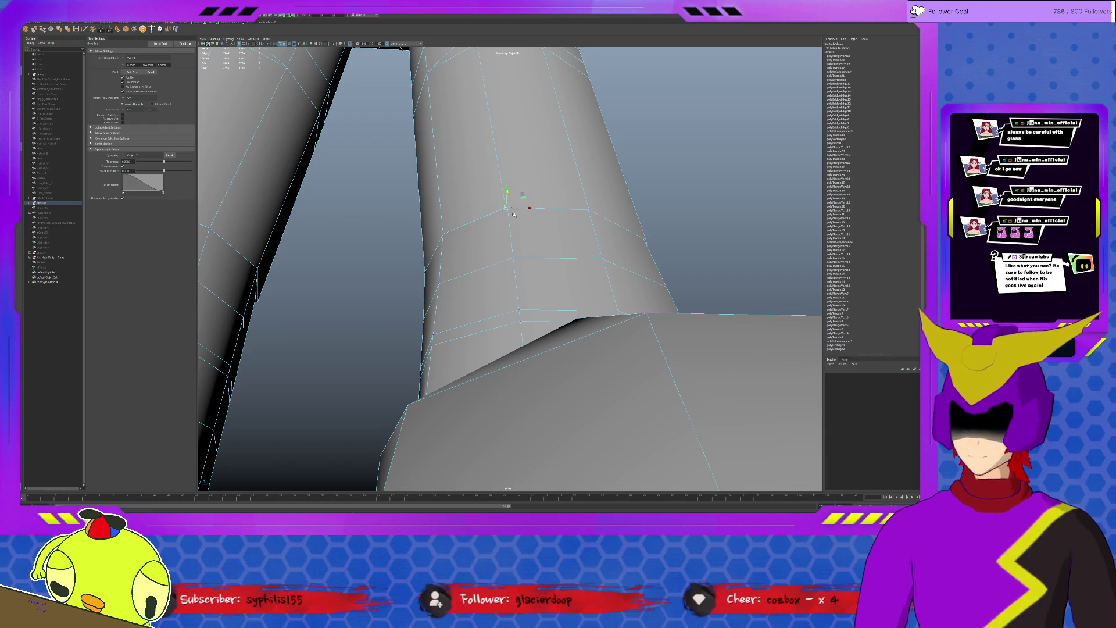
click(534, 214)
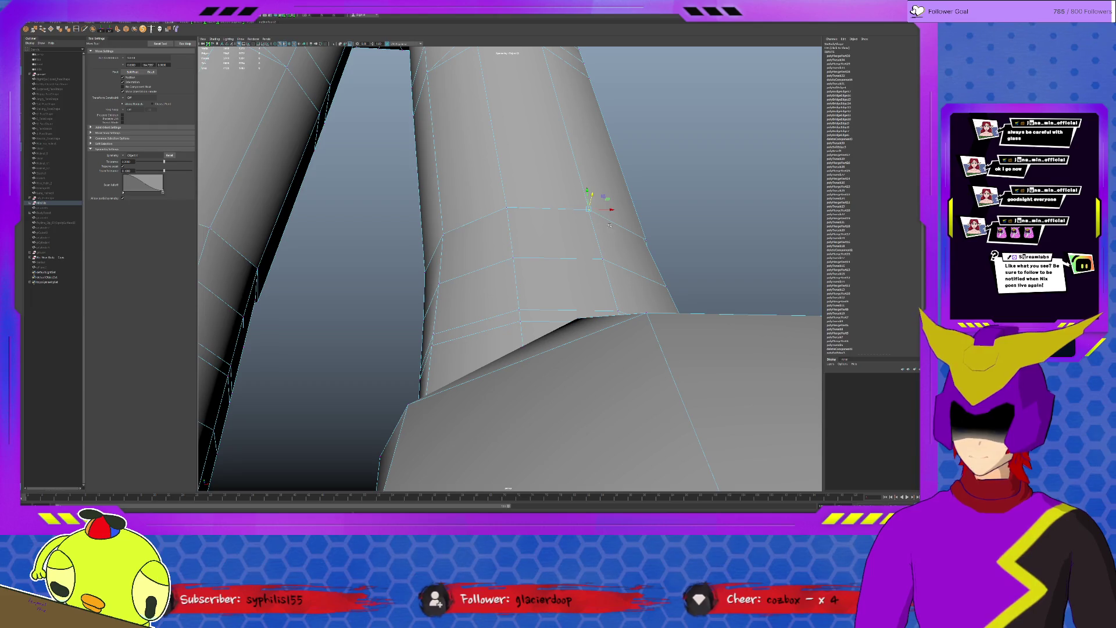
click(645, 231)
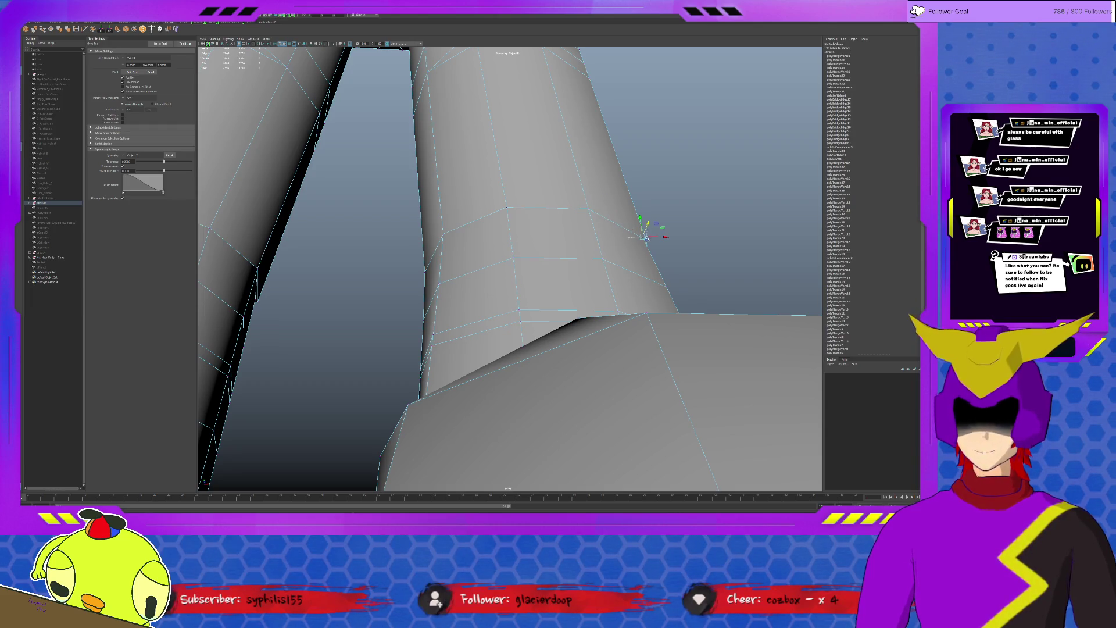
mouse_move(645, 234)
alt+mouse_down()
mouse_move(656, 255)
mouse_move(653, 199)
mouse_move(643, 231)
alt+mouse_up()
mouse_move(614, 188)
alt+mouse_down()
mouse_move(610, 174)
mouse_move(616, 196)
alt+mouse_up()
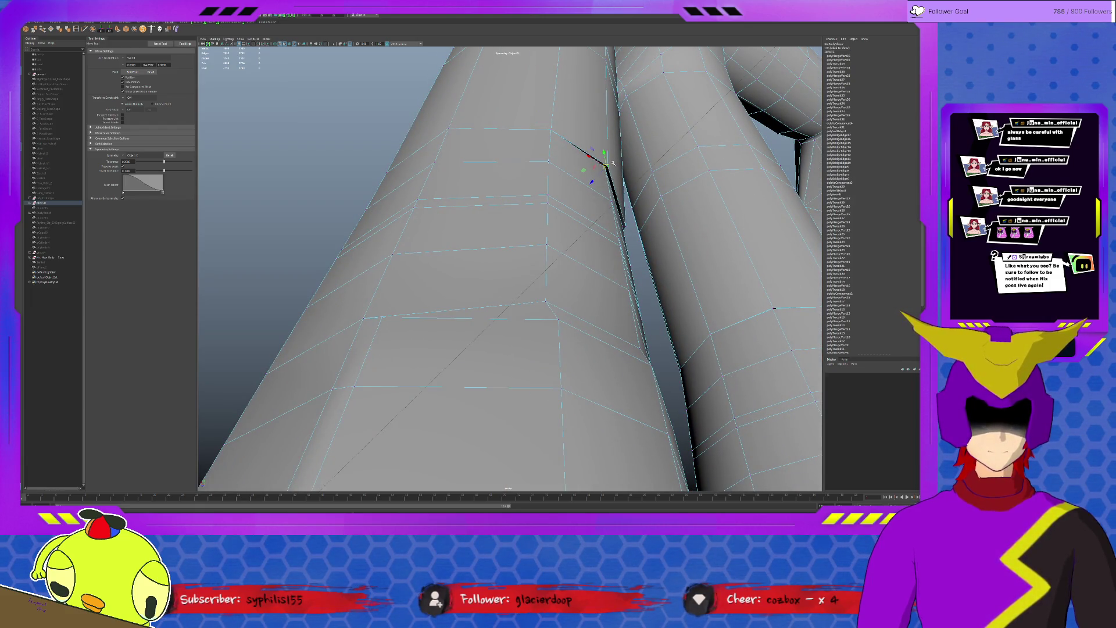
mouse_move(612, 175)
alt+mouse_down()
mouse_move(630, 238)
mouse_move(488, 236)
alt+mouse_up()
- Check the seam edge, then reframe the view low on both feet with nothing selected
click(483, 229)
key(w)
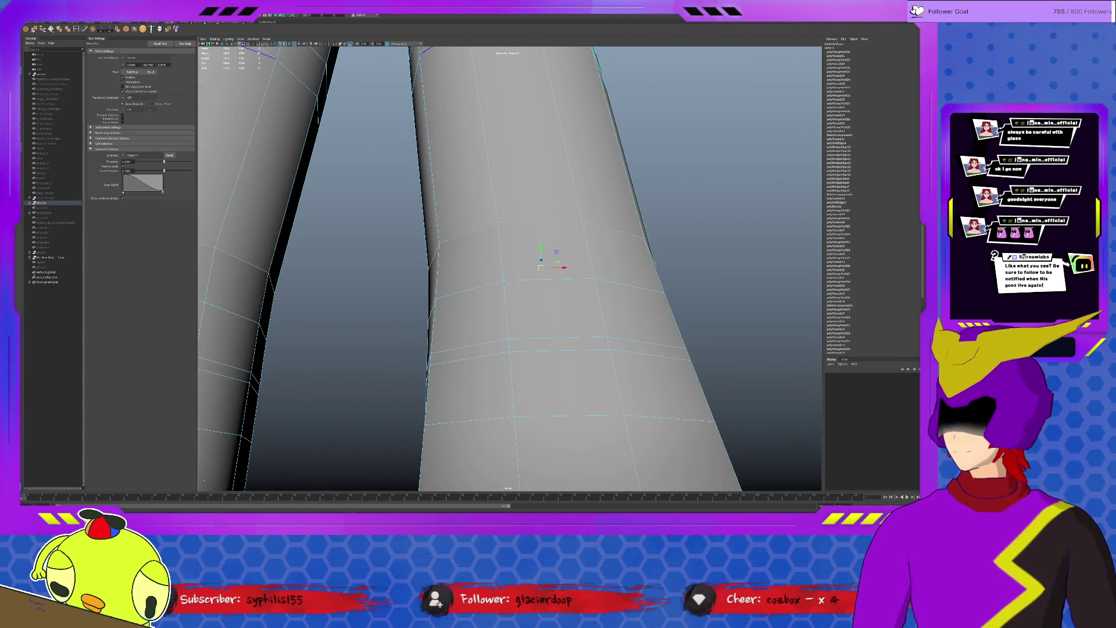
mouse_move(555, 251)
alt+mouse_down()
mouse_move(490, 243)
mouse_move(543, 260)
alt+mouse_up()
scroll(523, 261, down, 5)
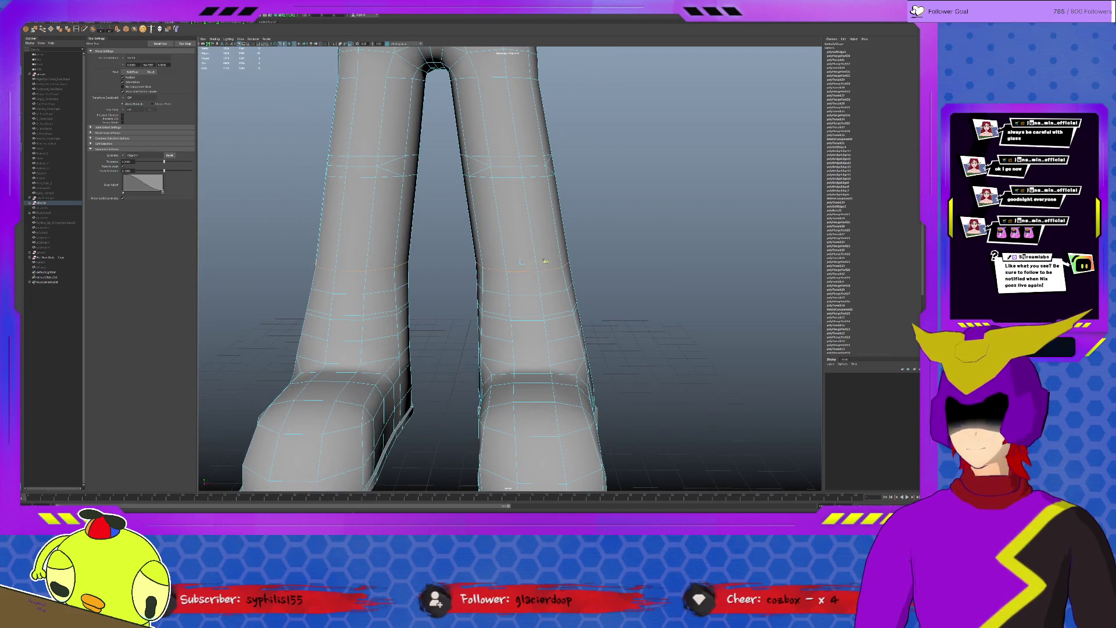
click(543, 260)
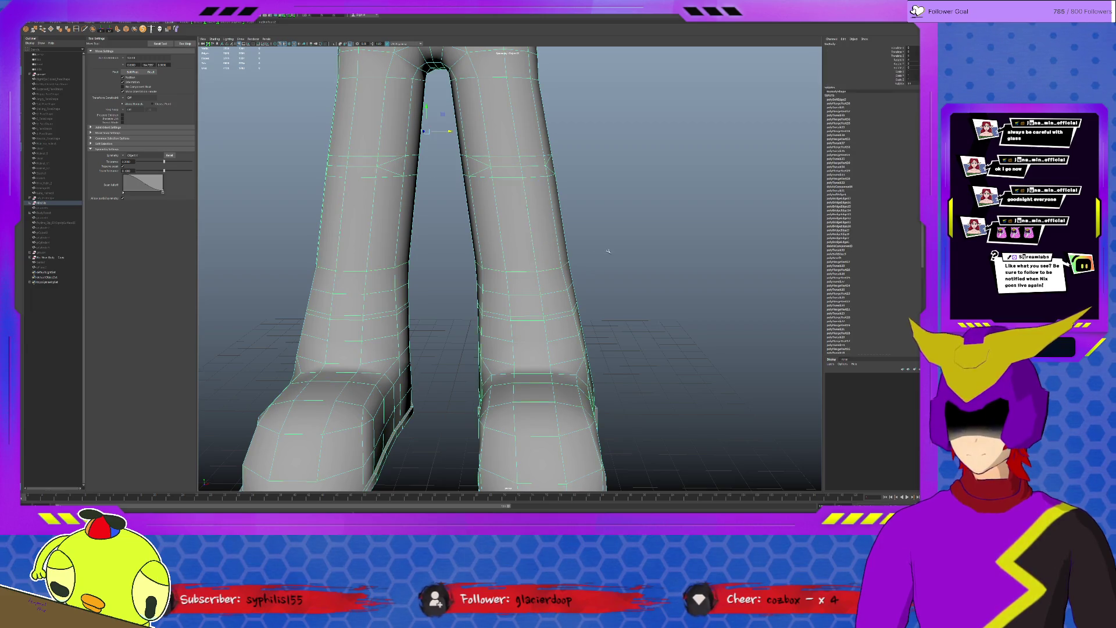
scroll(617, 258, down, 5)
scroll(617, 257, up, 5)
scroll(567, 262, up, 3)
click(518, 278)
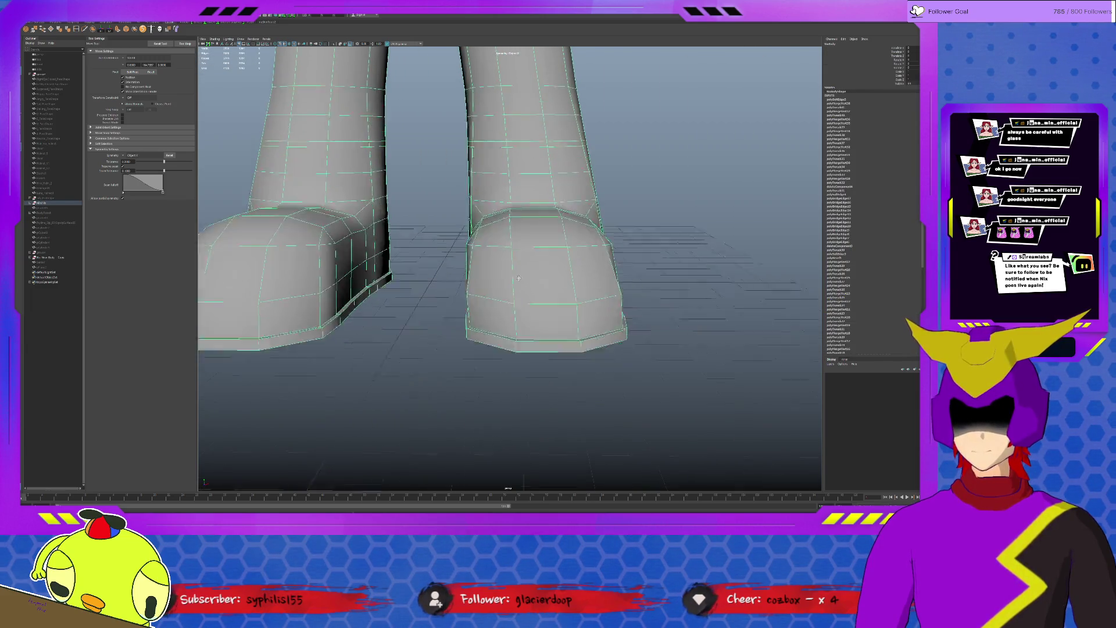
mouse_move(520, 278)
alt+mouse_down()
mouse_move(491, 219)
mouse_move(471, 251)
alt+mouse_up()
click(471, 241)
- Extrude the boot's bottom edge loop outward into a base rim and scale it slightly in
click(505, 288)
shift+click(431, 275)
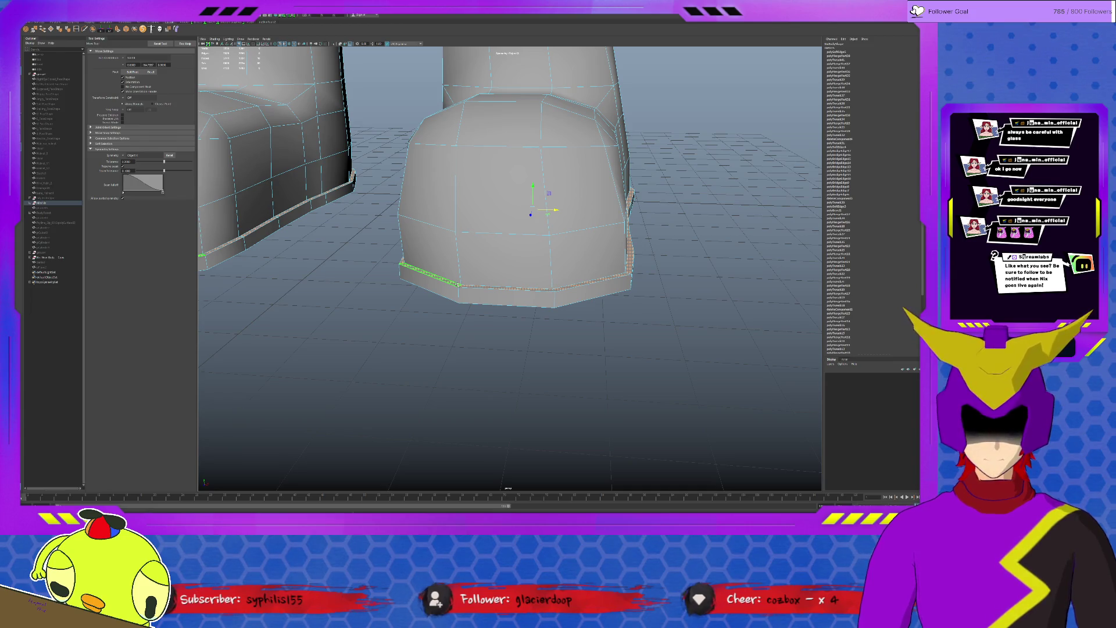
key(ctrl+e)
drag(462, 236, 536, 287)
key(r)
drag(553, 215, 489, 229)
- Inspect the new rim from below and pick a corner vertex at the boot base
click(553, 217)
click(488, 230)
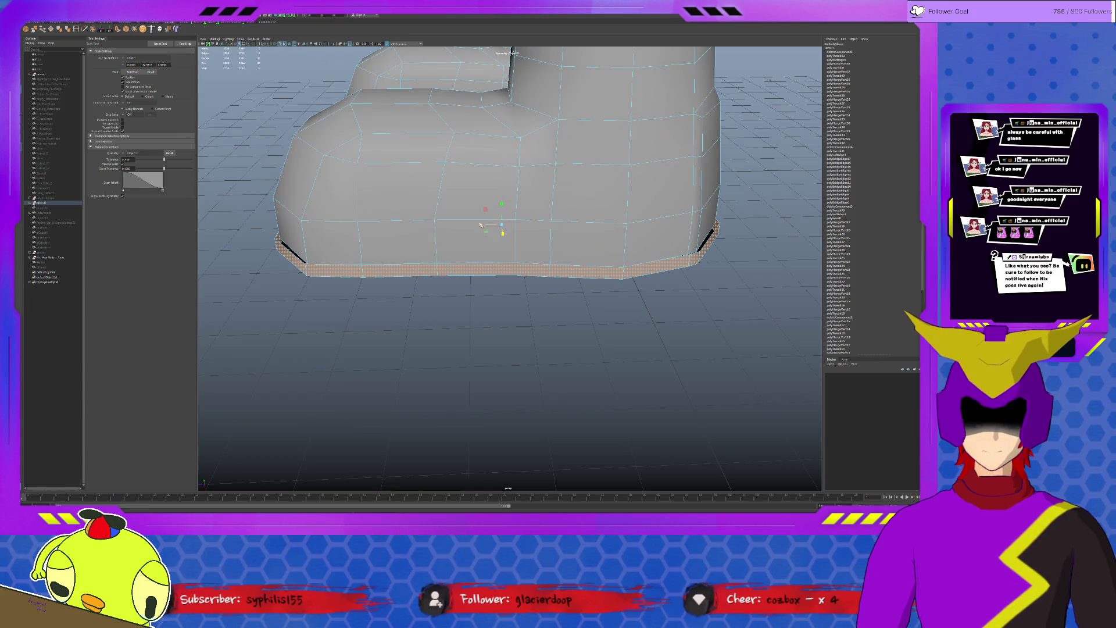
click(480, 225)
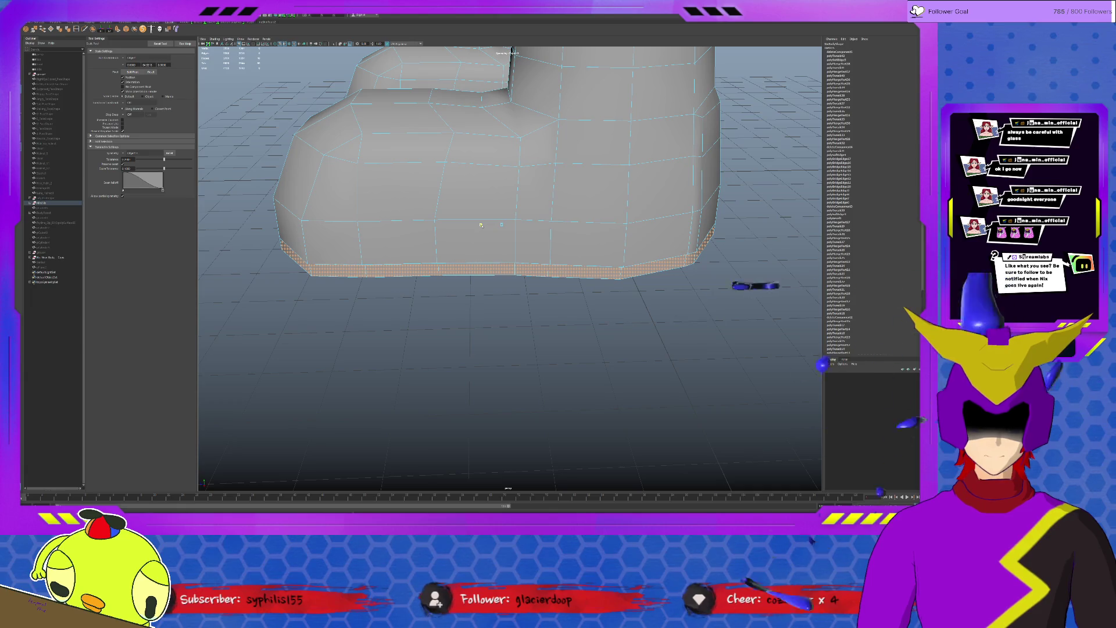
click(396, 239)
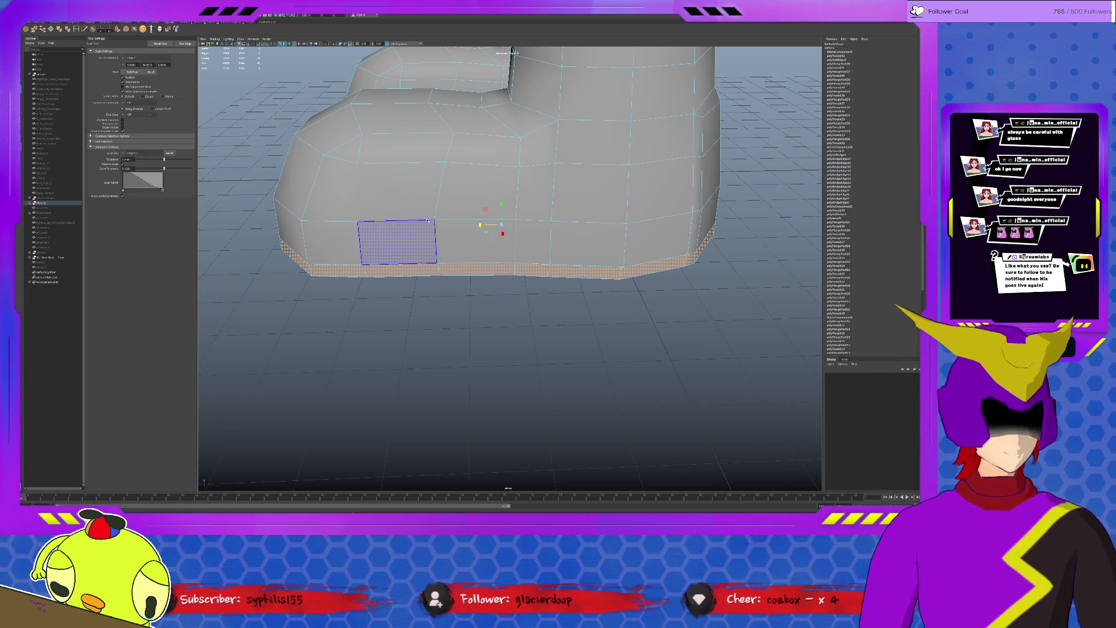
click(523, 331)
mouse_move(524, 305)
alt+mouse_down()
mouse_move(484, 250)
mouse_move(515, 209)
alt+mouse_up()
click(505, 196)
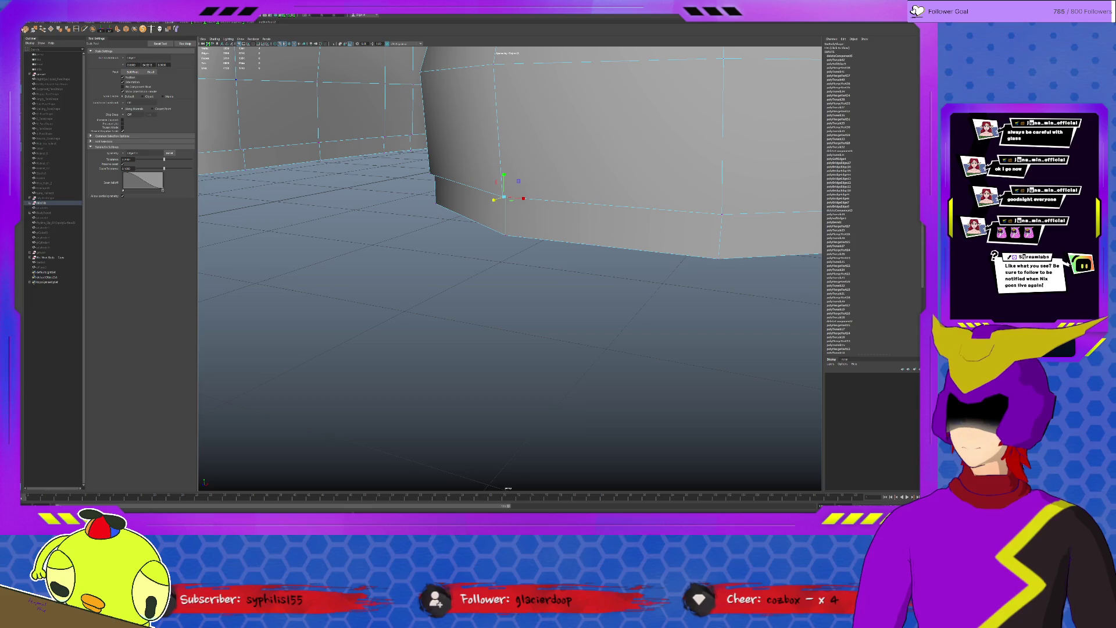
alt+drag(543, 185, 482, 128)
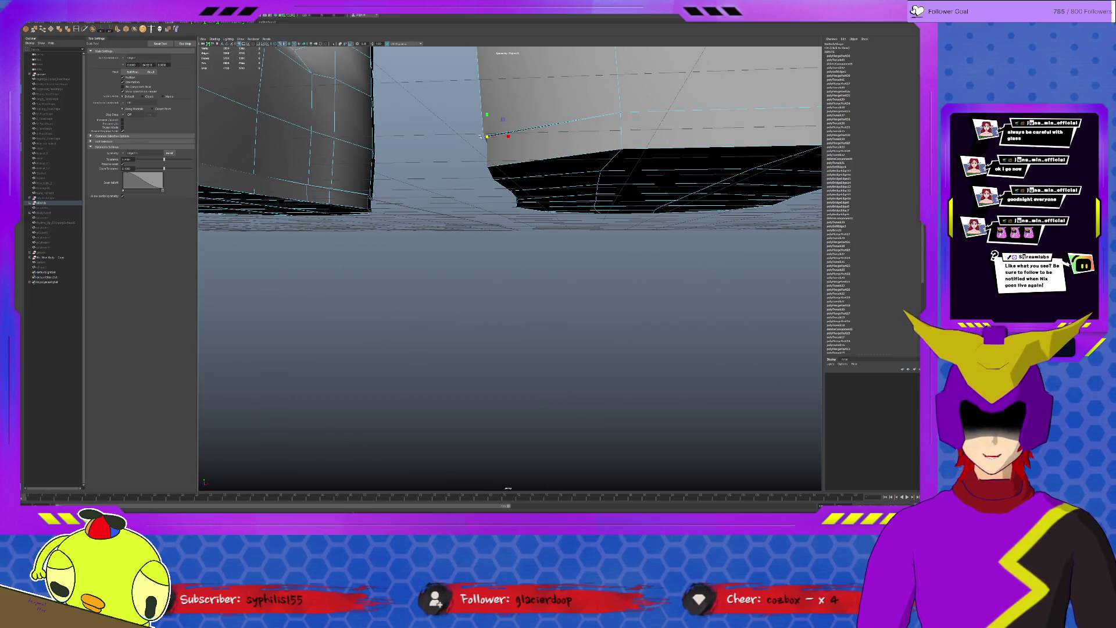
- Orbit beneath the boots and dolly in and out to examine their undersides
key(q)
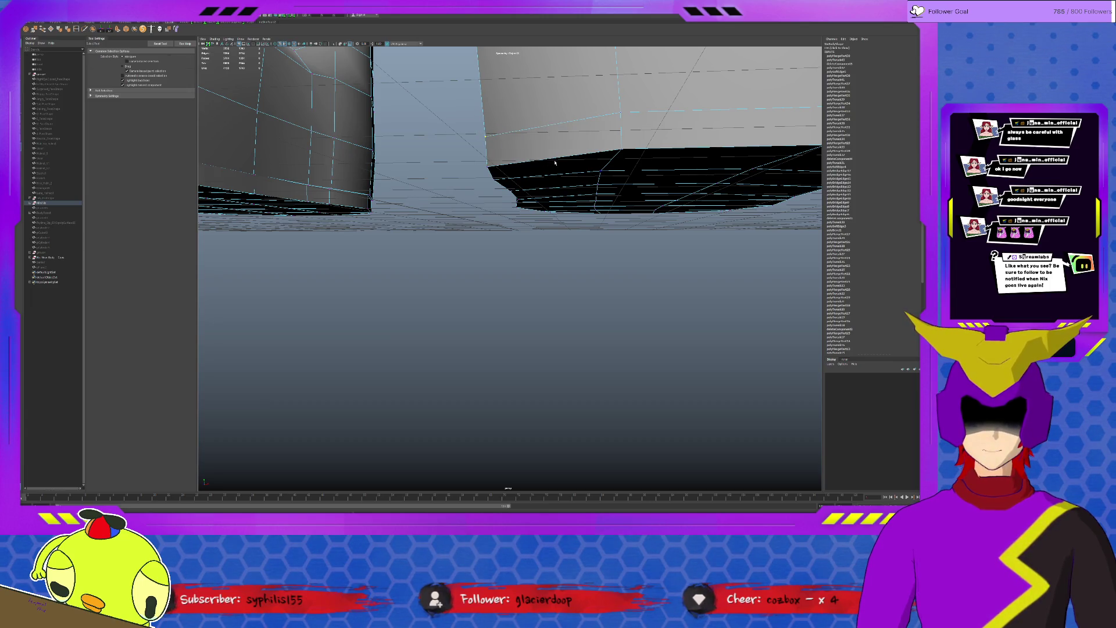
alt+drag(527, 154, 577, 164)
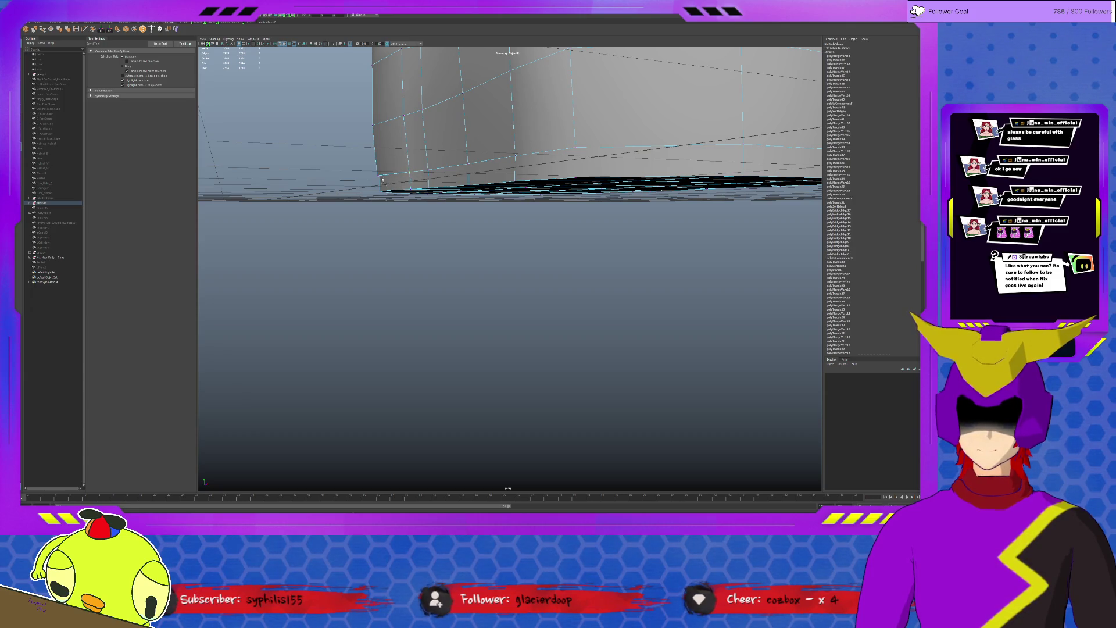
alt+drag(384, 178, 592, 167)
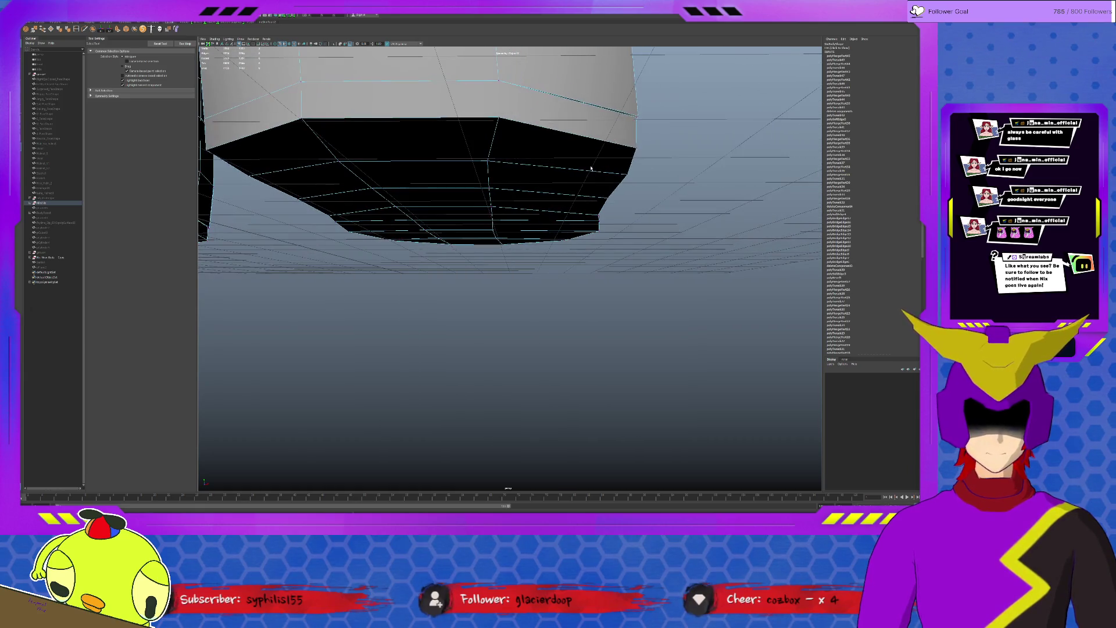
mouse_move(651, 135)
alt+mouse_down()
mouse_move(610, 139)
mouse_move(656, 162)
alt+mouse_up()
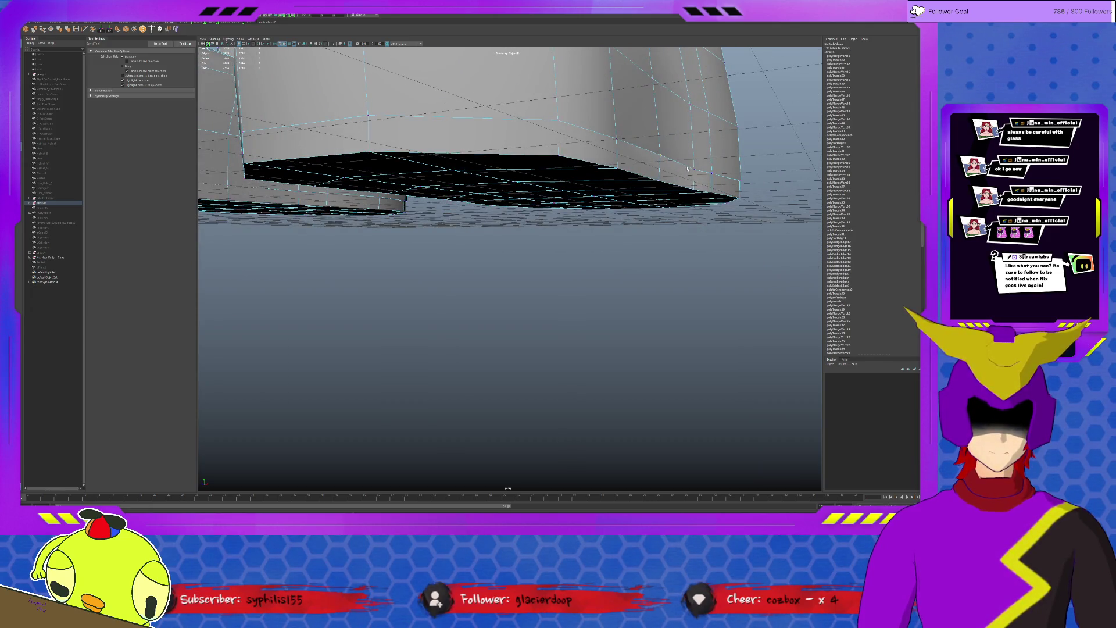
alt+drag(687, 168, 708, 131)
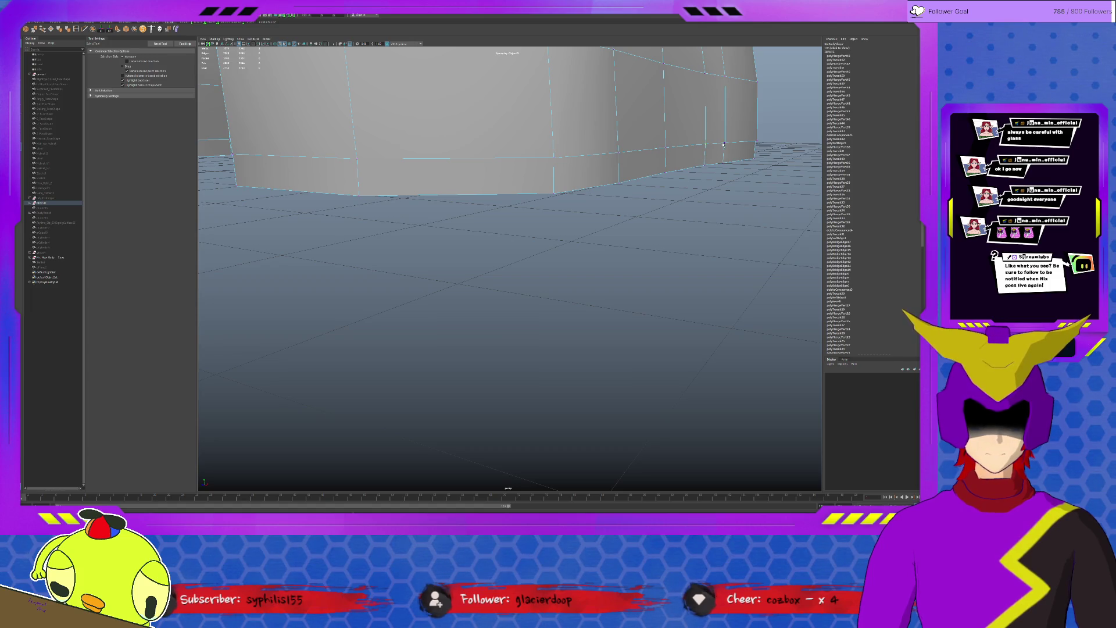
mouse_move(722, 144)
mouse_down()
mouse_move(749, 139)
mouse_move(610, 219)
mouse_move(663, 191)
mouse_up()
mouse_move(663, 191)
alt+right_down()
mouse_move(639, 174)
mouse_move(523, 244)
alt+right_up()
alt+drag(523, 245, 381, 331)
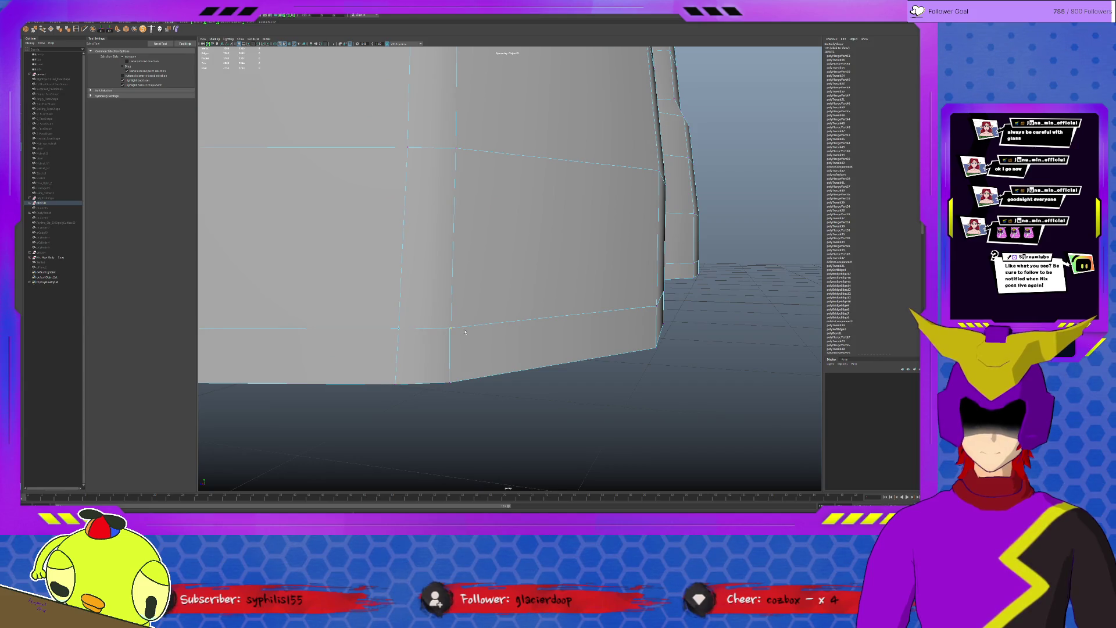
alt+drag(471, 332, 580, 312)
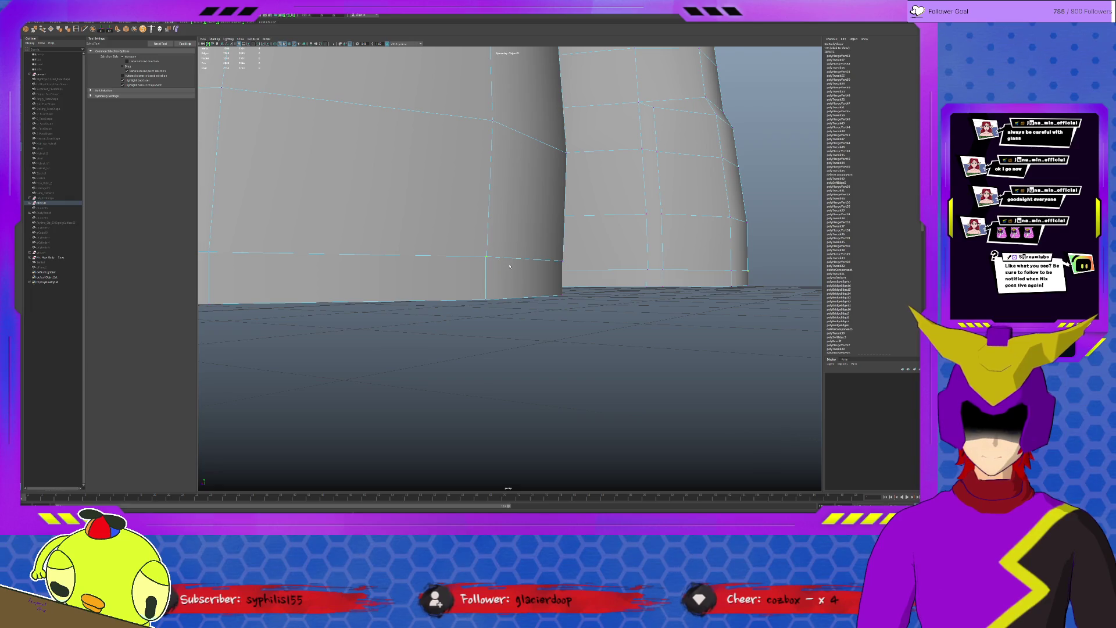
- Select and delete the unwanted components at the leg bottoms, then check the boots up close
click(558, 260)
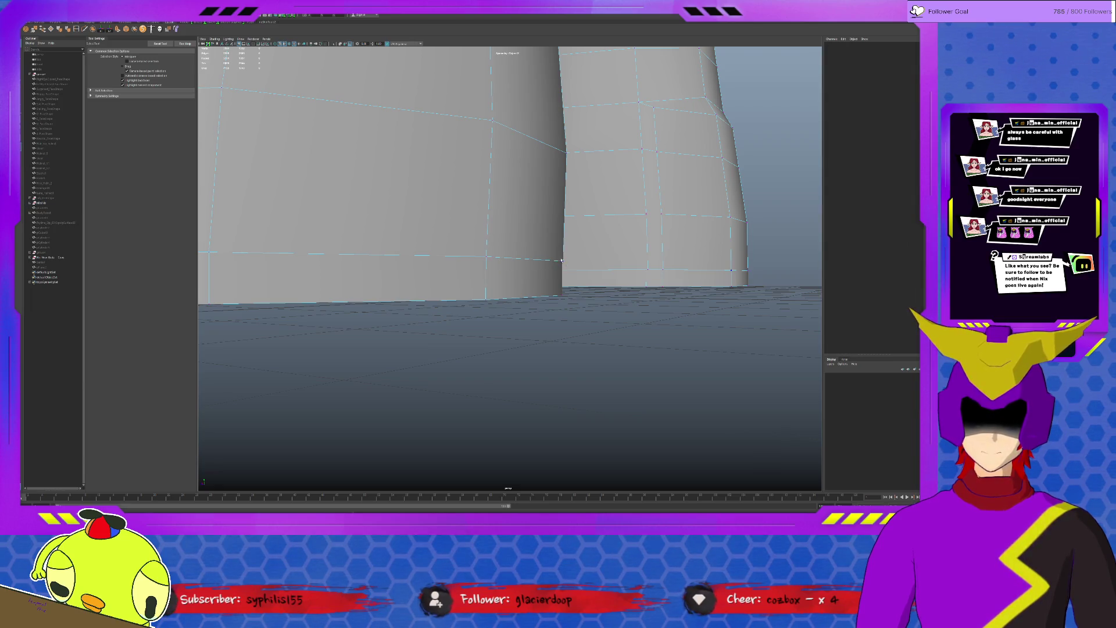
click(563, 262)
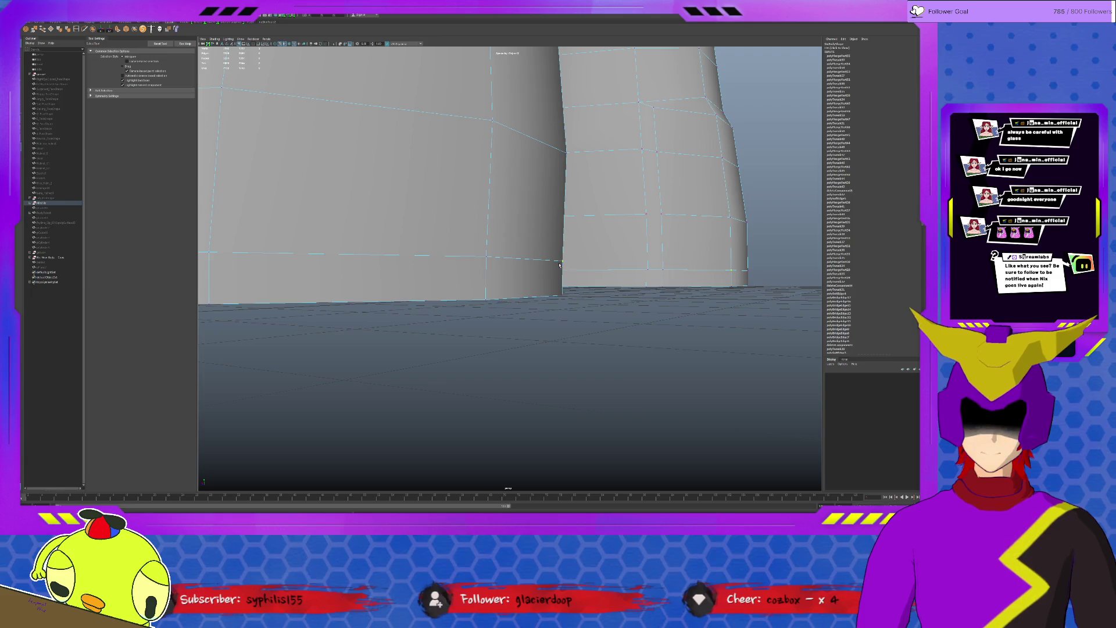
alt+drag(566, 263, 493, 262)
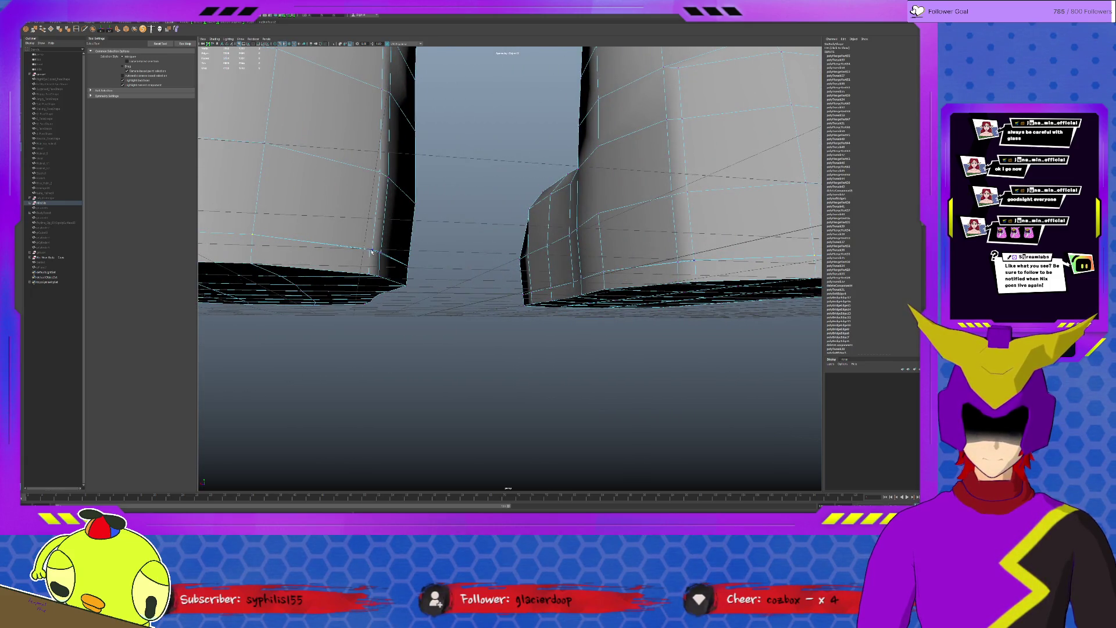
alt+drag(371, 251, 362, 229)
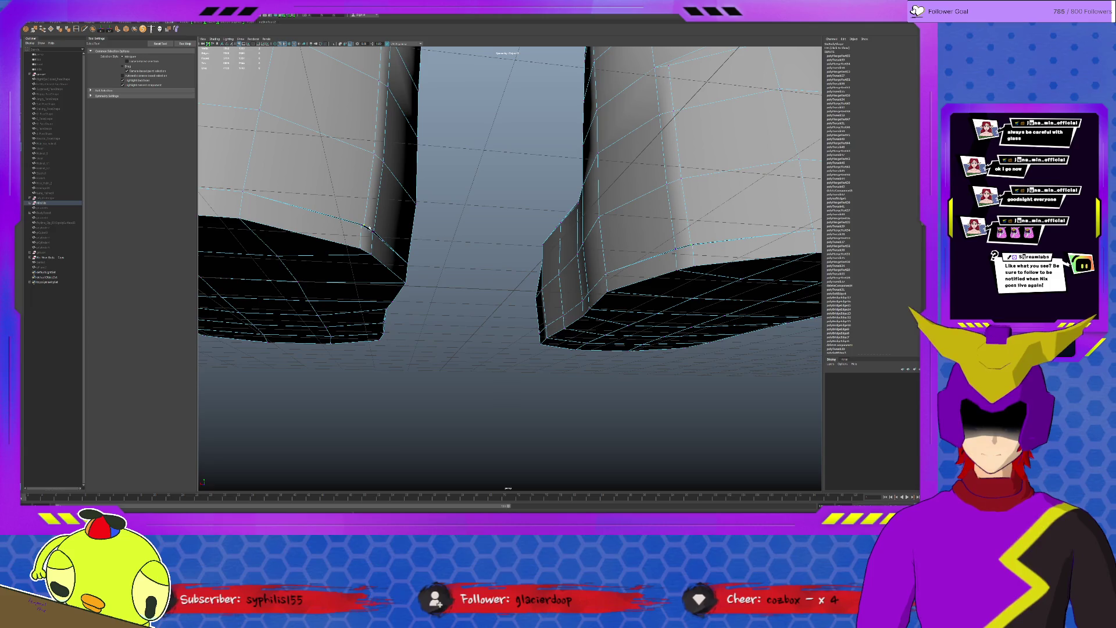
key(Delete)
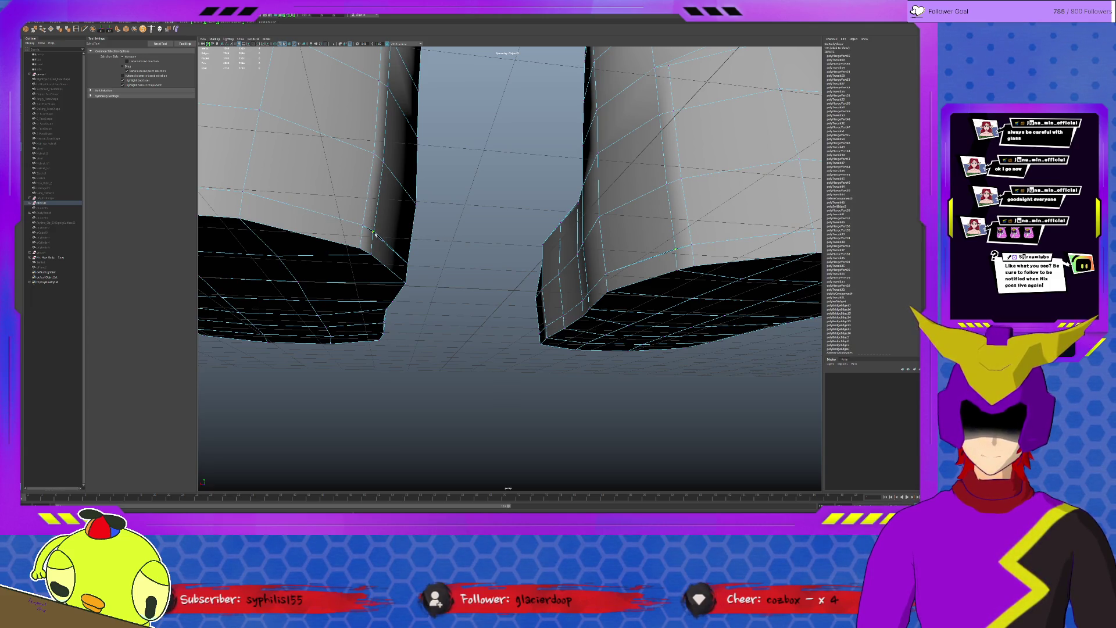
mouse_move(468, 299)
alt+mouse_down()
mouse_move(489, 262)
mouse_move(474, 311)
mouse_move(489, 281)
mouse_move(474, 280)
alt+mouse_up()
alt+right_drag(475, 279, 464, 277)
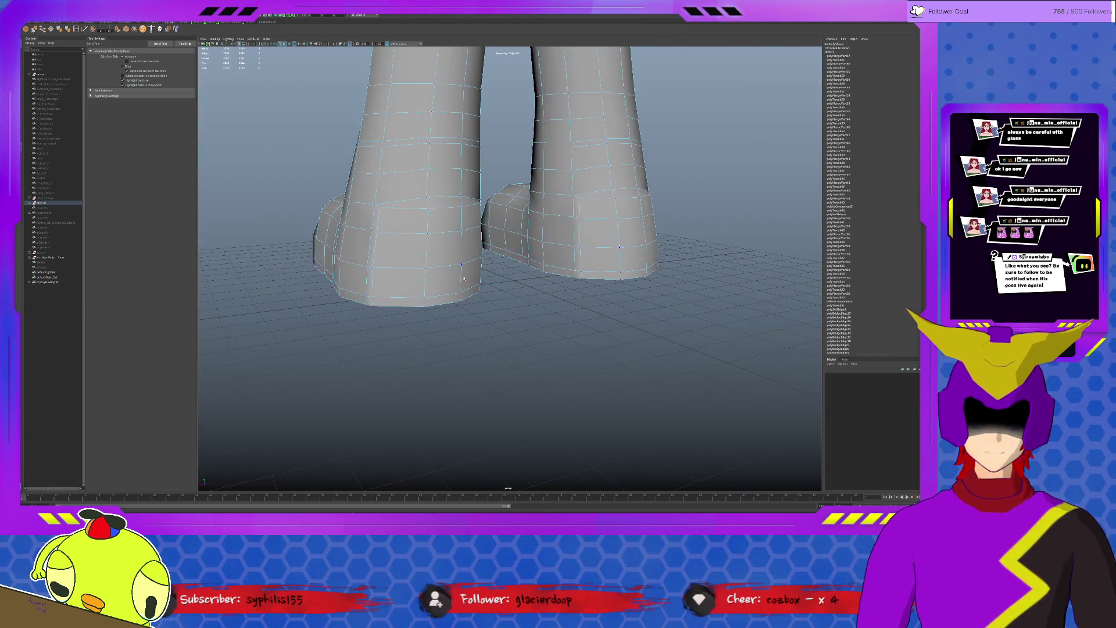
- Select the back heel faces on both boots with symmetry and delete them
click(406, 258)
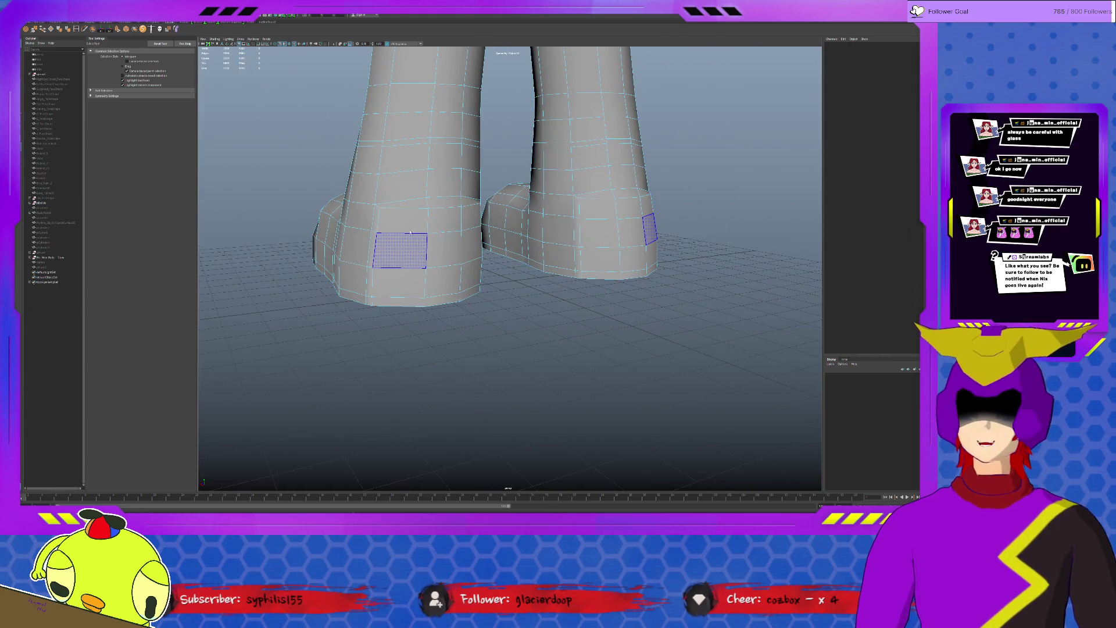
click(401, 205)
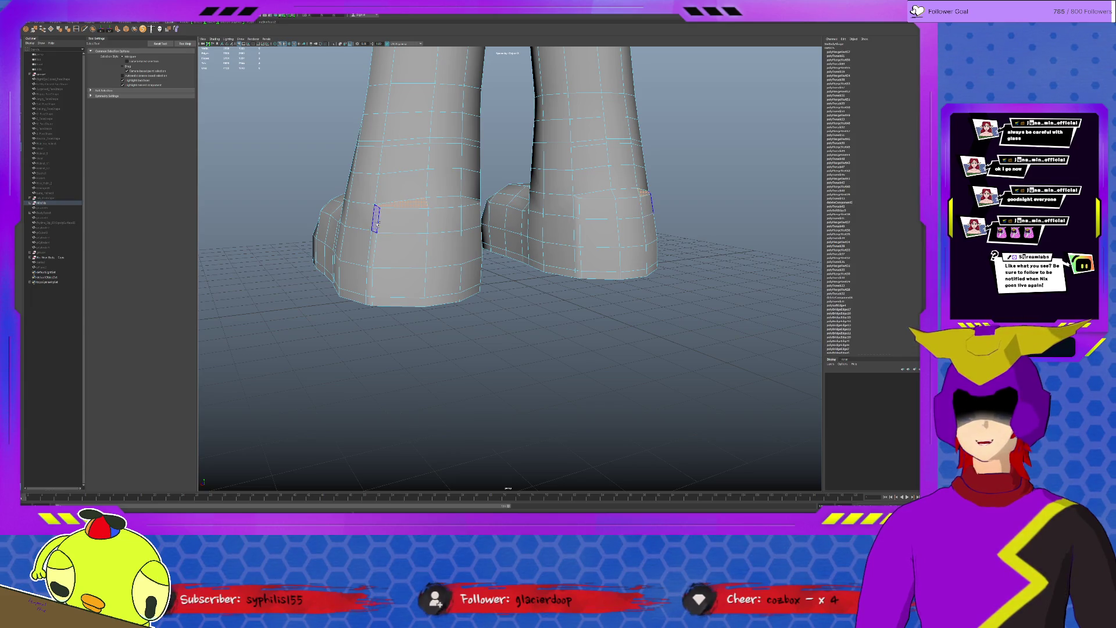
alt+drag(488, 262, 454, 174)
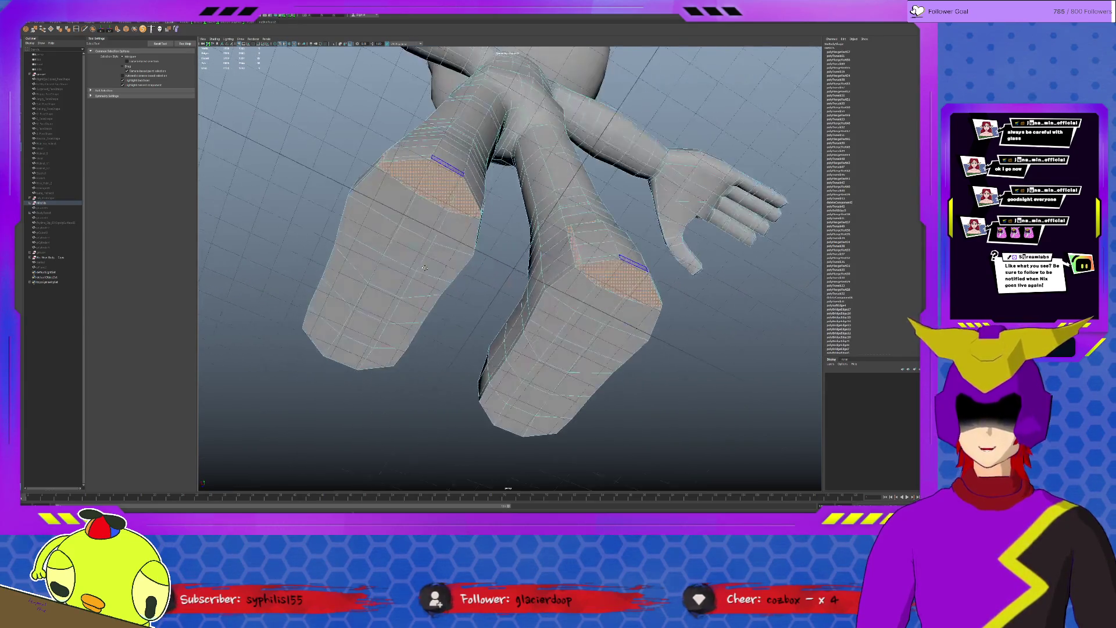
mouse_move(453, 218)
alt+mouse_down()
mouse_move(488, 279)
mouse_move(456, 275)
alt+mouse_up()
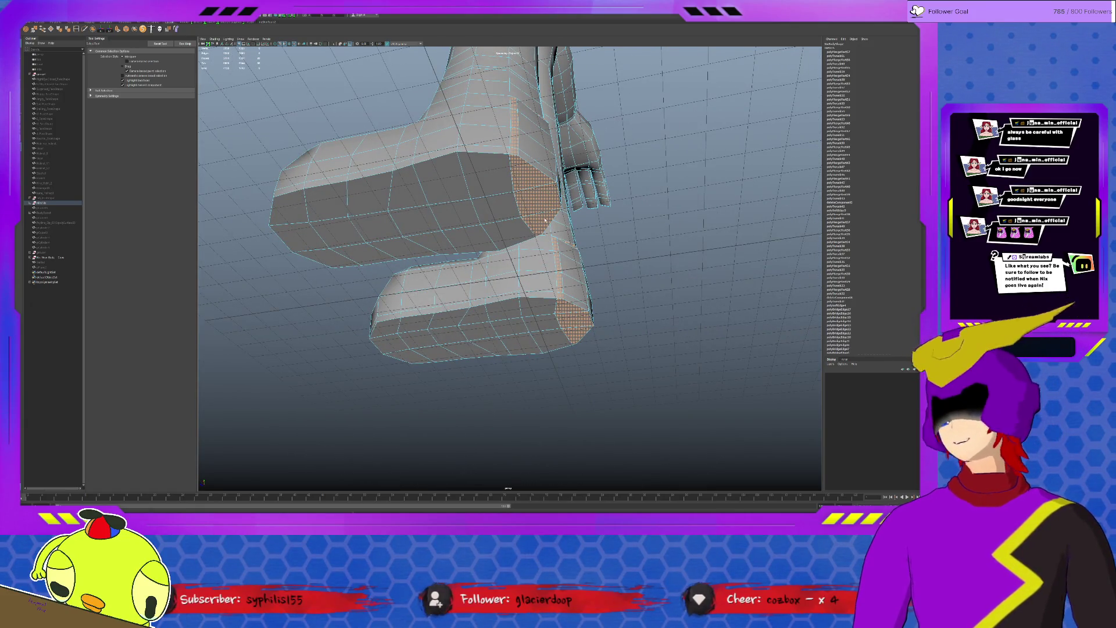
click(533, 208)
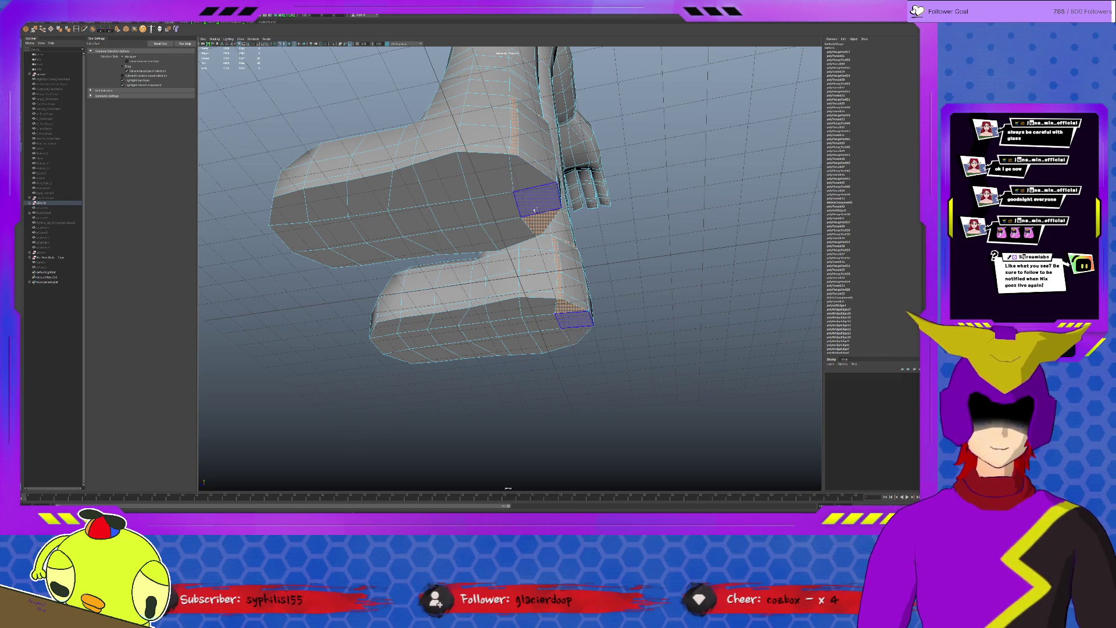
key(Delete)
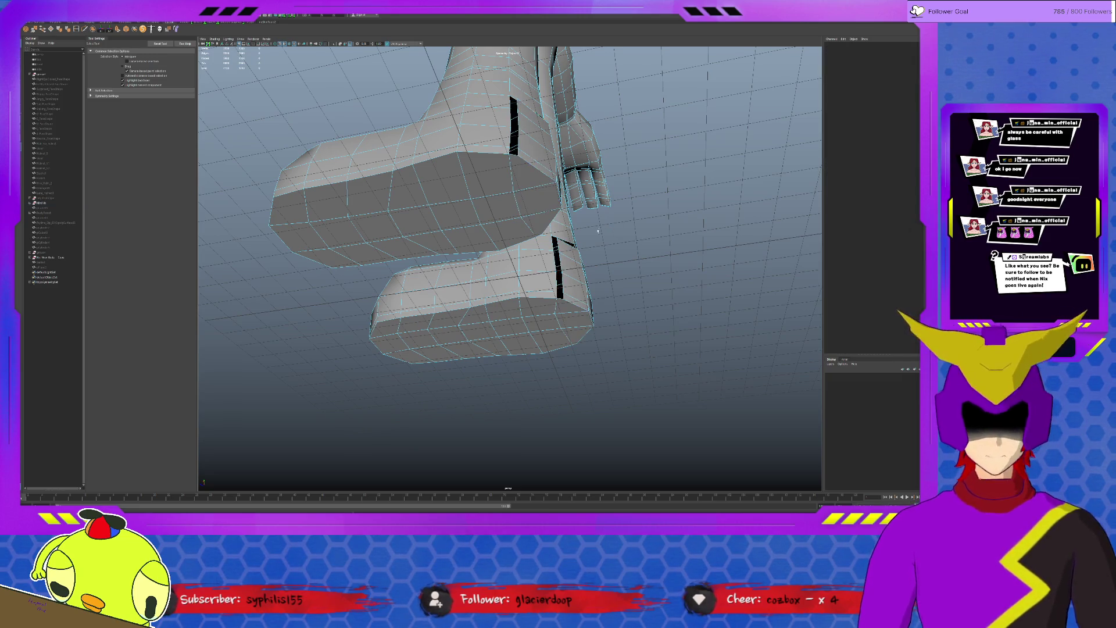
- Zoom to the heel openings and pick border vertices with the Move tool
alt+middle_drag(604, 228, 523, 174)
scroll(538, 168, up, 2)
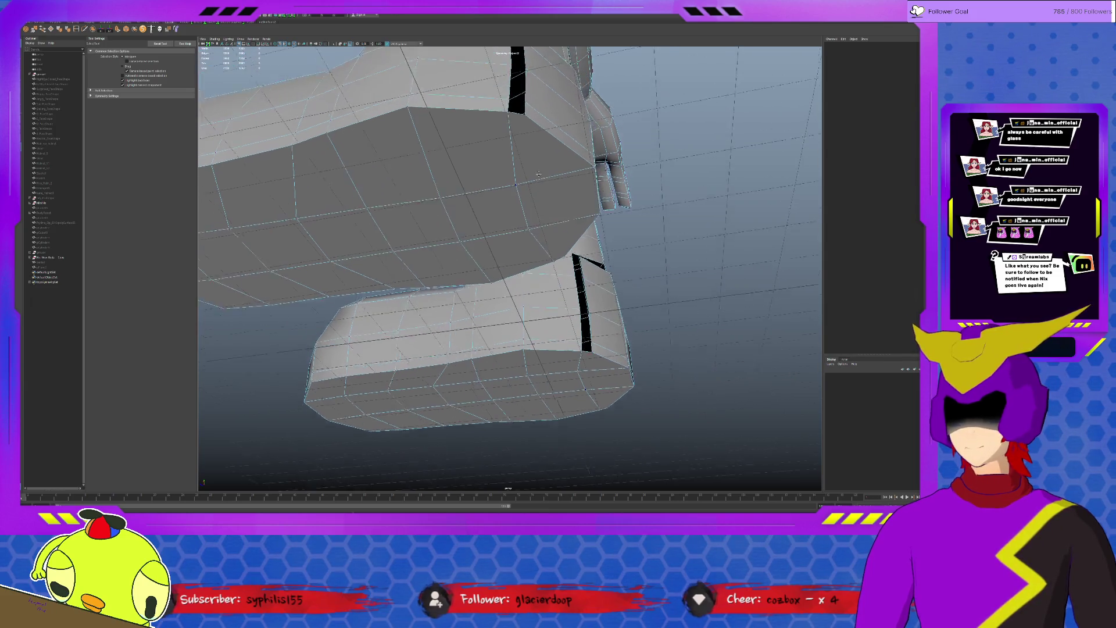
scroll(538, 168, up, 1)
click(528, 122)
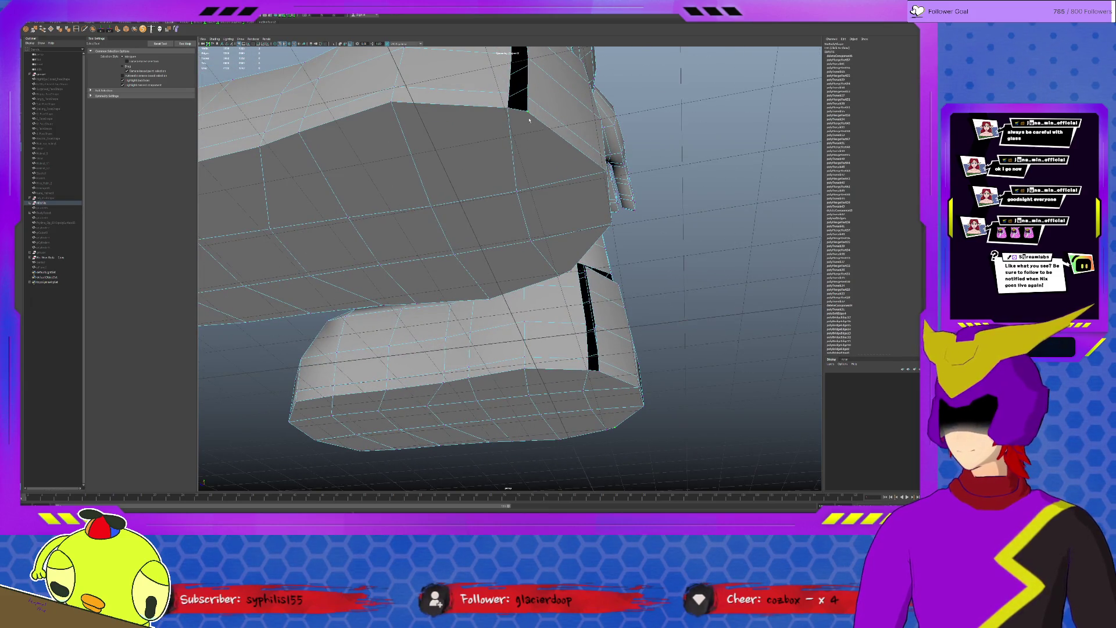
key(w)
click(492, 103)
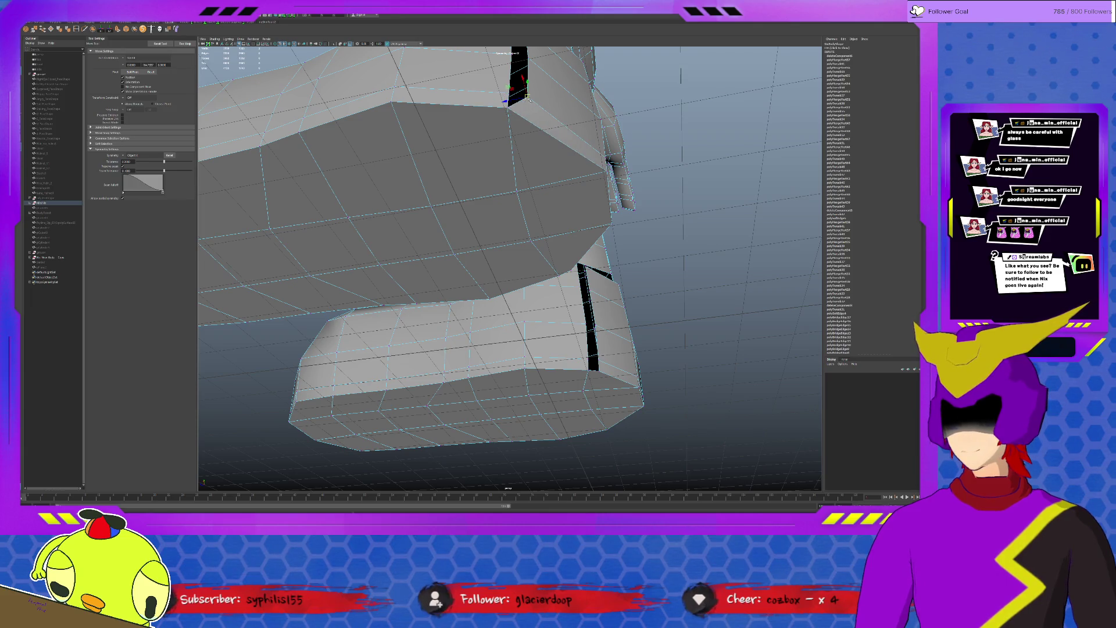
- Drag border vertices onto neighbours to close the right boot's heel gap
alt+middle_drag(506, 262, 488, 332)
mouse_move(517, 164)
mouse_down()
mouse_move(504, 157)
mouse_move(516, 107)
mouse_up()
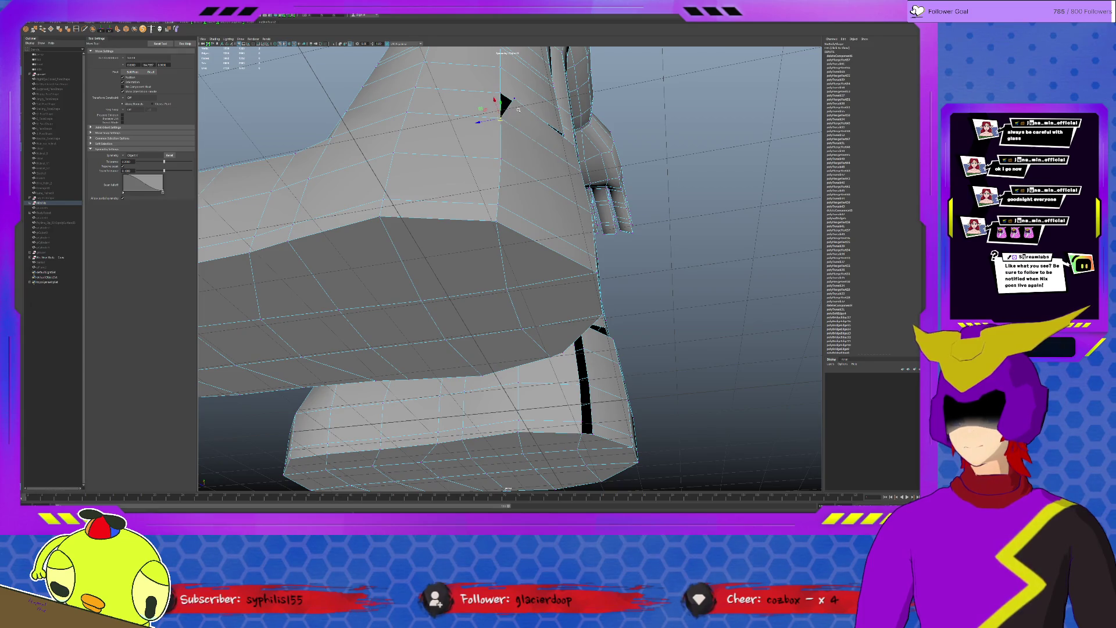
click(503, 103)
alt+drag(515, 175, 513, 227)
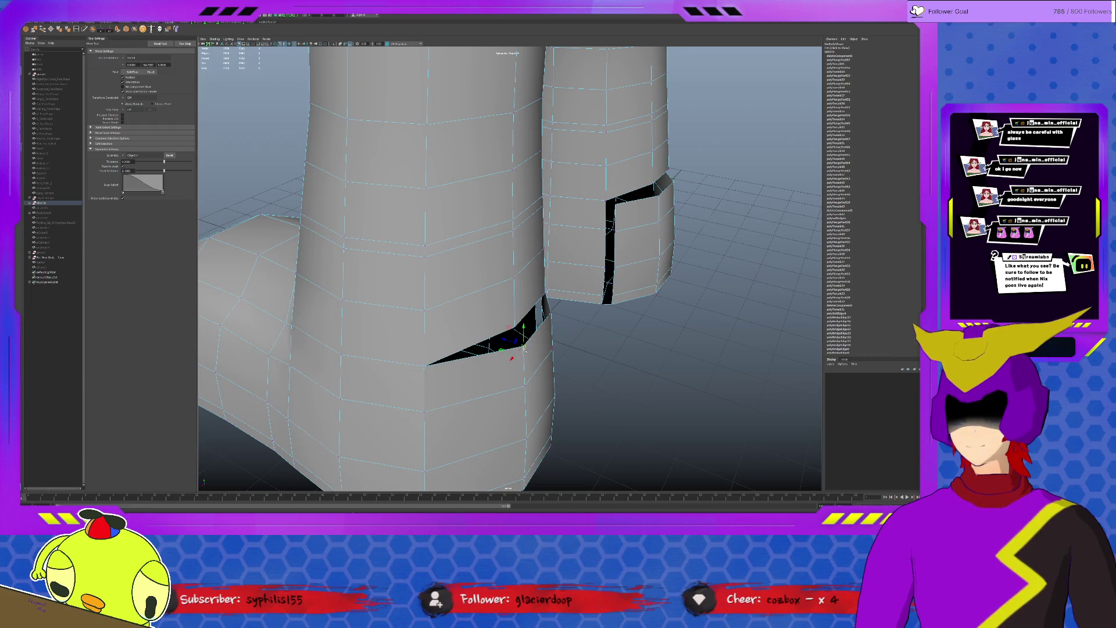
drag(516, 335, 611, 227)
mouse_move(576, 325)
alt+mouse_down()
mouse_move(597, 326)
mouse_move(489, 287)
alt+mouse_up()
- Move the left boot's opening vertices down to the sole until its heel gap is closed
click(403, 269)
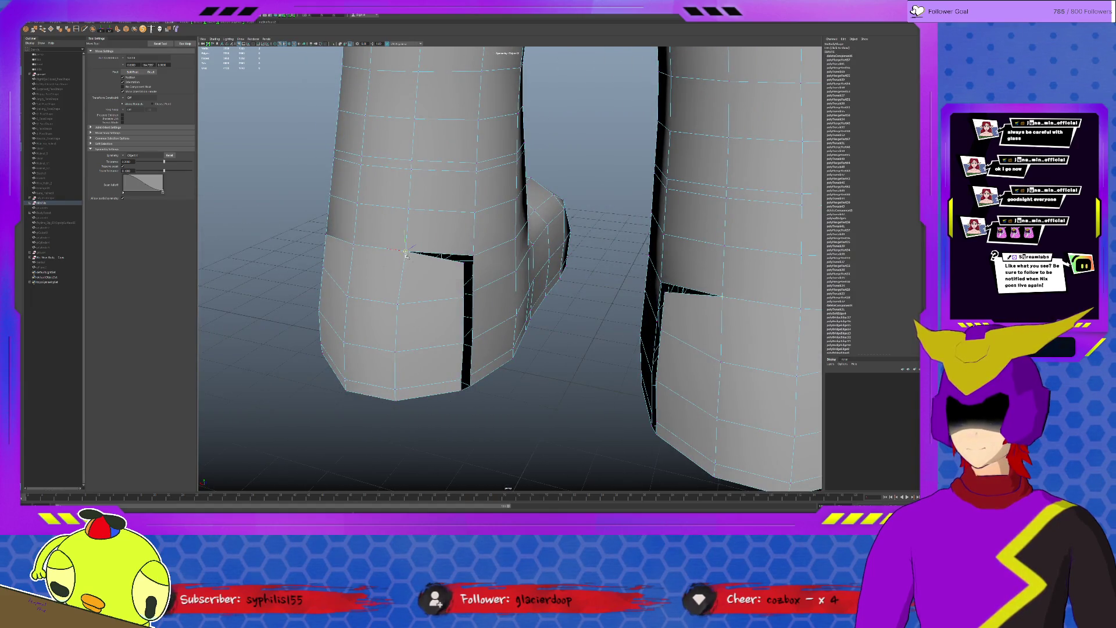
drag(463, 258, 472, 253)
drag(462, 296, 470, 288)
click(462, 342)
drag(462, 342, 471, 332)
click(467, 375)
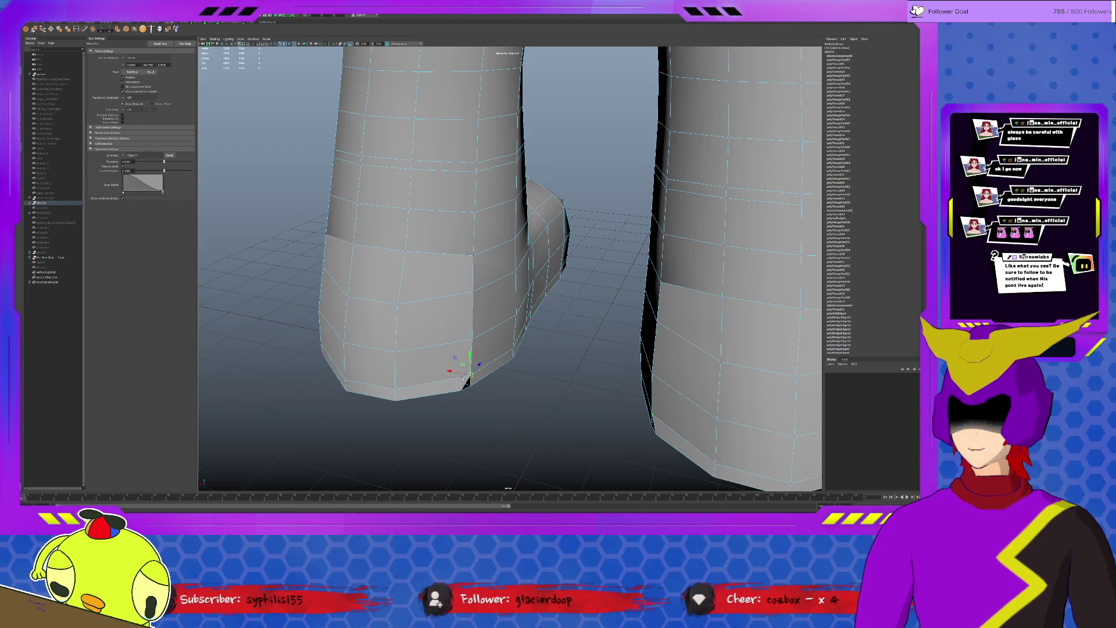
drag(466, 390, 406, 325)
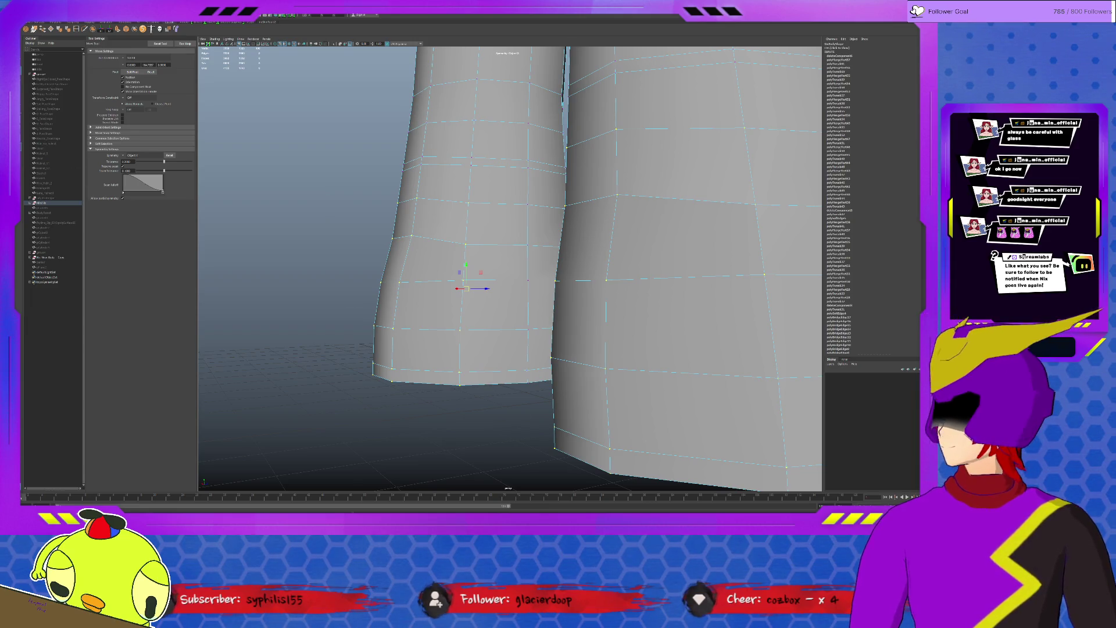
- Return to plain selection and check the edge loop around the left boot
key(t)
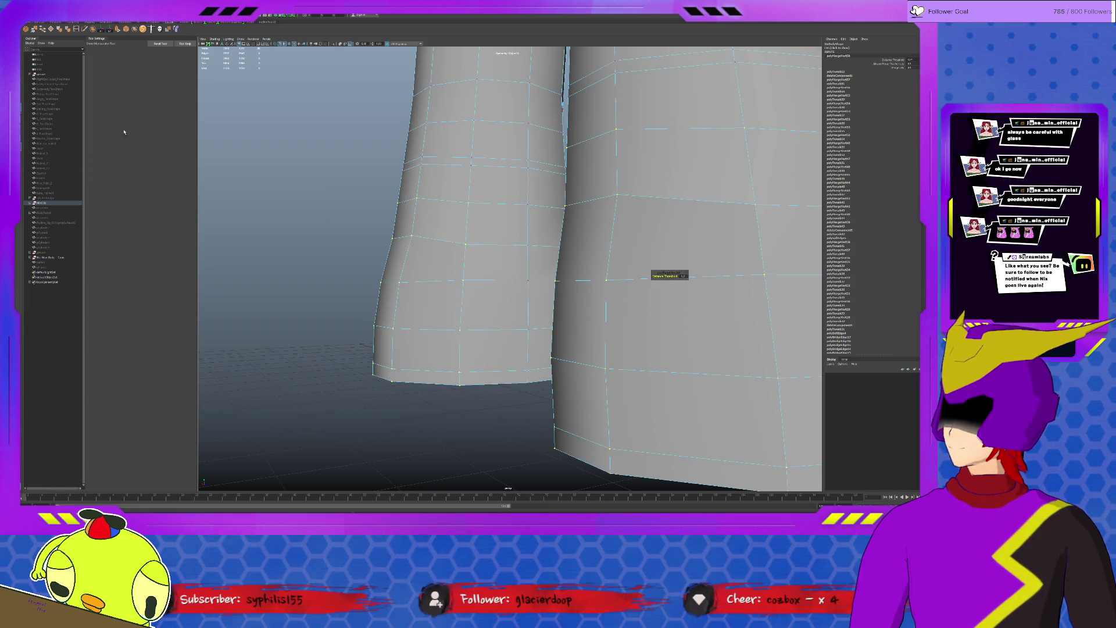
key(q)
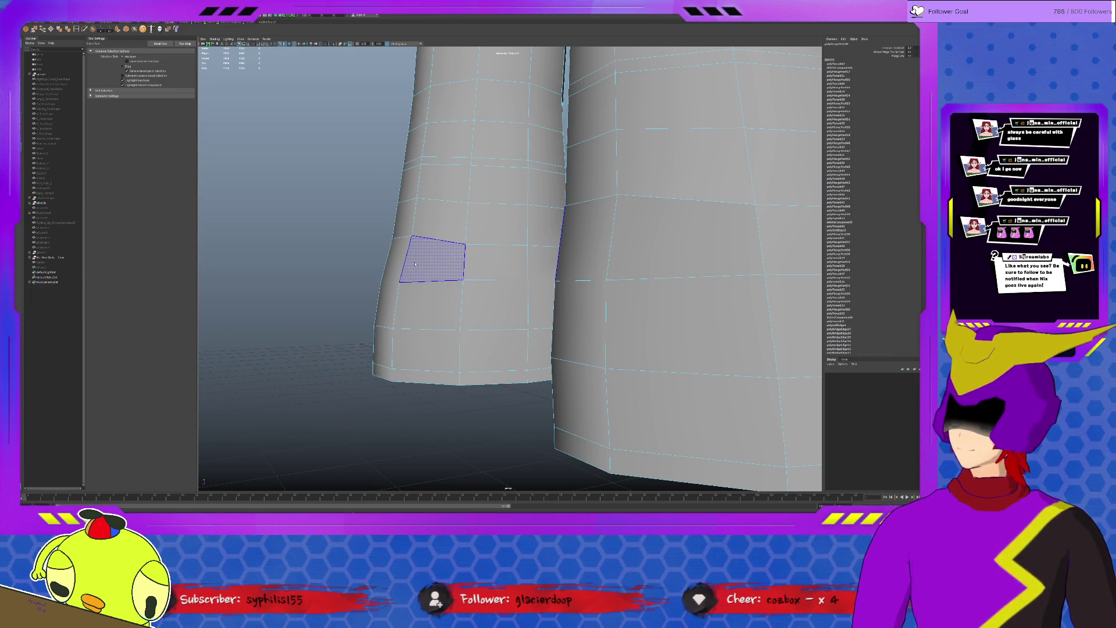
click(467, 349)
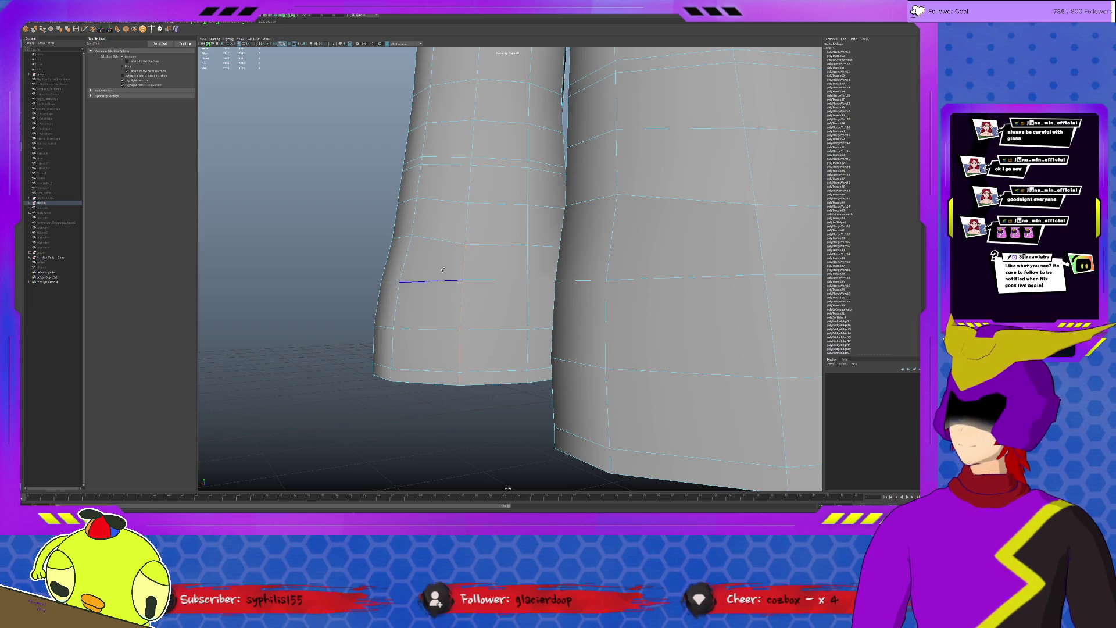
alt+drag(443, 272, 393, 246)
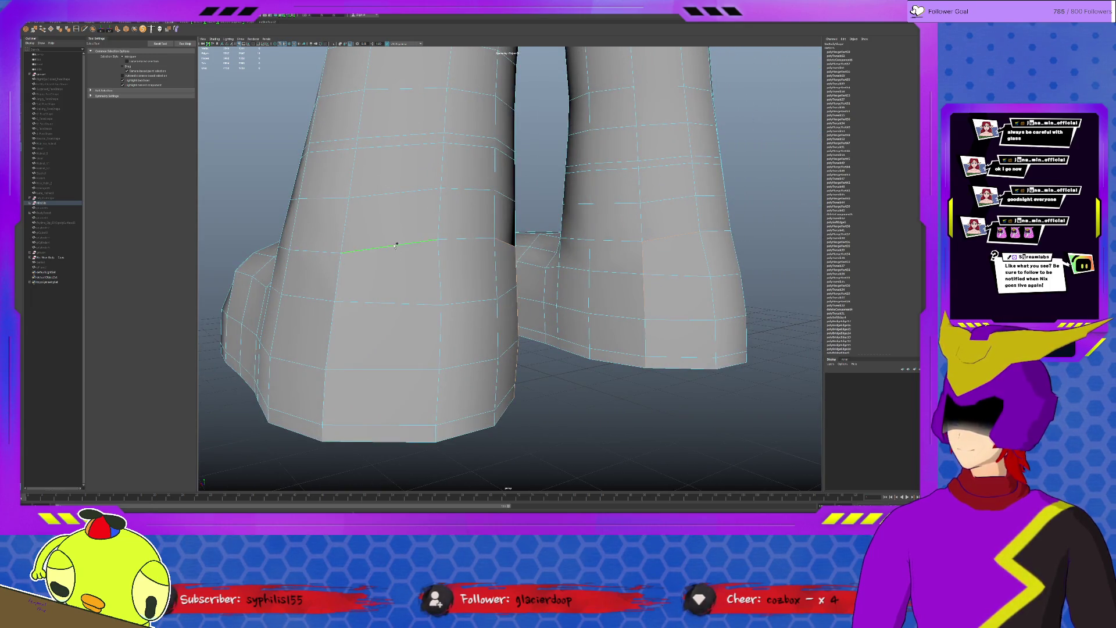
click(354, 299)
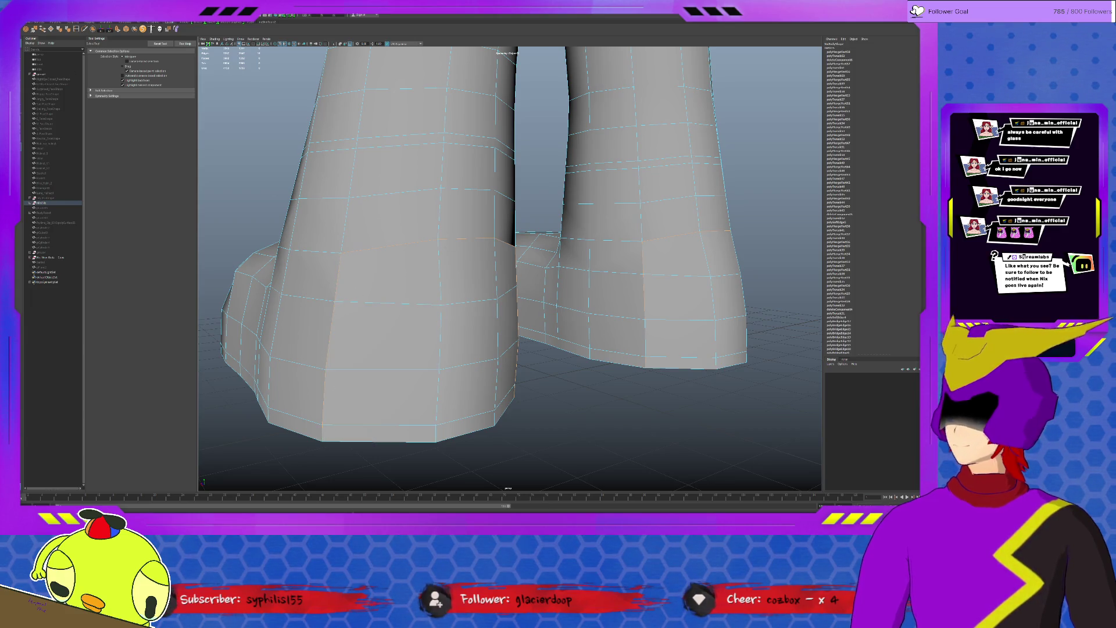
double_click(323, 433)
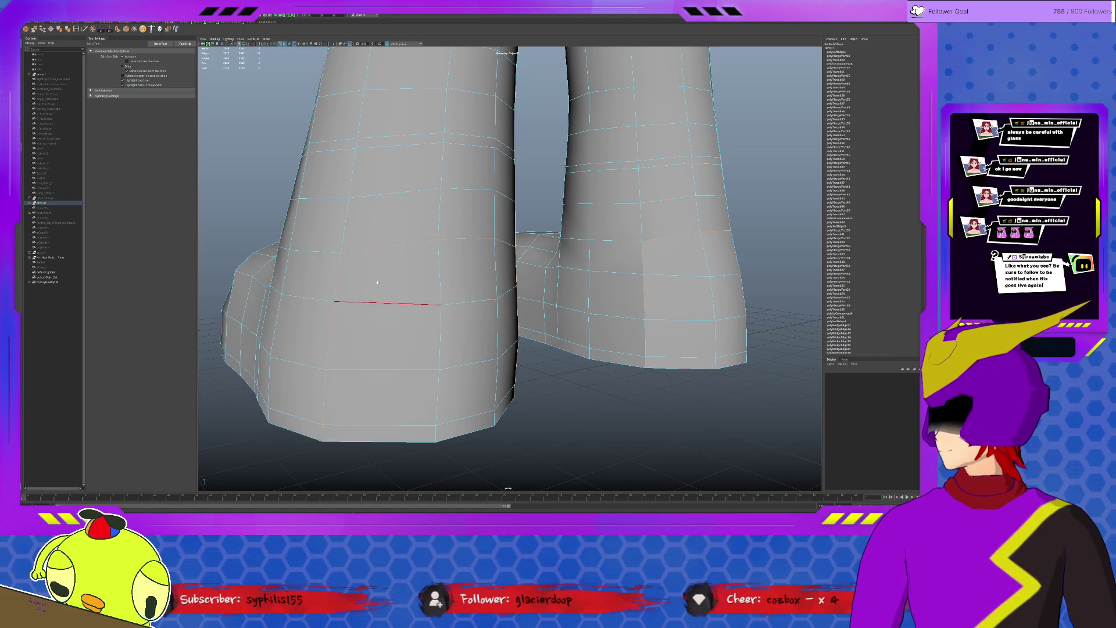
key(g)
click(683, 347)
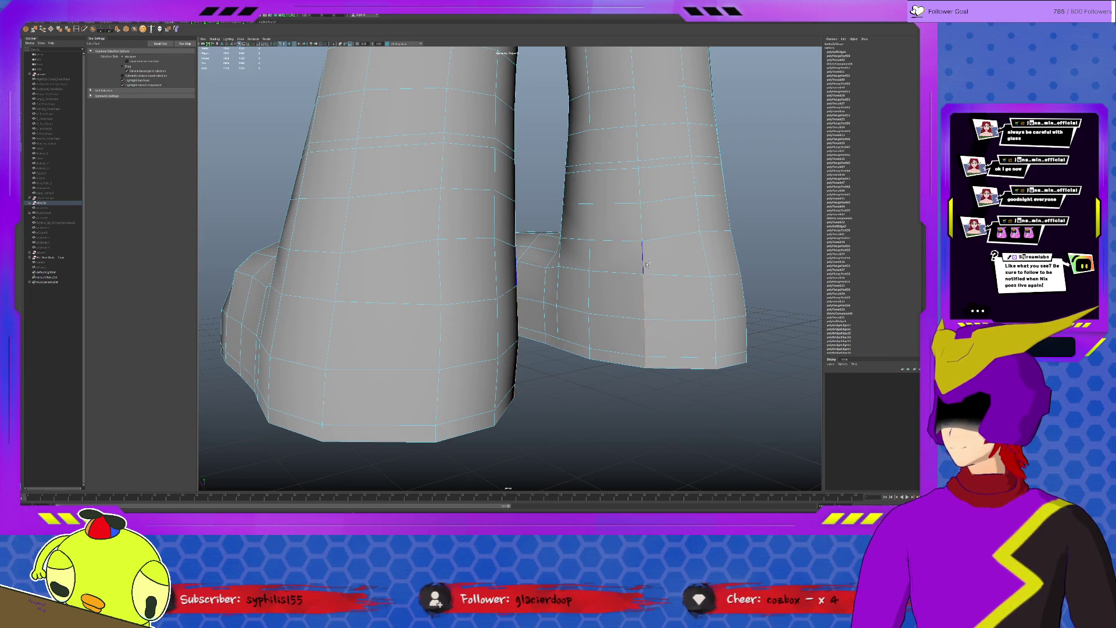
- Check an edge on the right boot and switch the tool settings to show the manipulator
mouse_move(663, 305)
alt+mouse_down()
mouse_move(688, 312)
mouse_move(523, 279)
alt+mouse_up()
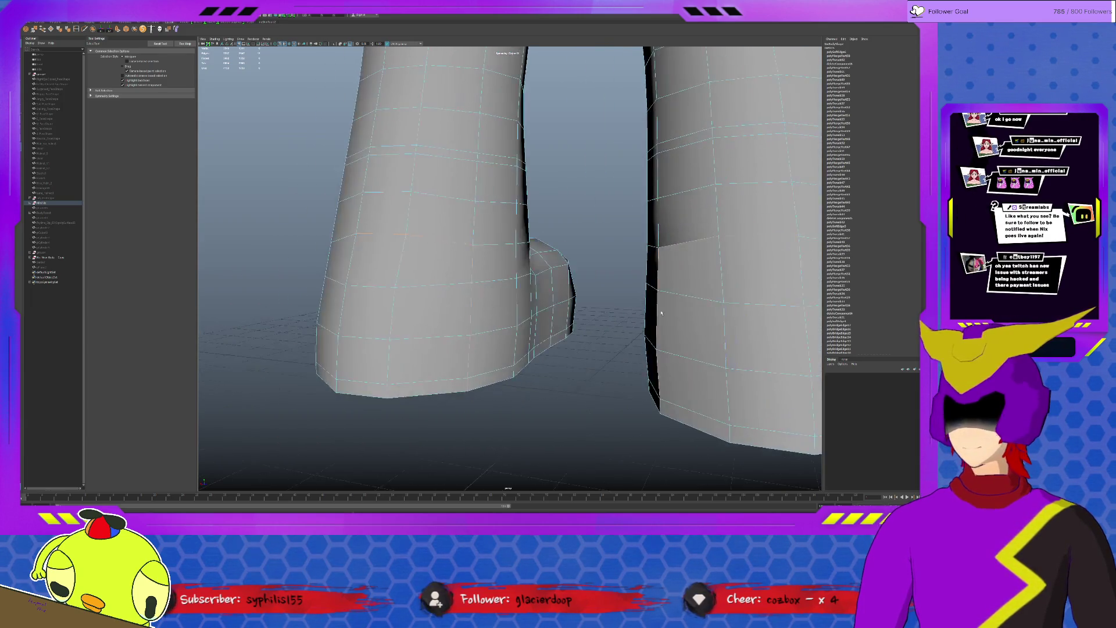
click(534, 251)
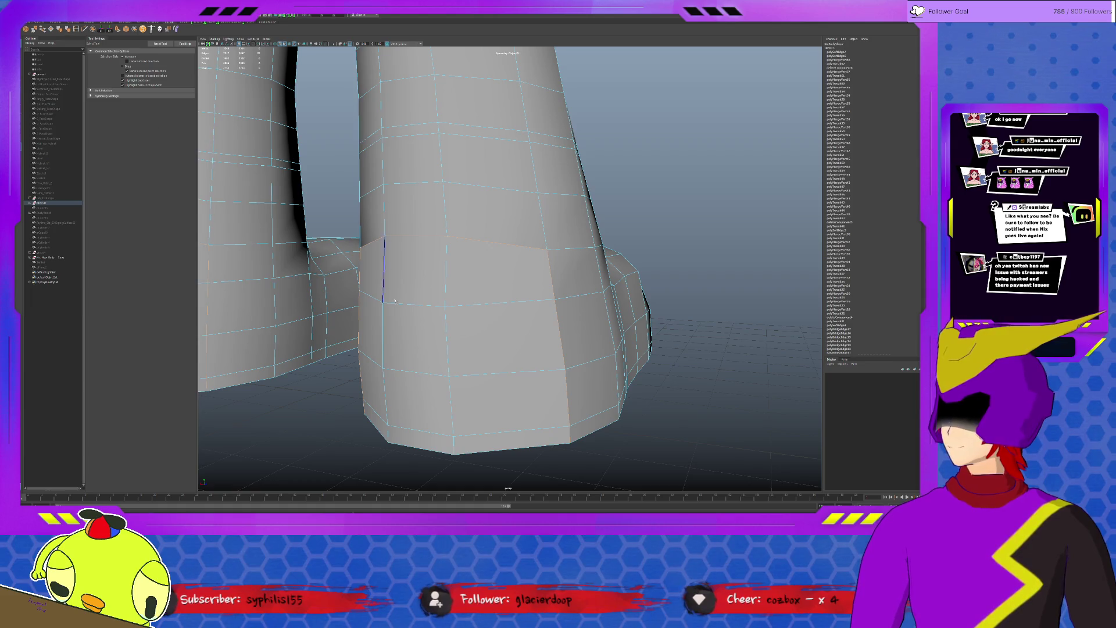
click(562, 367)
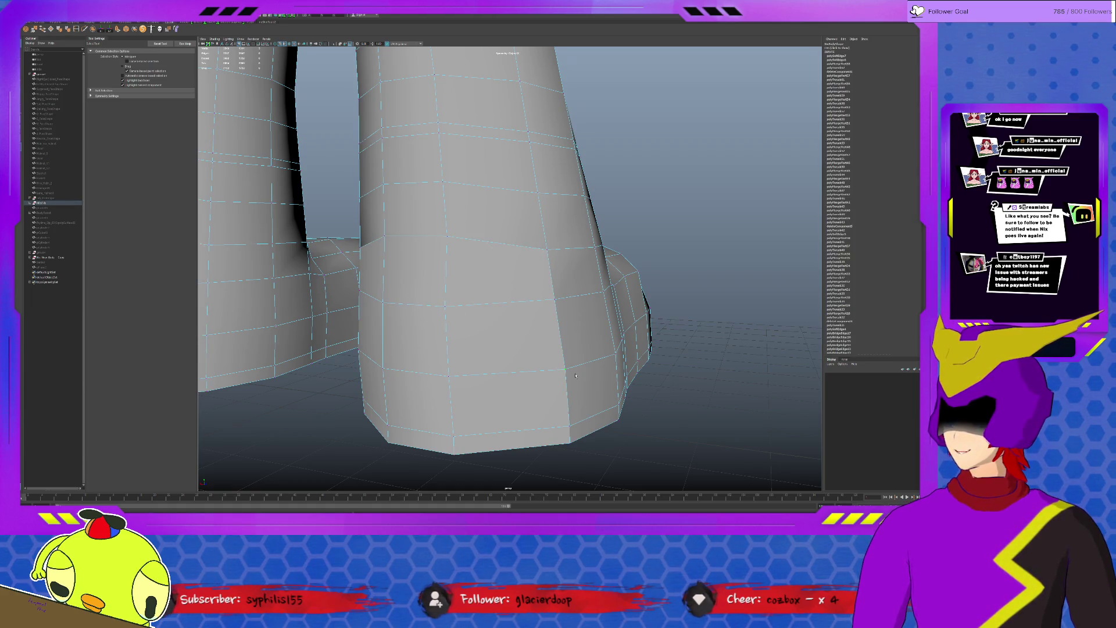
alt+drag(457, 350, 421, 343)
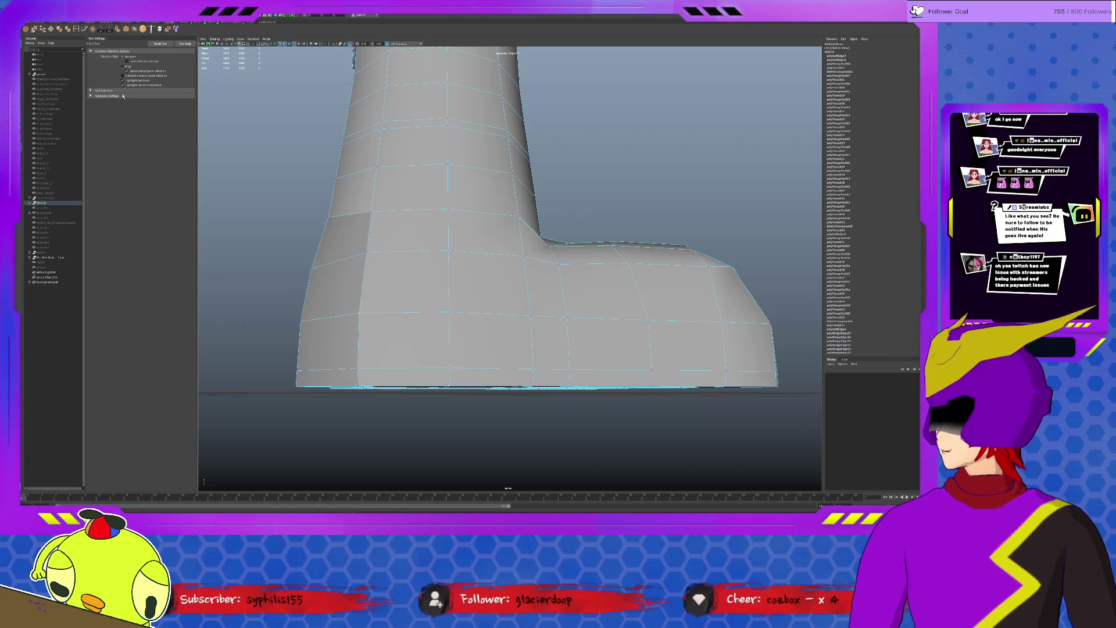
click(104, 96)
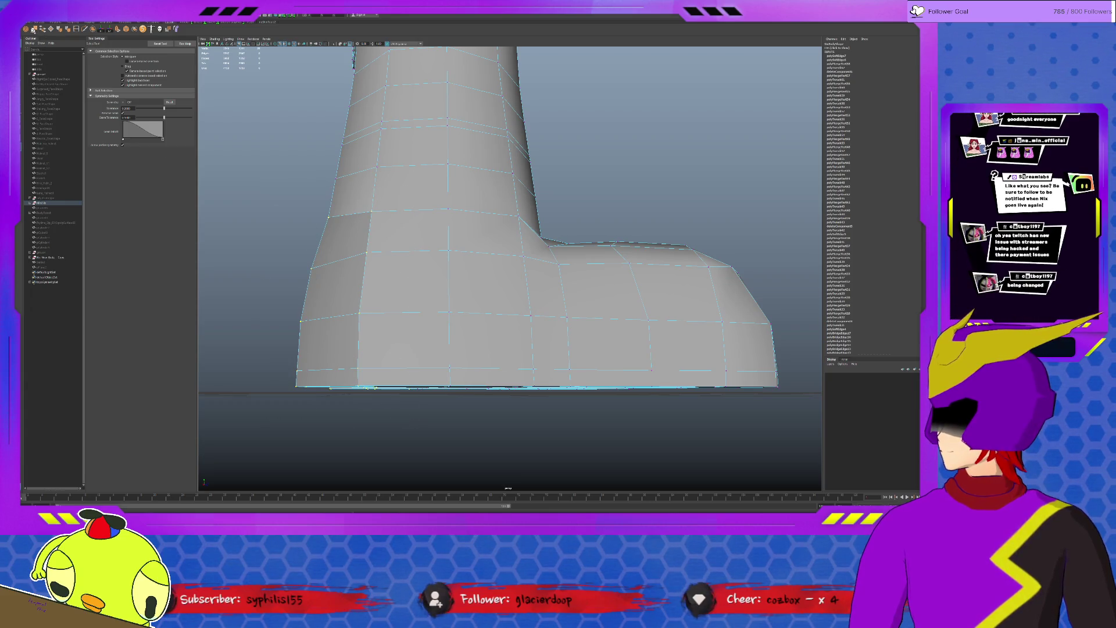
click(35, 29)
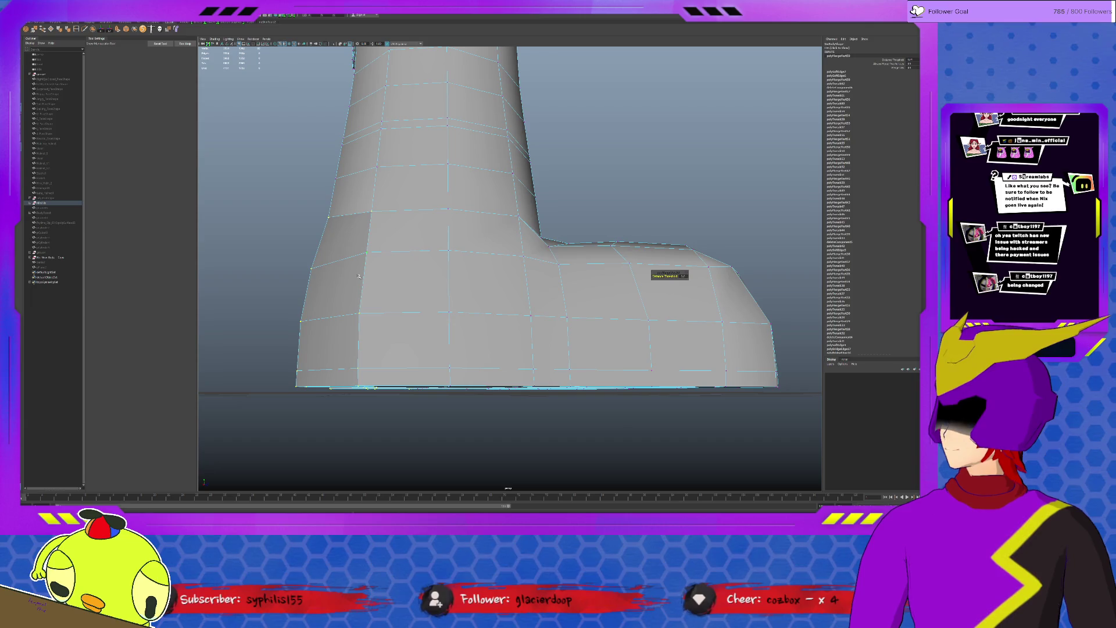
- Inspect the boot sole edges, clear the selection and frame both legs and feet
alt+drag(358, 275, 422, 307)
click(422, 306)
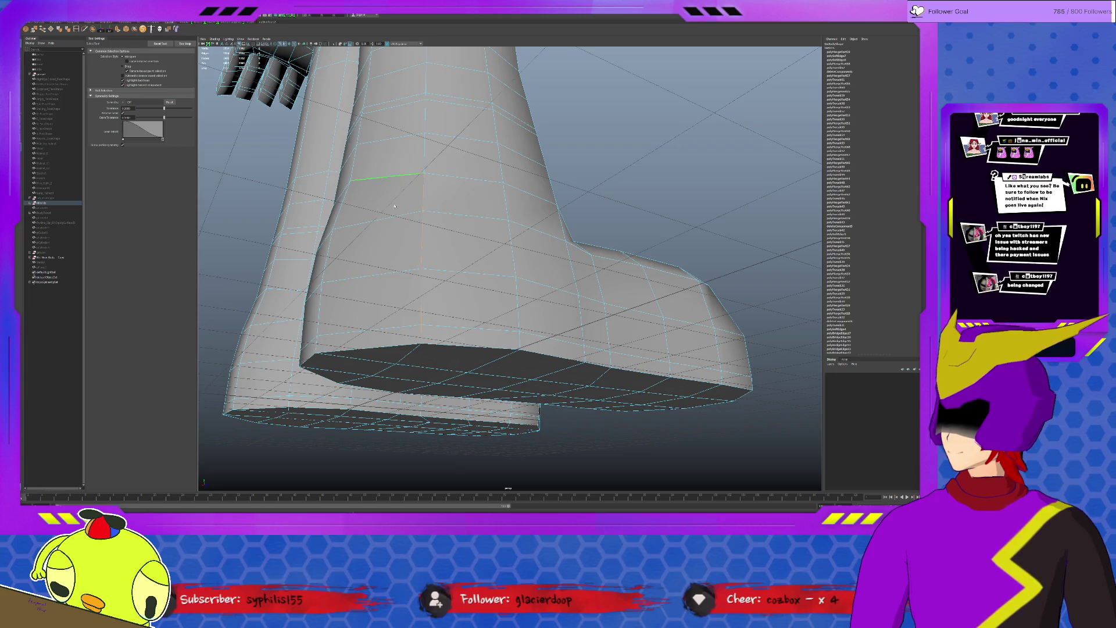
alt+drag(395, 199, 452, 204)
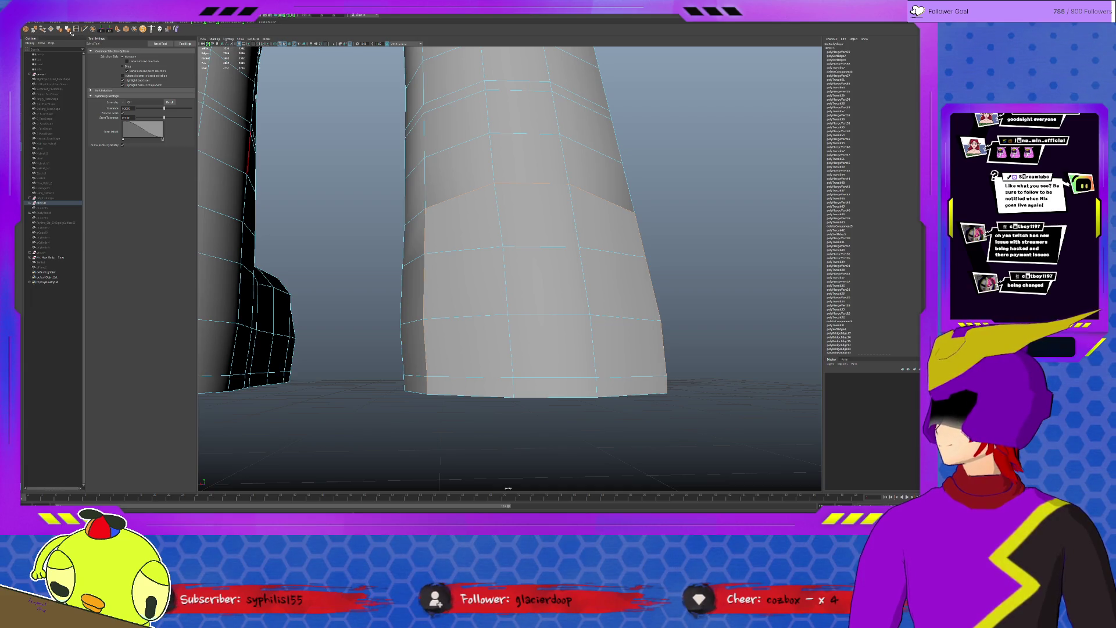
click(423, 205)
scroll(505, 262, down, 5)
mouse_move(505, 261)
alt+mouse_down()
mouse_move(491, 340)
mouse_move(559, 341)
mouse_move(537, 343)
alt+mouse_up()
scroll(490, 340, down, 5)
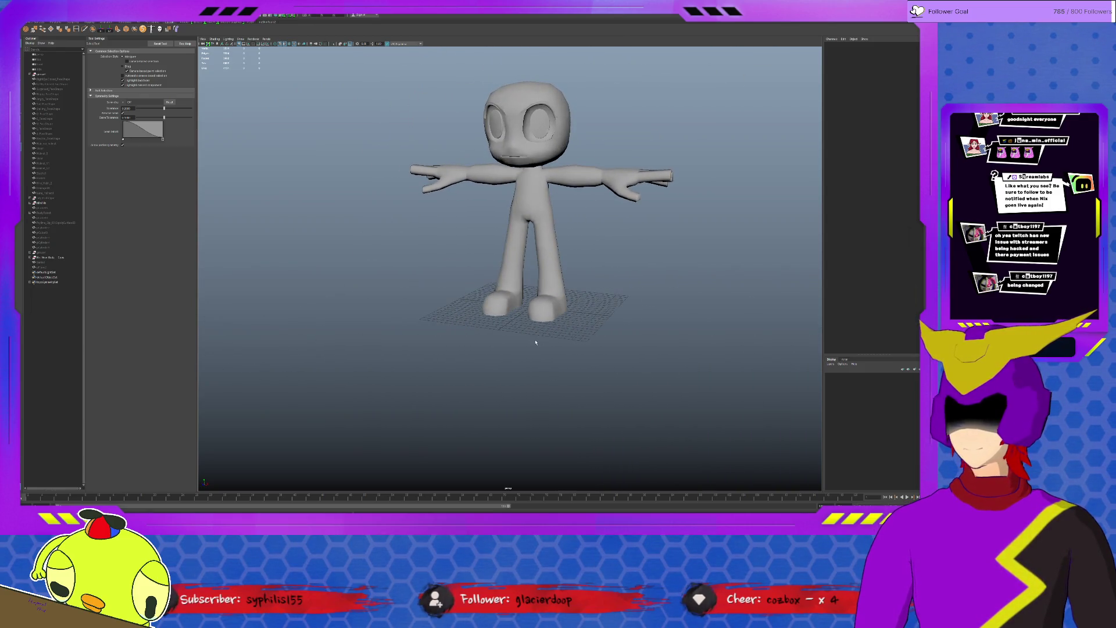
alt+drag(554, 298, 523, 315)
alt+right_drag(523, 314, 488, 315)
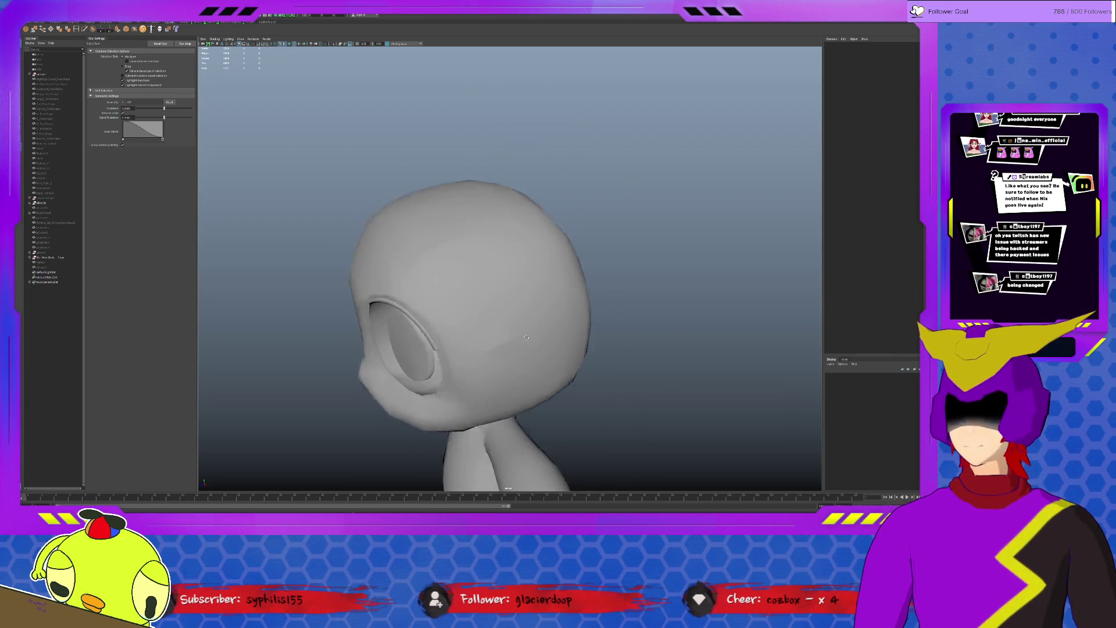
click(501, 313)
right_click(489, 305)
click(305, 294)
click(449, 293)
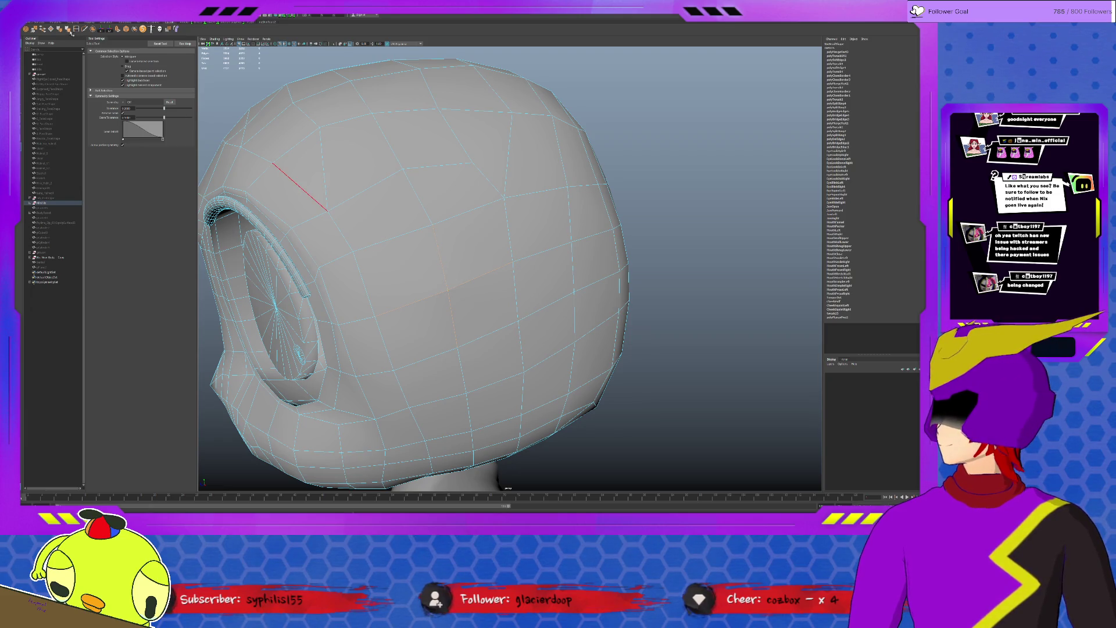
mouse_move(523, 287)
alt+mouse_down()
mouse_move(393, 287)
mouse_move(624, 251)
alt+mouse_up()
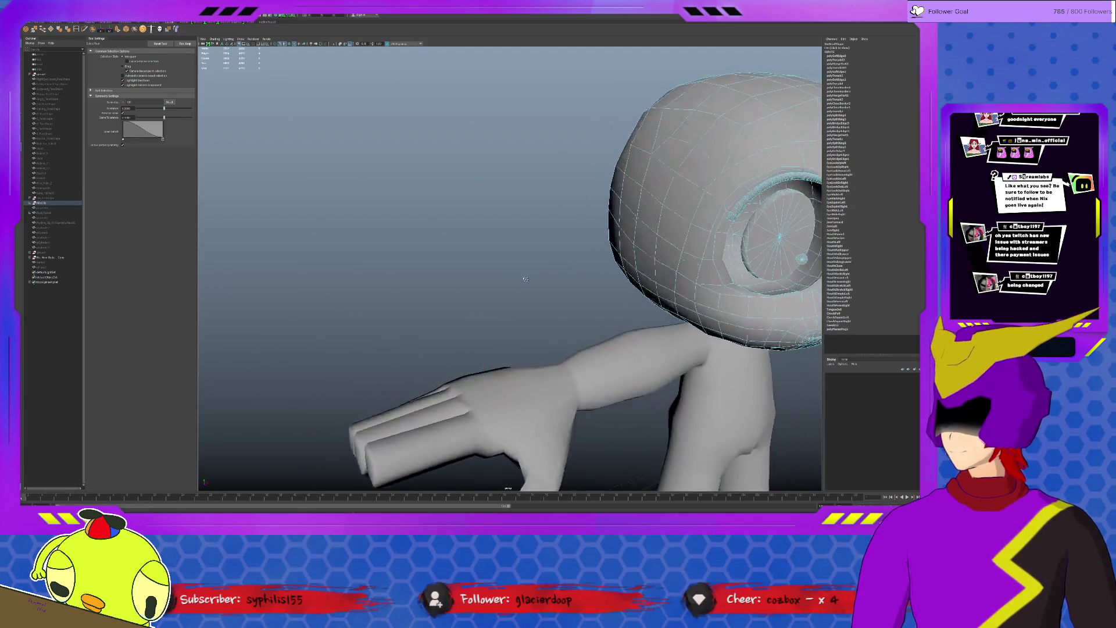
click(498, 236)
scroll(495, 245, down, 5)
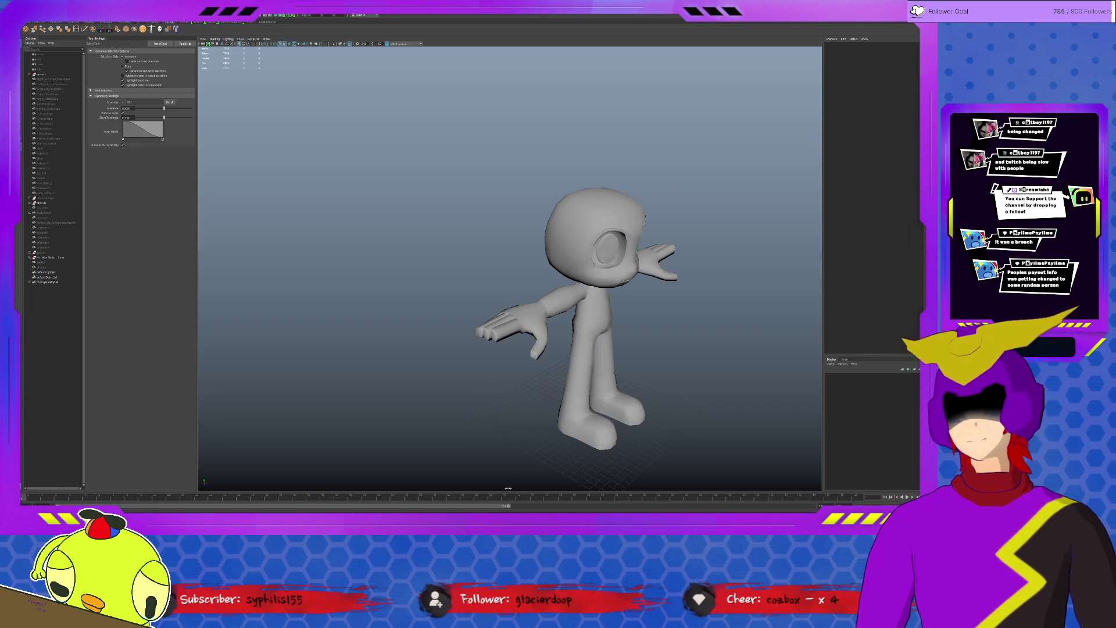
scroll(633, 284, up, 3)
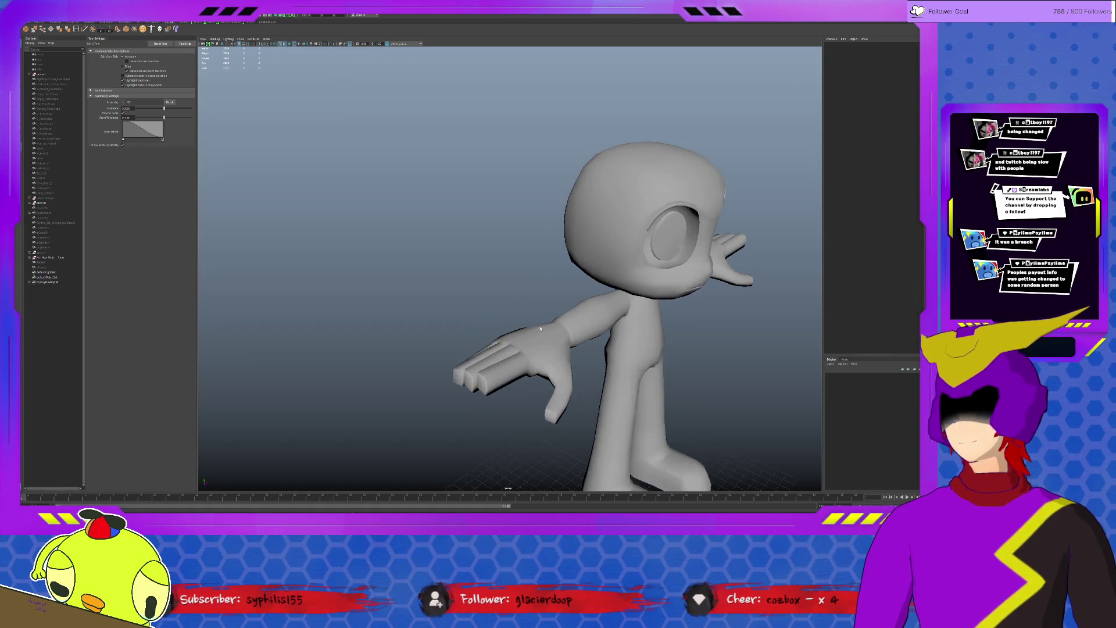
scroll(610, 289, up, 3)
scroll(566, 305, up, 4)
click(506, 329)
alt+drag(509, 331, 491, 269)
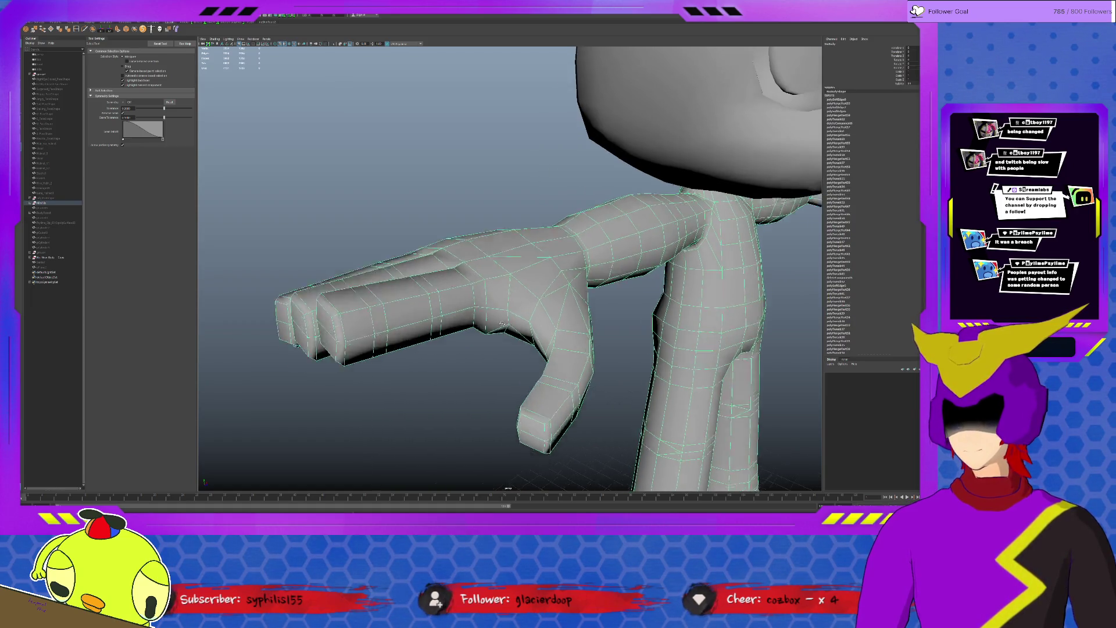
click(493, 218)
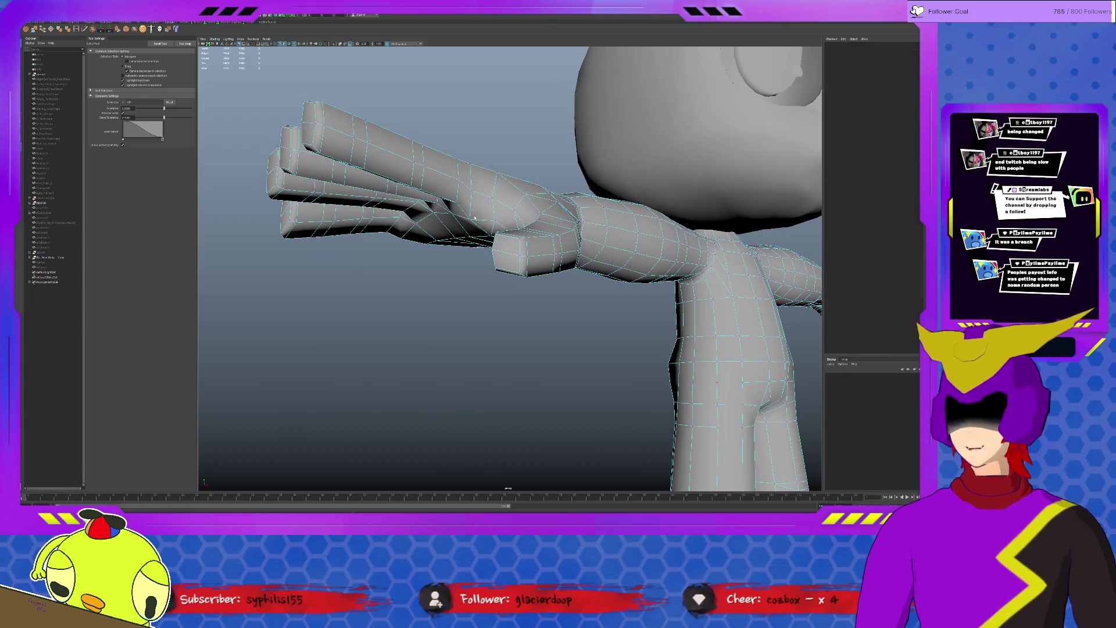
click(474, 219)
alt+drag(473, 219, 349, 262)
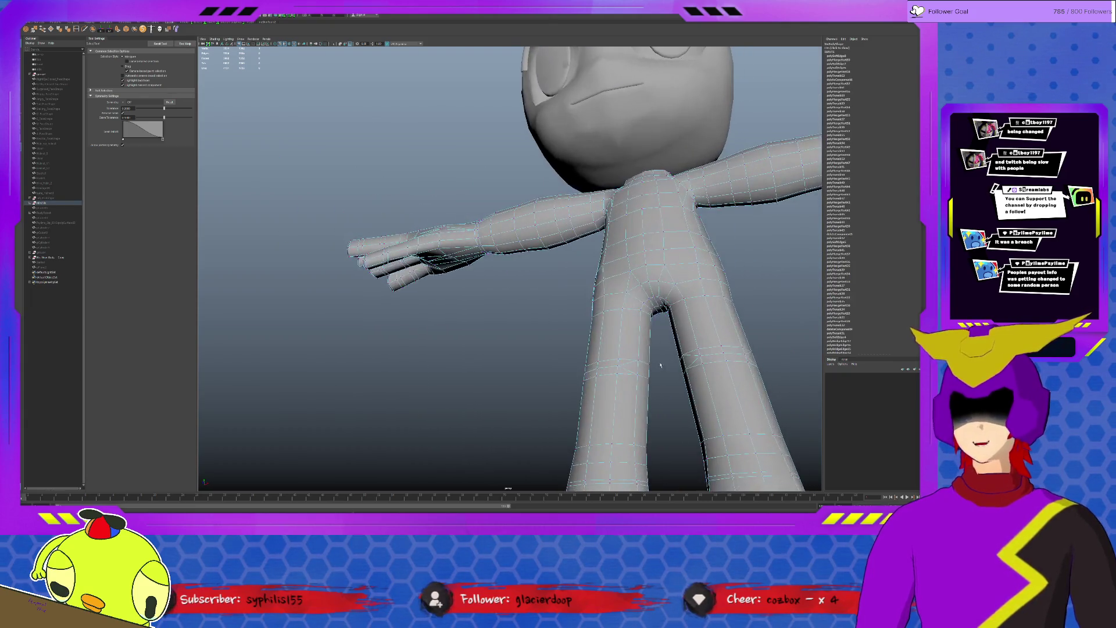
mouse_move(523, 305)
alt+mouse_down()
mouse_move(504, 370)
mouse_move(589, 397)
alt+mouse_up()
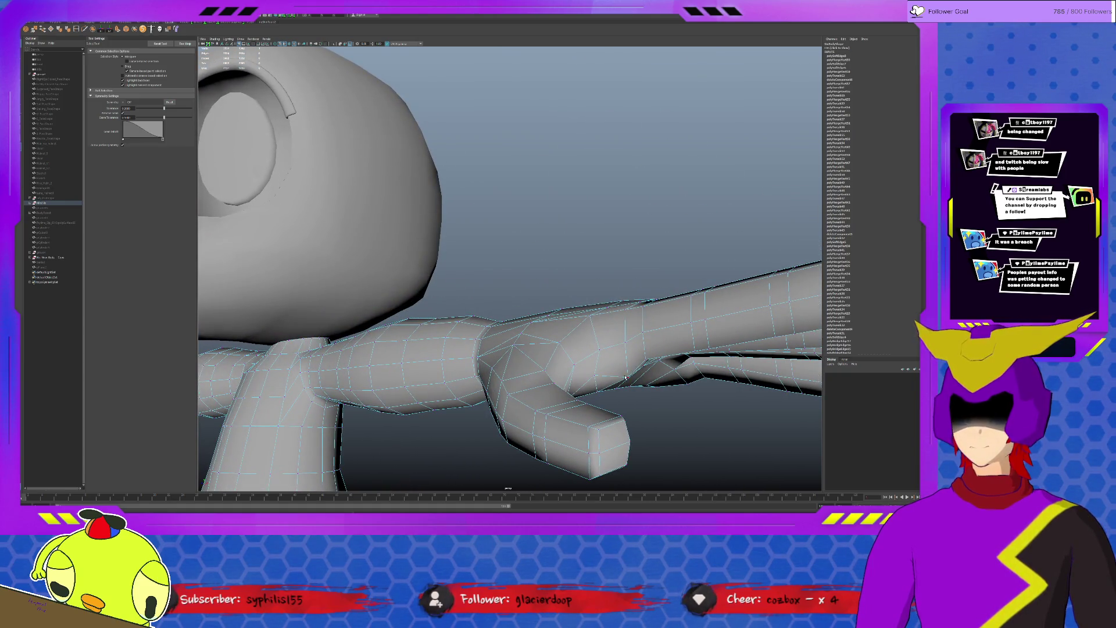
key(w)
click(627, 349)
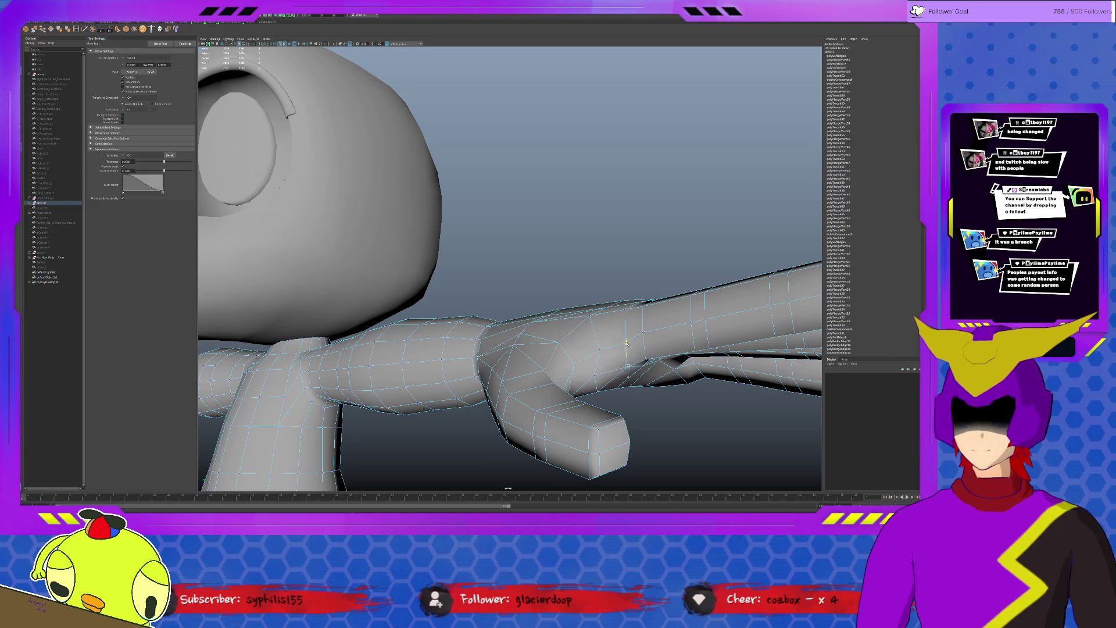
alt+drag(626, 344, 629, 362)
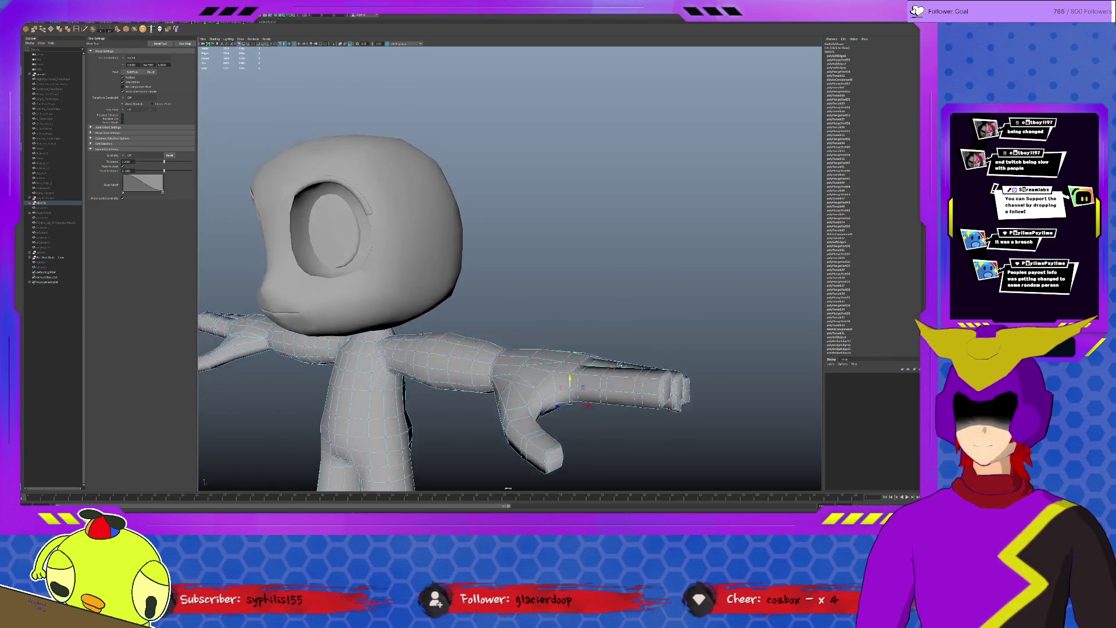
click(663, 261)
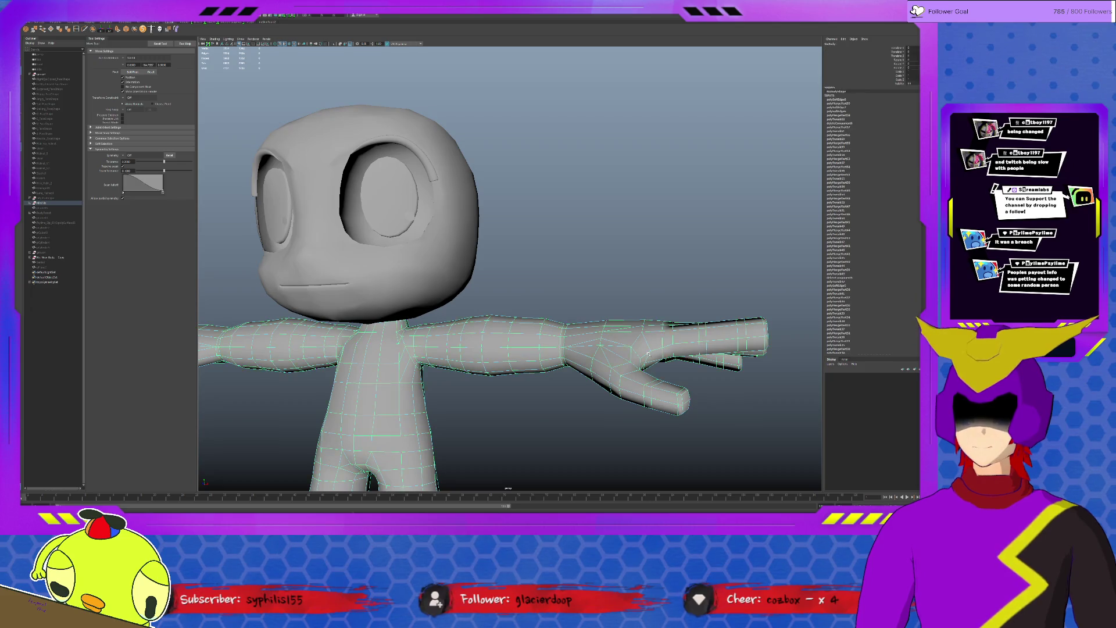
alt+right_drag(610, 376, 576, 410)
alt+drag(575, 410, 566, 417)
key(f)
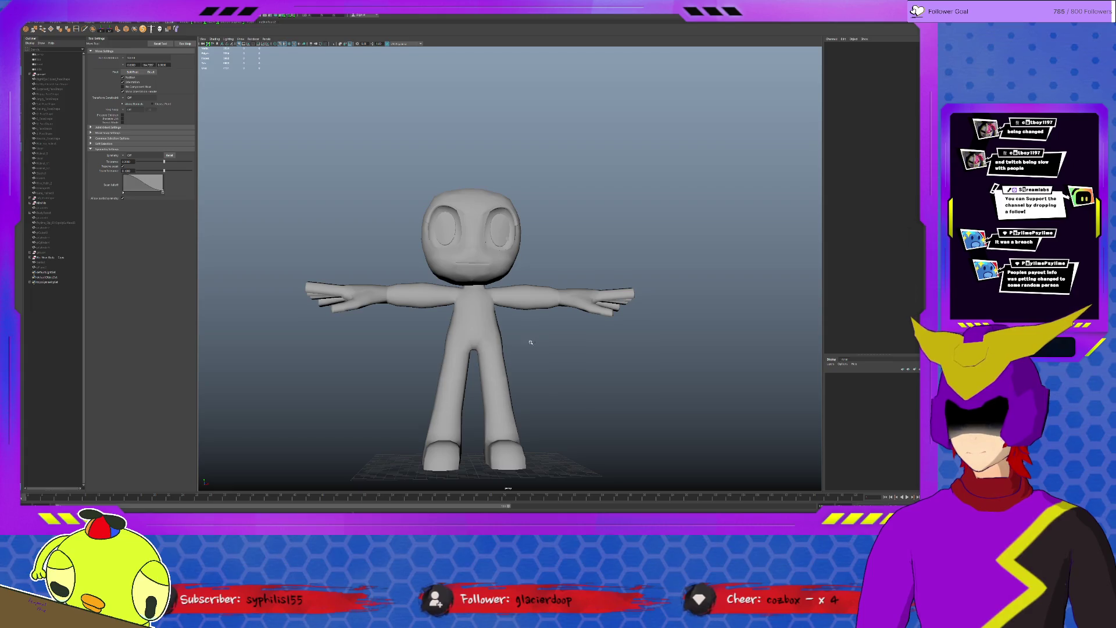
alt+drag(398, 386, 612, 390)
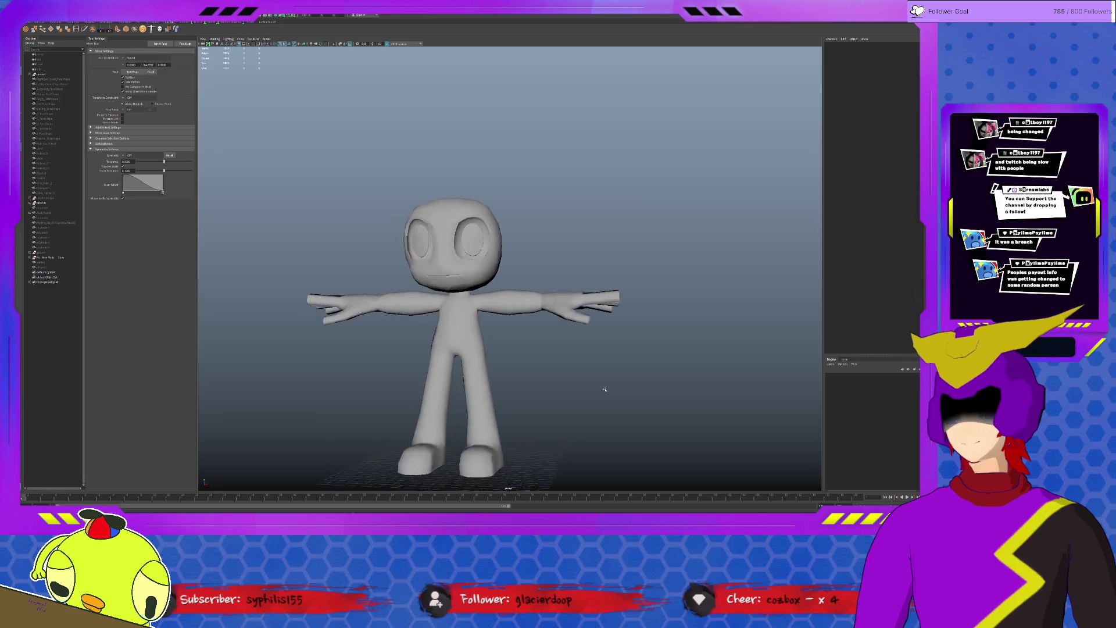
click(510, 428)
scroll(538, 386, up, 2)
scroll(539, 386, up, 2)
scroll(538, 386, down, 3)
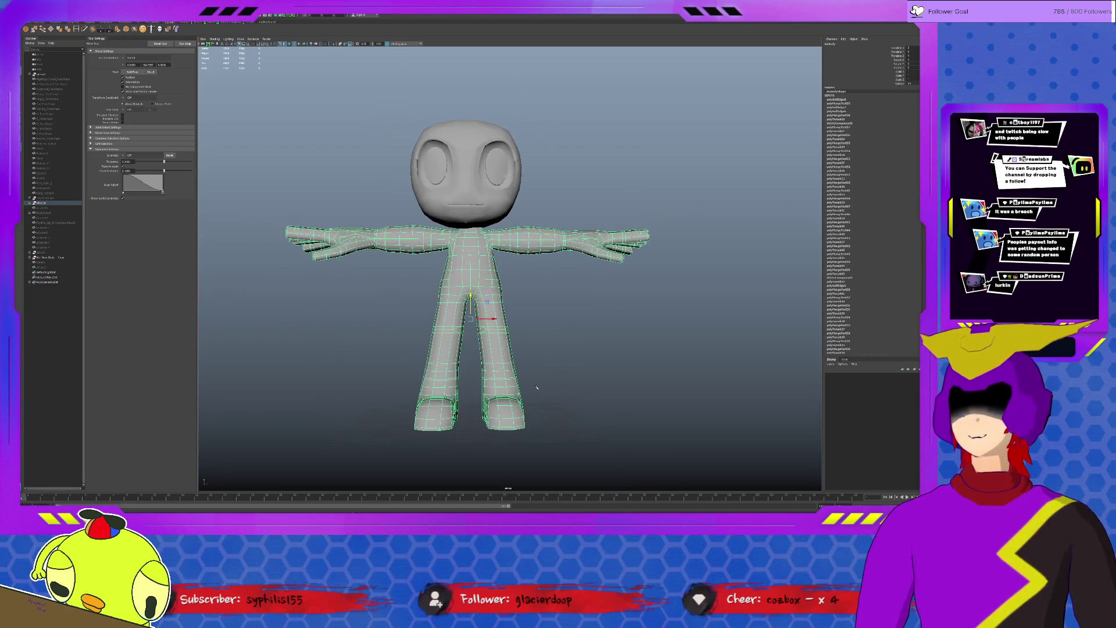
click(538, 387)
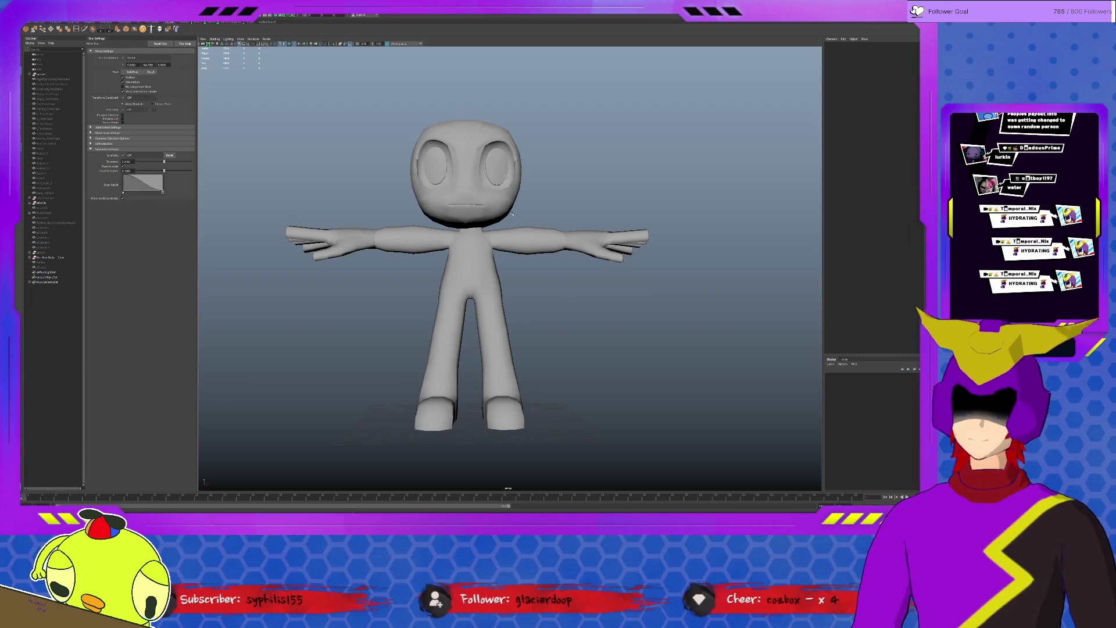
- Check the head from a three-quarter view, deselect, then select the body and hand mesh
click(52, 202)
scroll(462, 174, up, 2)
alt+drag(478, 141, 367, 218)
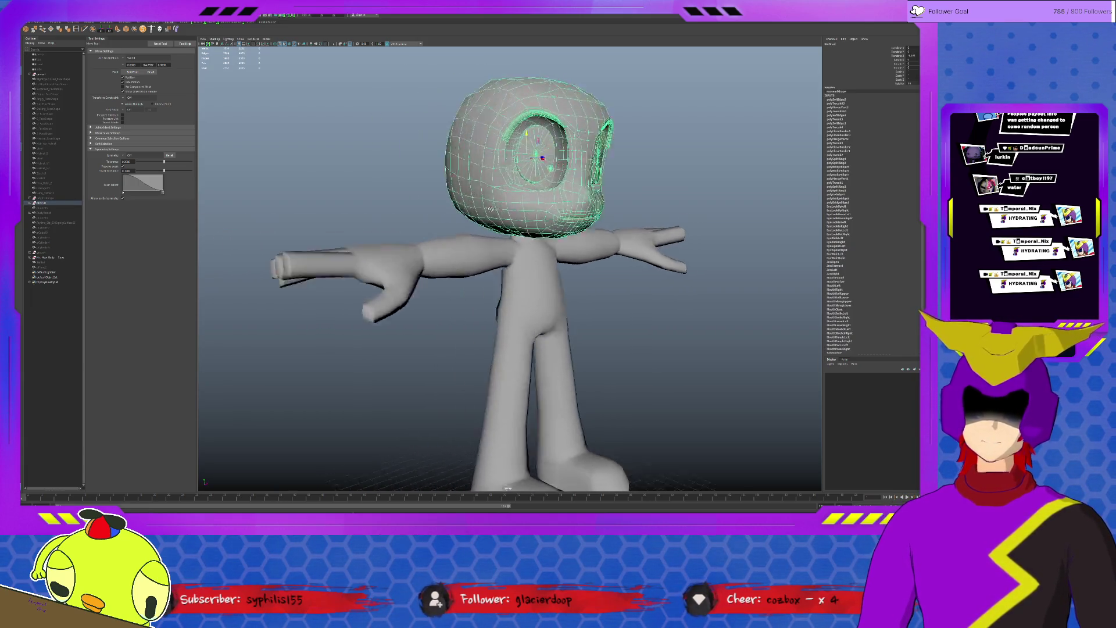
scroll(432, 268, up, 3)
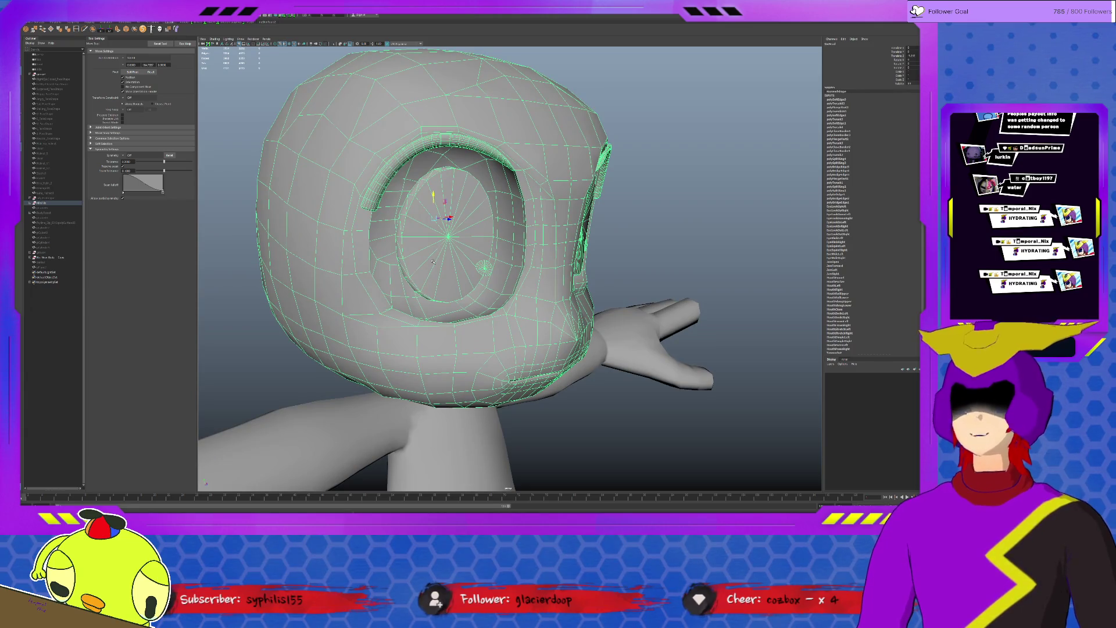
scroll(434, 264, down, 5)
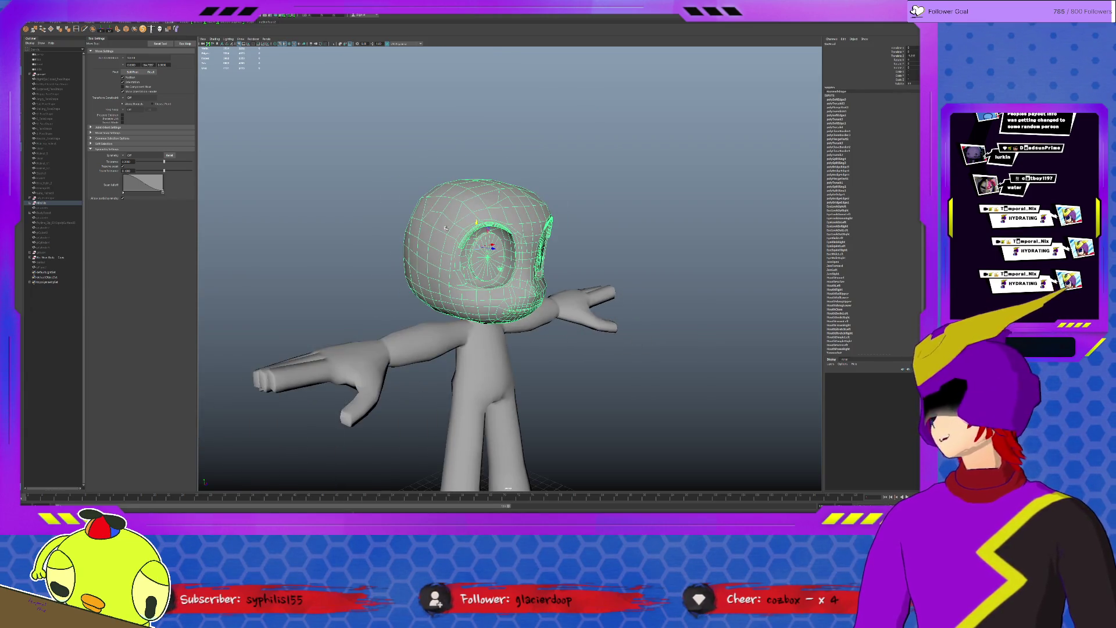
click(488, 384)
click(663, 349)
scroll(565, 332, up, 3)
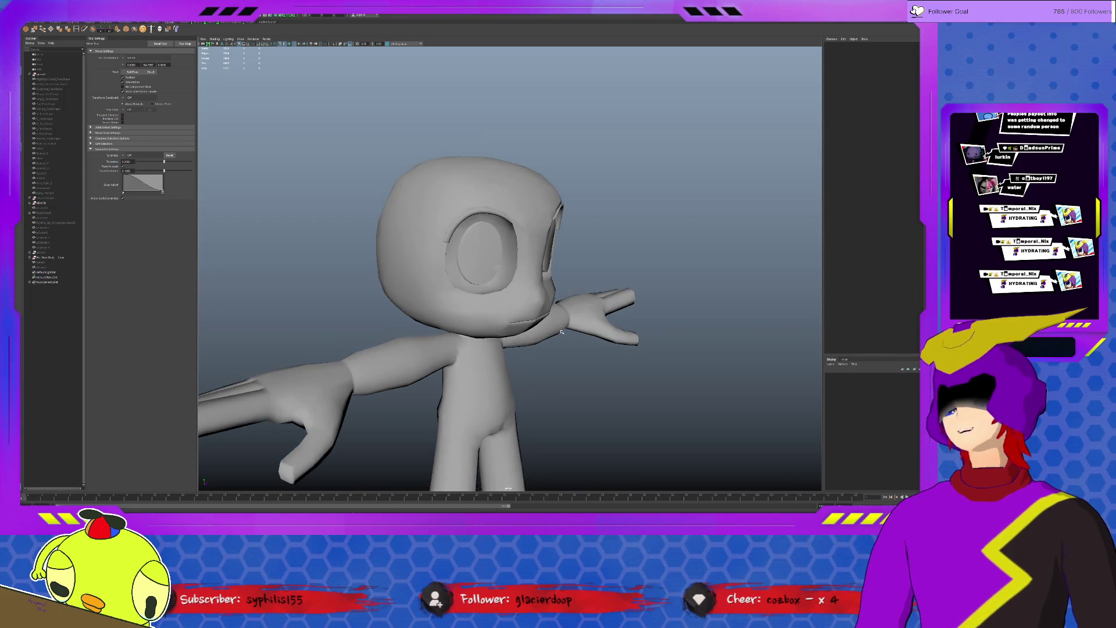
alt+drag(565, 331, 573, 324)
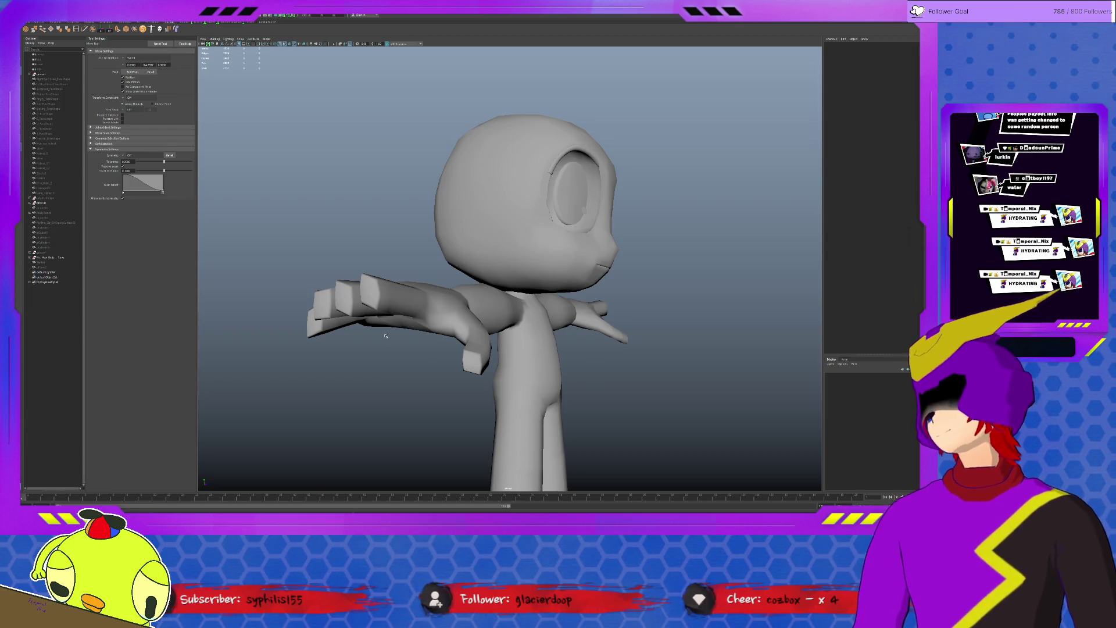
alt+drag(574, 324, 523, 323)
scroll(581, 241, up, 3)
click(558, 315)
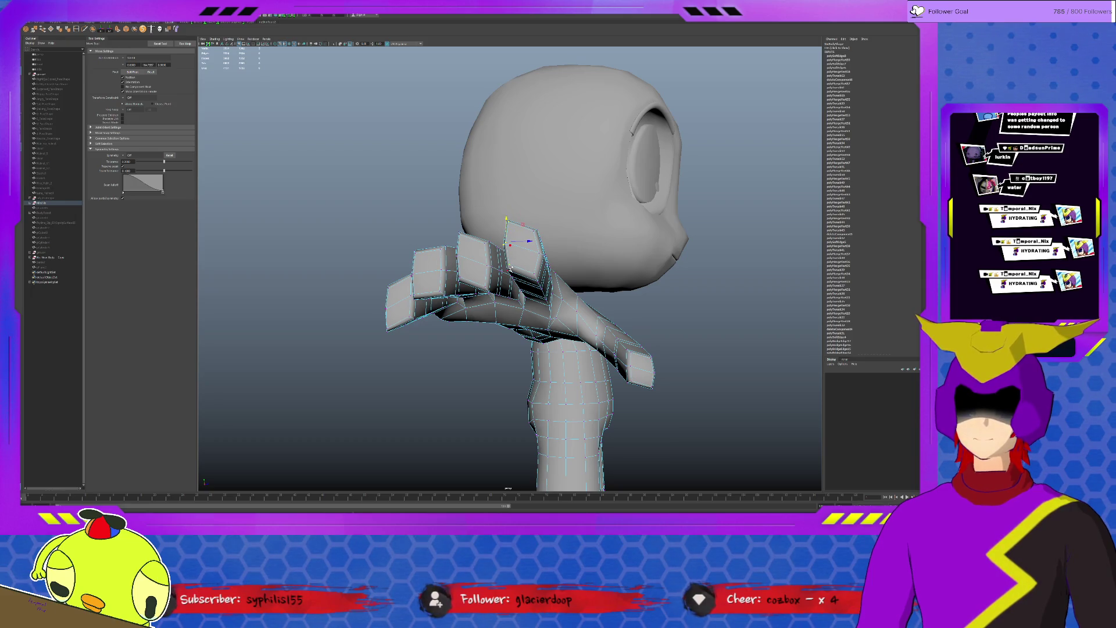
- Pick a fingertip vertex on the curled hand while viewing it from the front-left
alt+drag(720, 357, 524, 349)
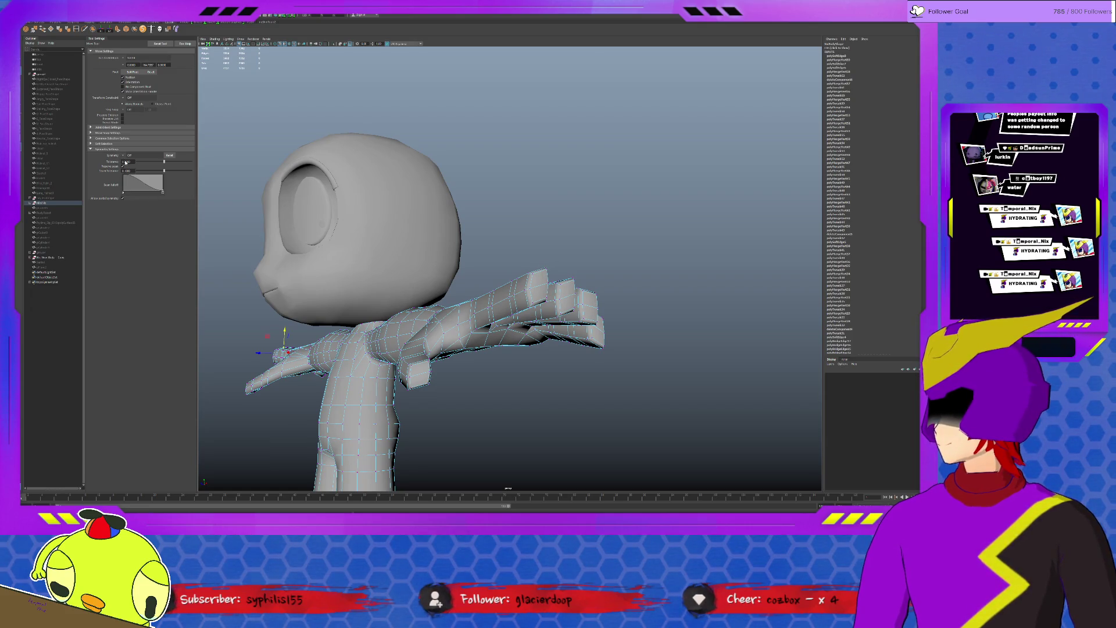
alt+drag(611, 306, 436, 305)
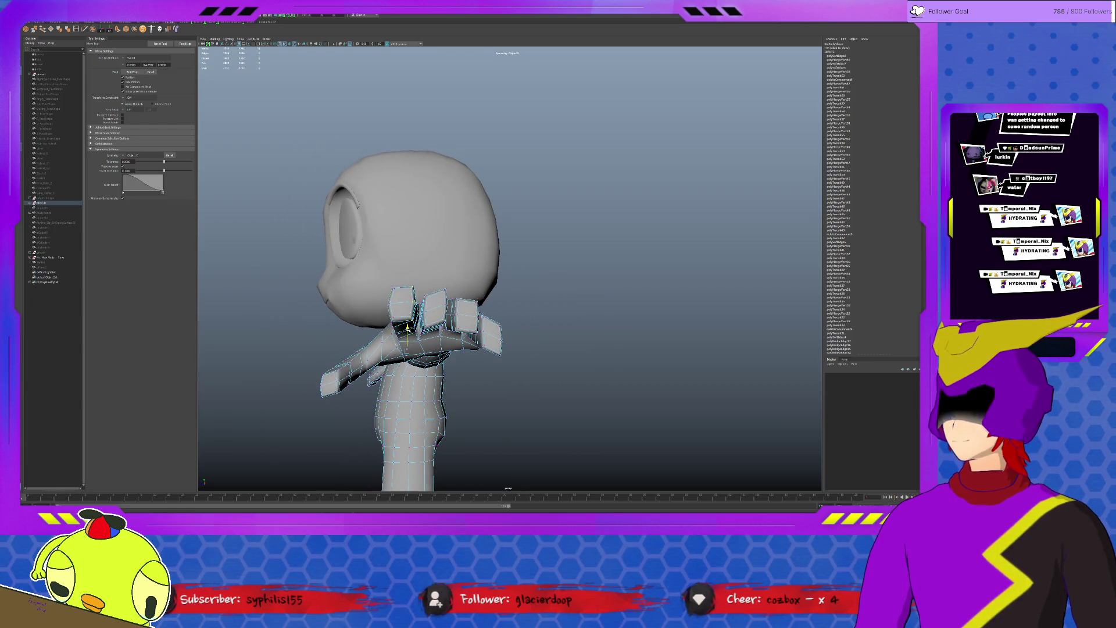
scroll(410, 324, up, 5)
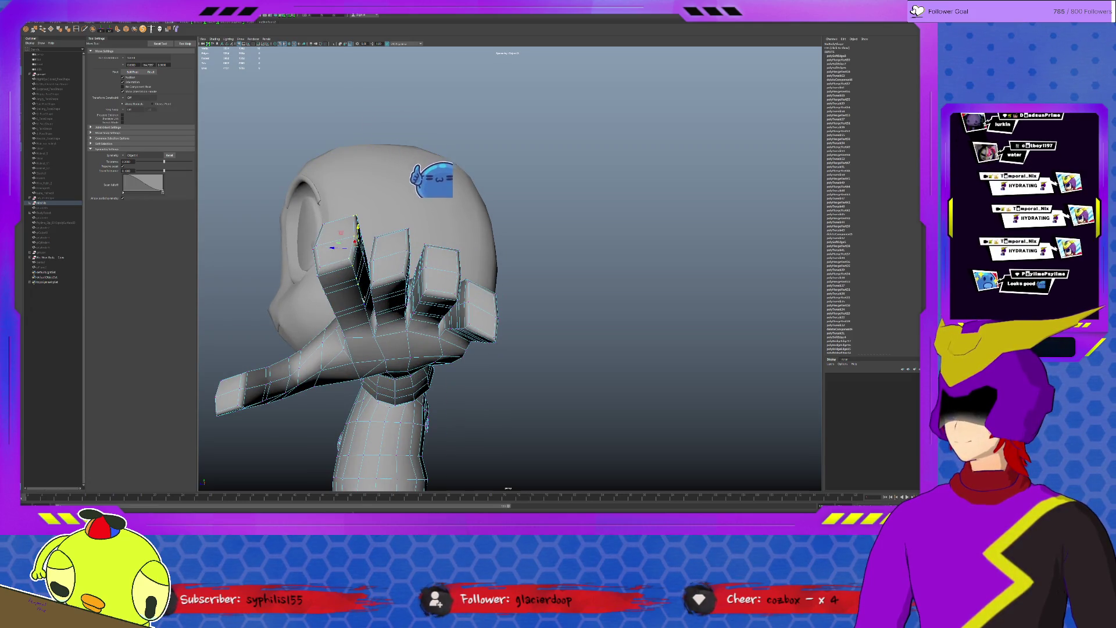
click(359, 238)
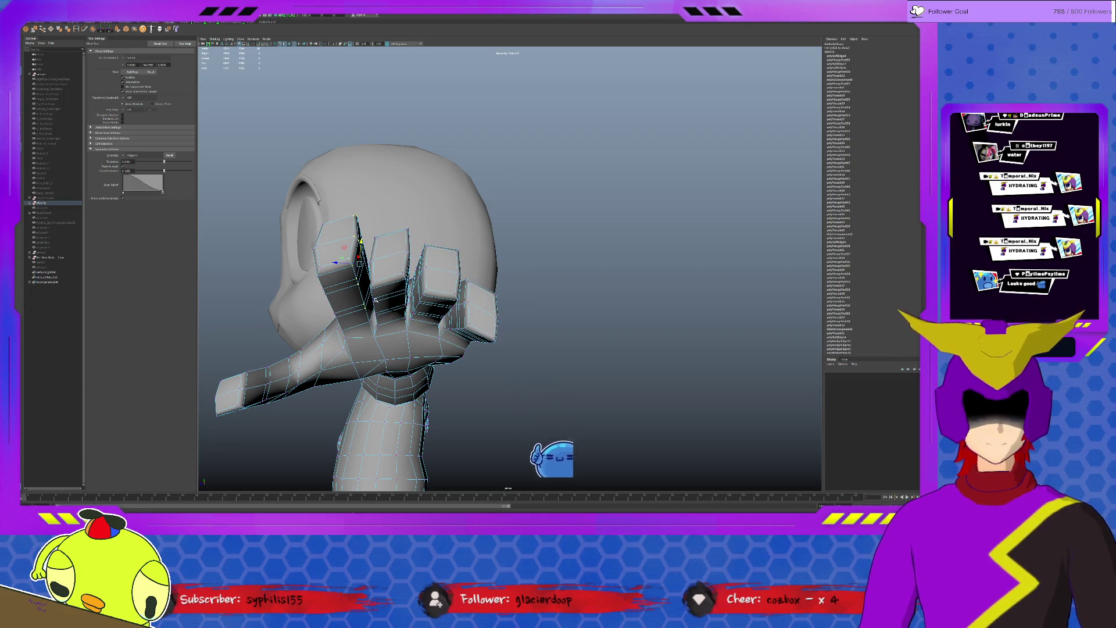
alt+drag(567, 305, 523, 288)
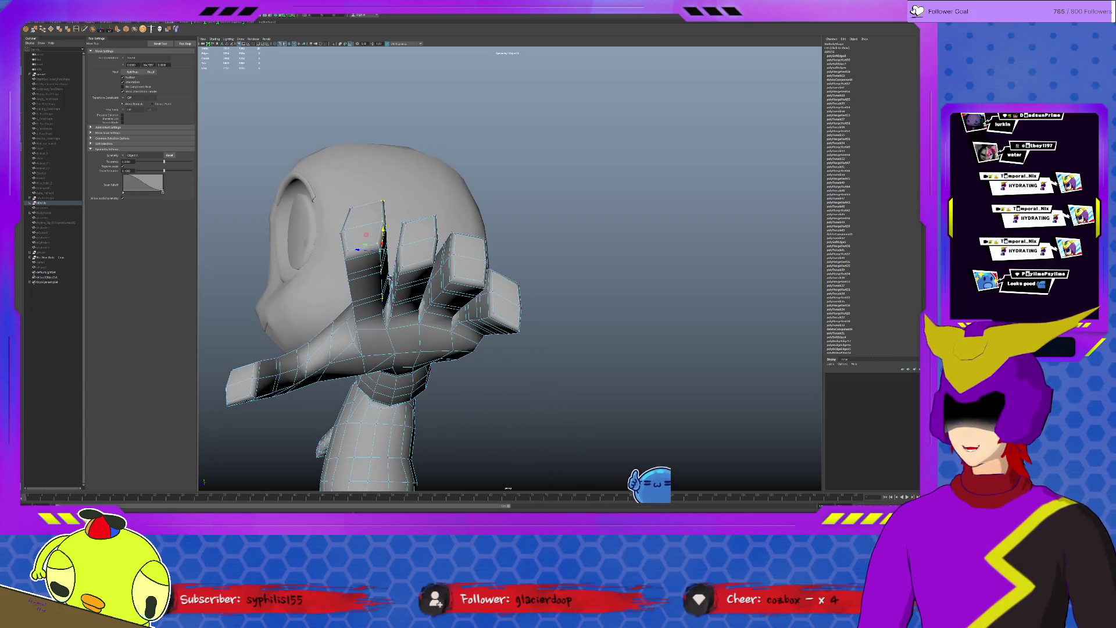
key(q)
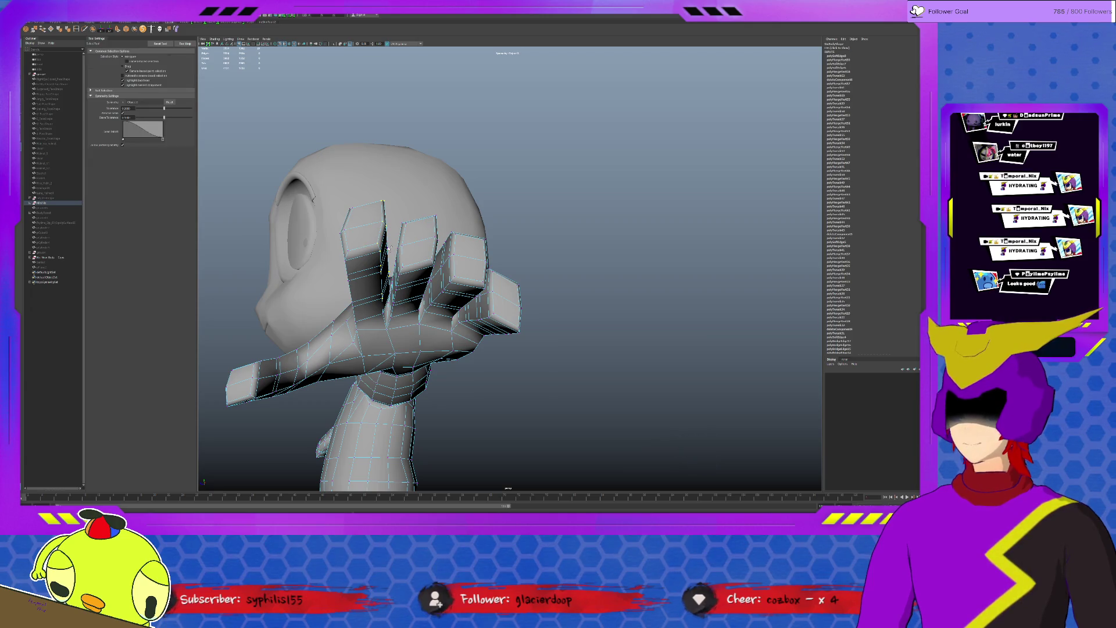
- Move the selected fingertip vertex so the finger bends toward the palm, checking from below
alt+drag(479, 305, 436, 218)
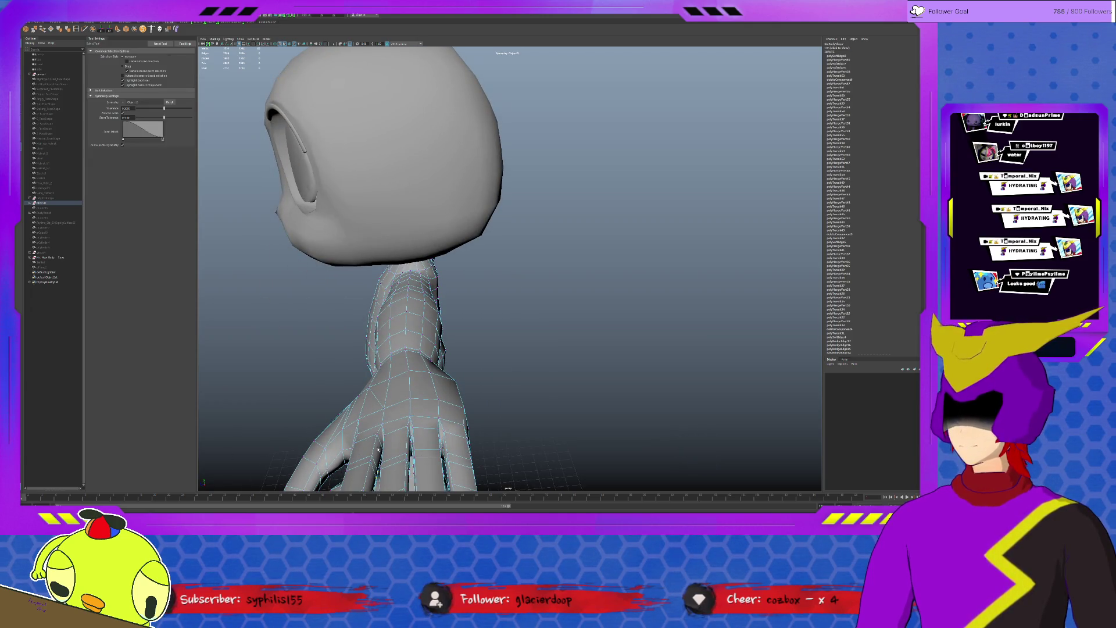
alt+drag(403, 435, 436, 419)
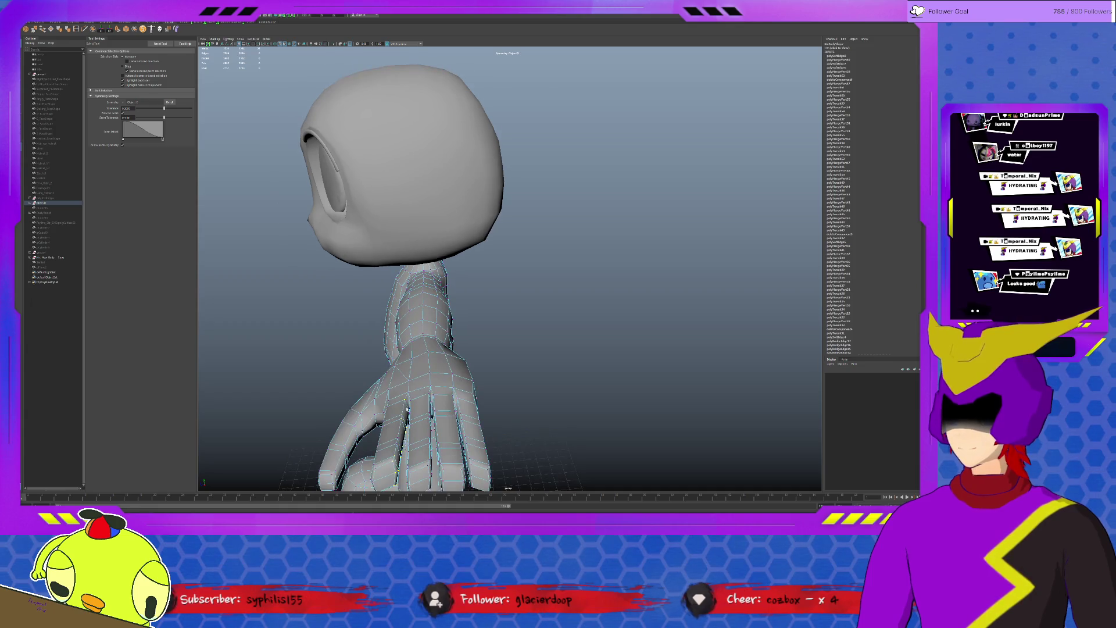
key(w)
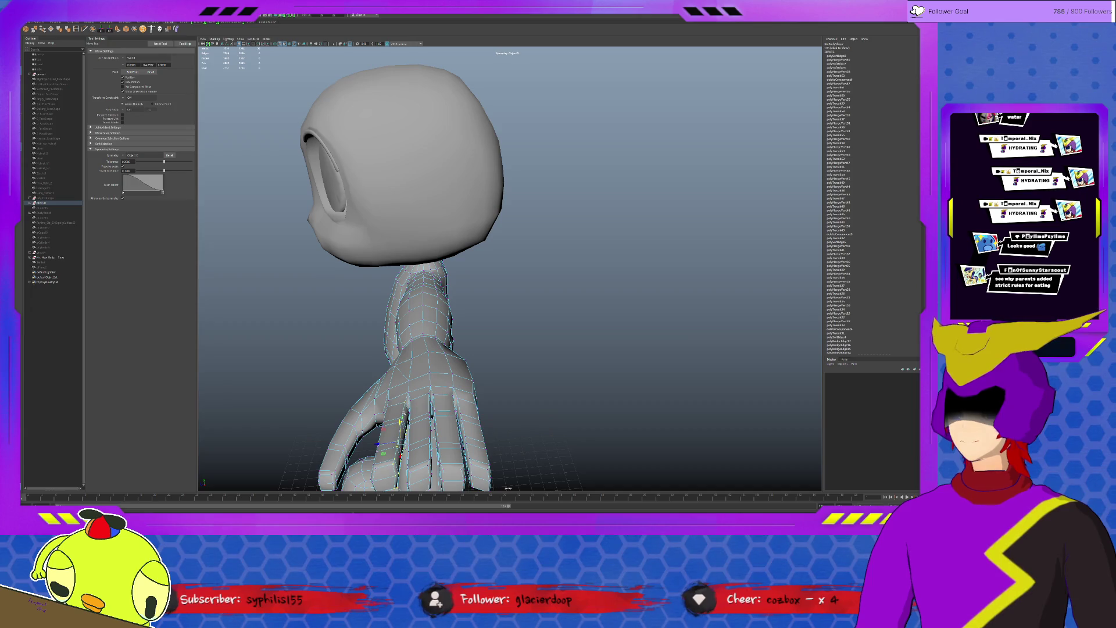
alt+drag(409, 367, 453, 350)
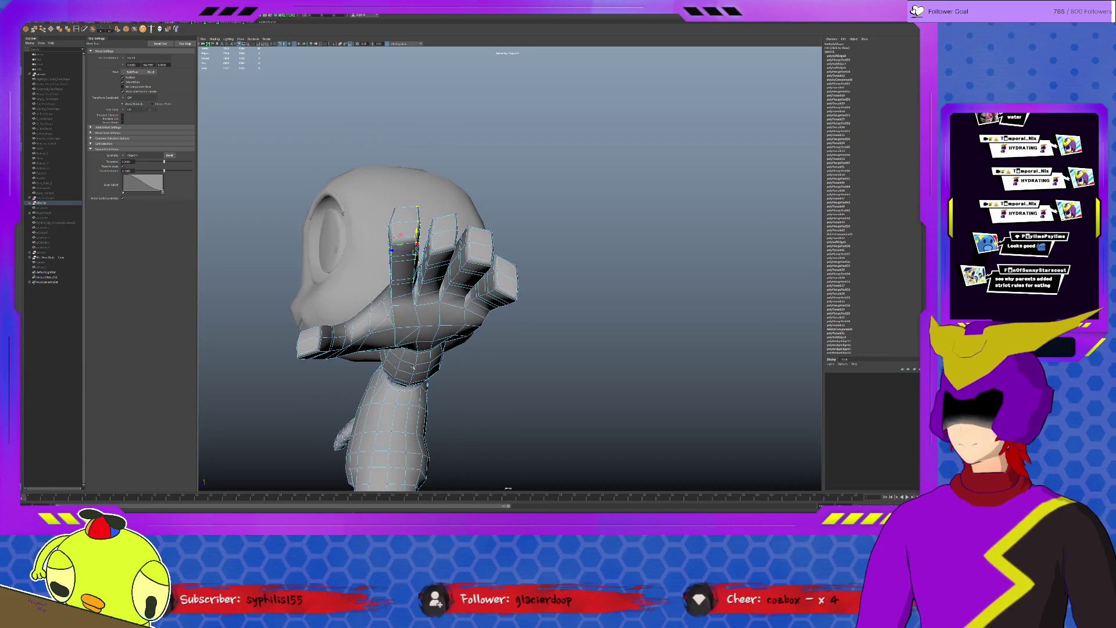
alt+right_drag(421, 287, 453, 287)
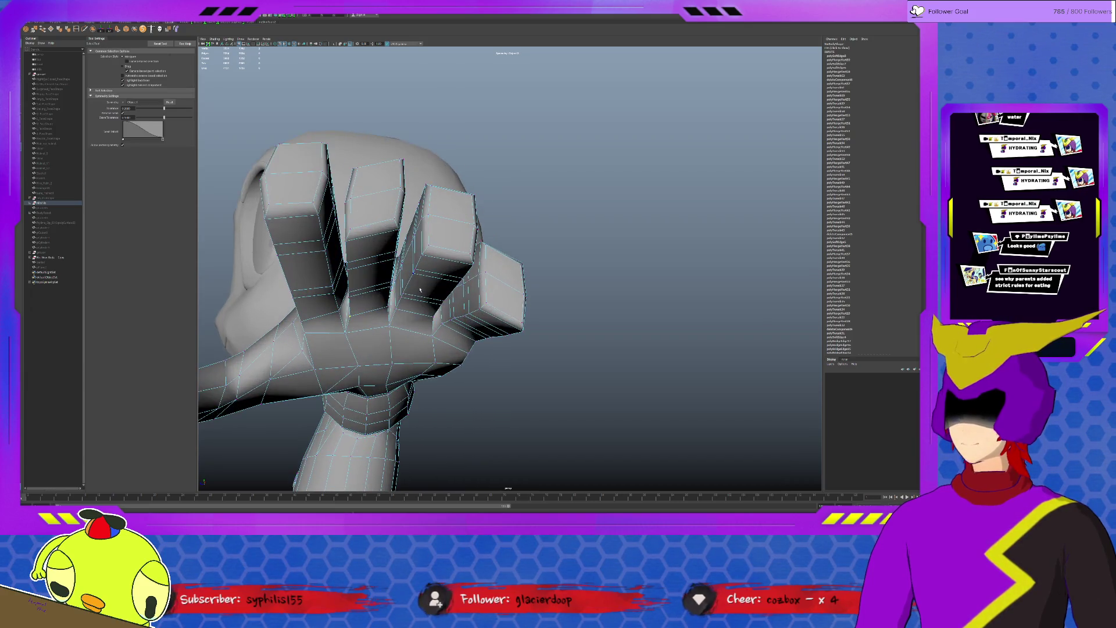
alt+drag(375, 298, 380, 296)
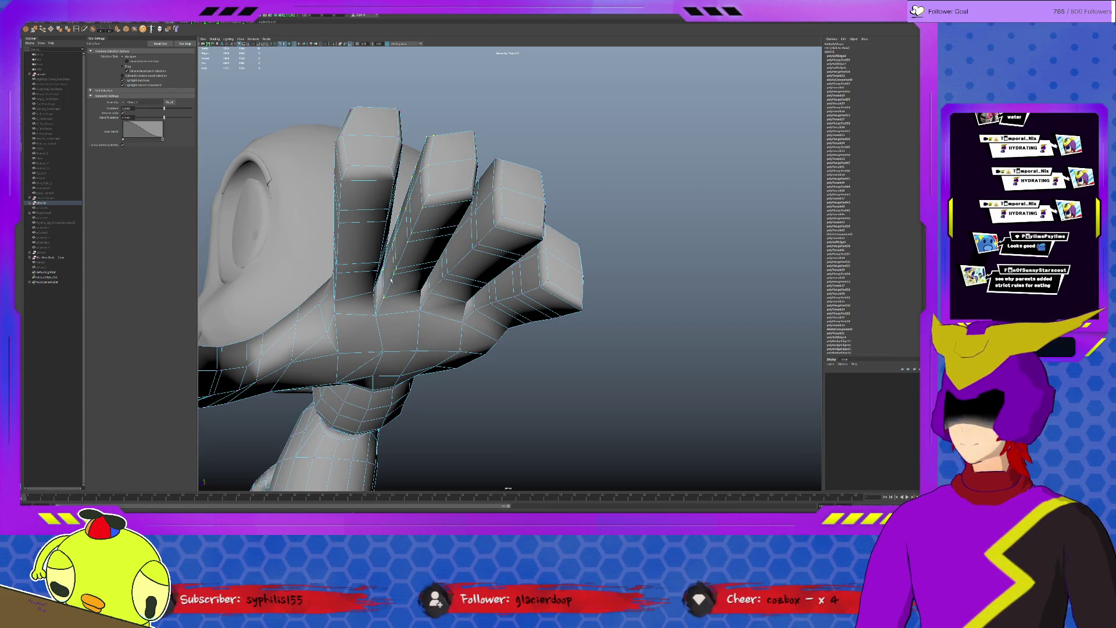
- Select and nudge hand vertices, then inspect the hand from the palm side
alt+drag(391, 275, 401, 435)
scroll(394, 447, down, 3)
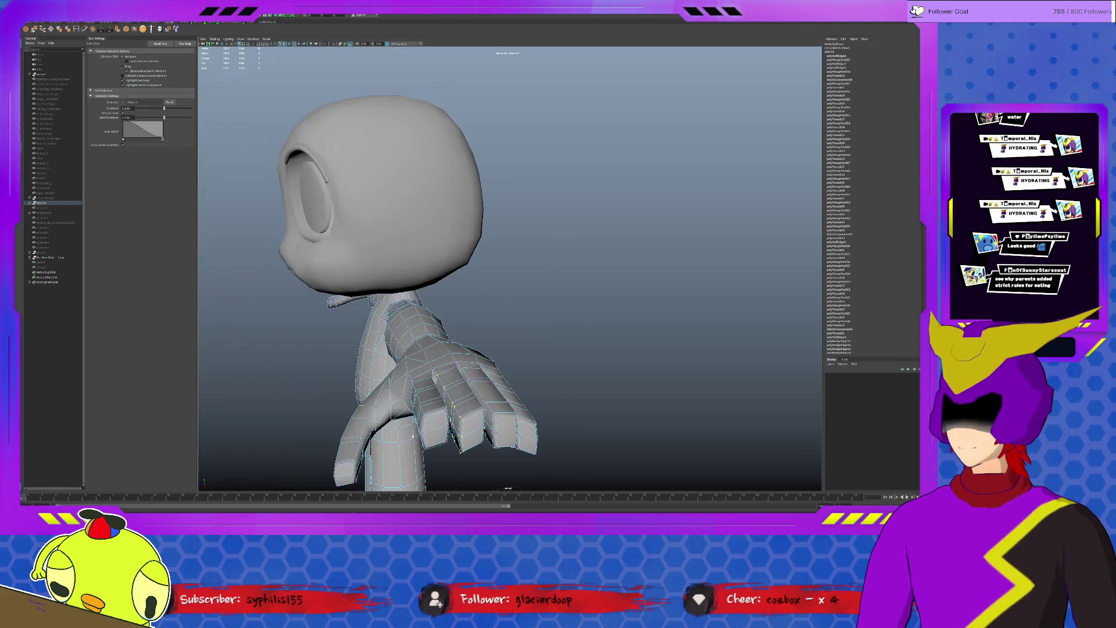
click(454, 419)
click(447, 387)
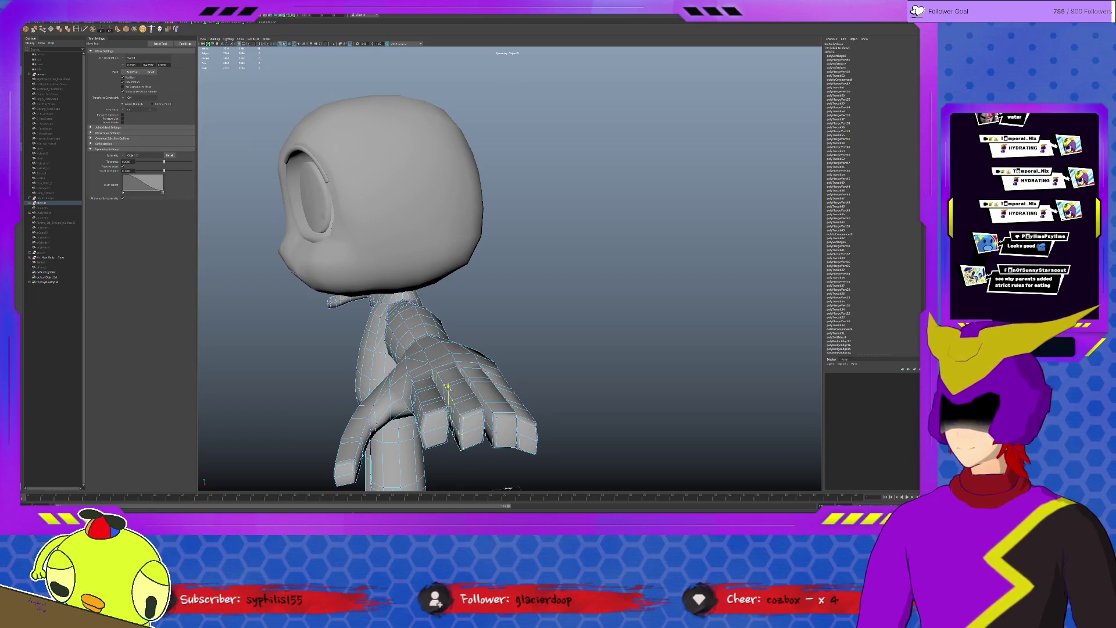
click(462, 376)
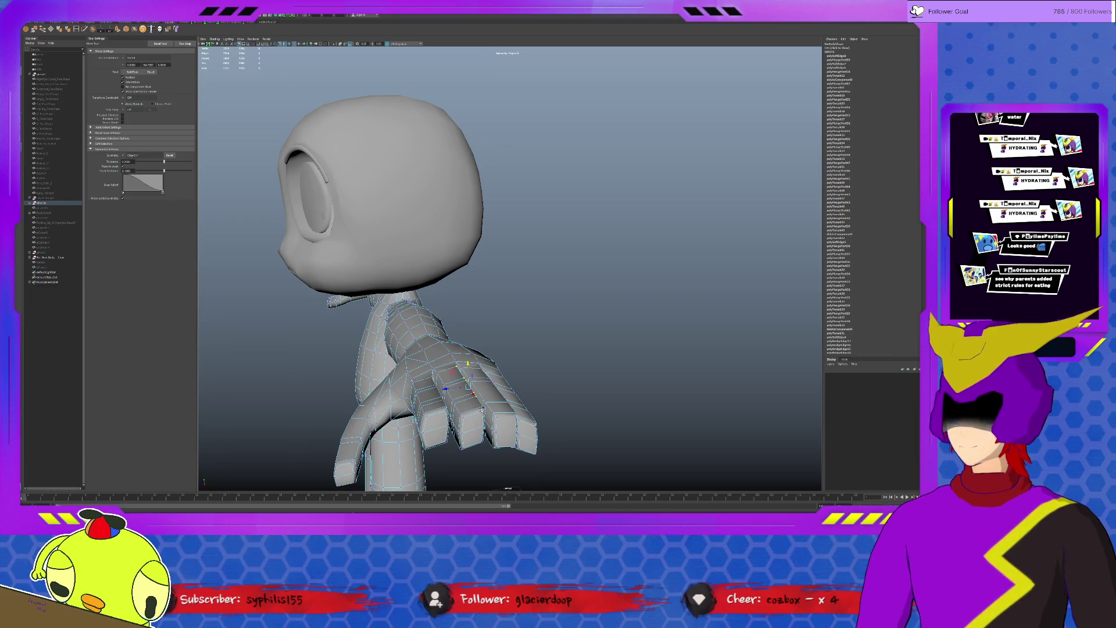
alt+middle_drag(488, 375, 349, 331)
mouse_move(543, 373)
alt+mouse_down()
mouse_move(488, 342)
mouse_move(491, 303)
alt+mouse_up()
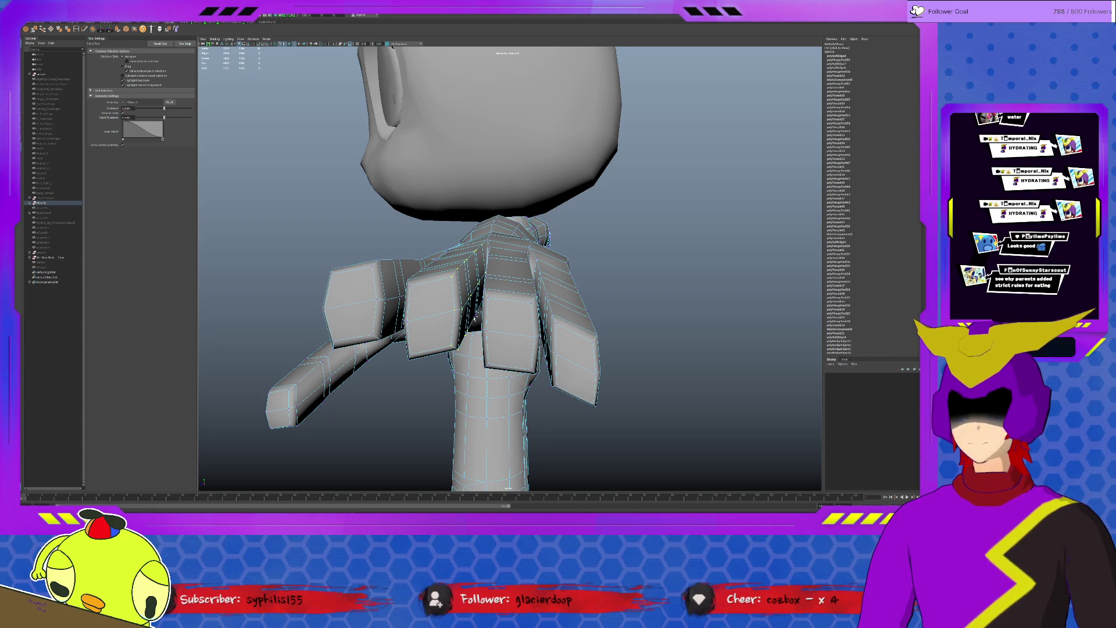
alt+drag(482, 307, 490, 299)
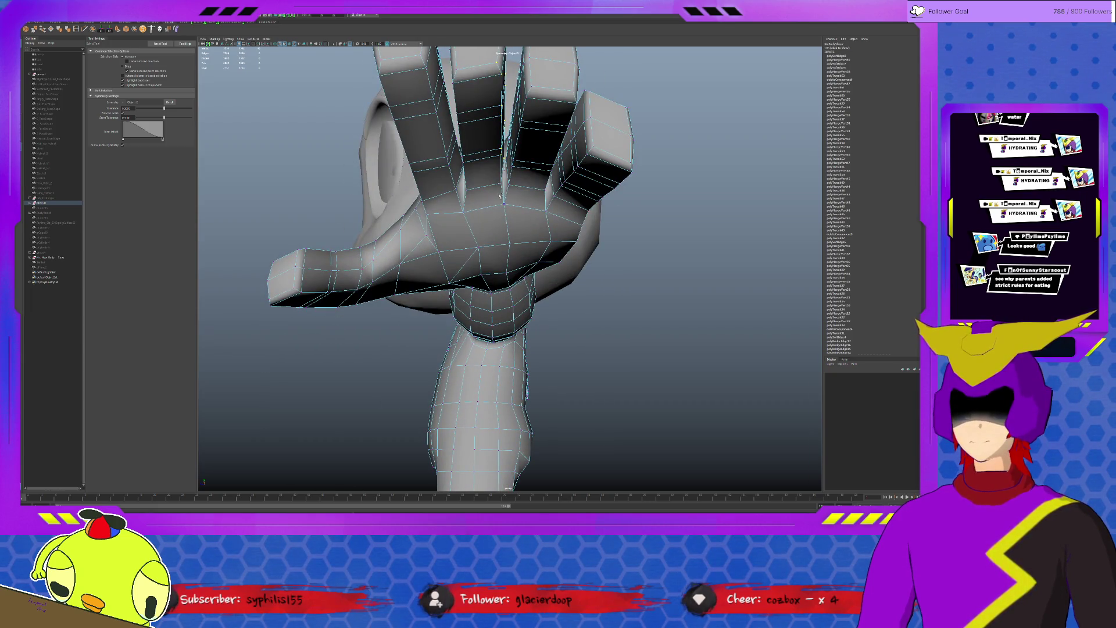
- Shift the middle finger geometry slightly so its curl matches the others
key(w)
alt+drag(501, 174, 532, 307)
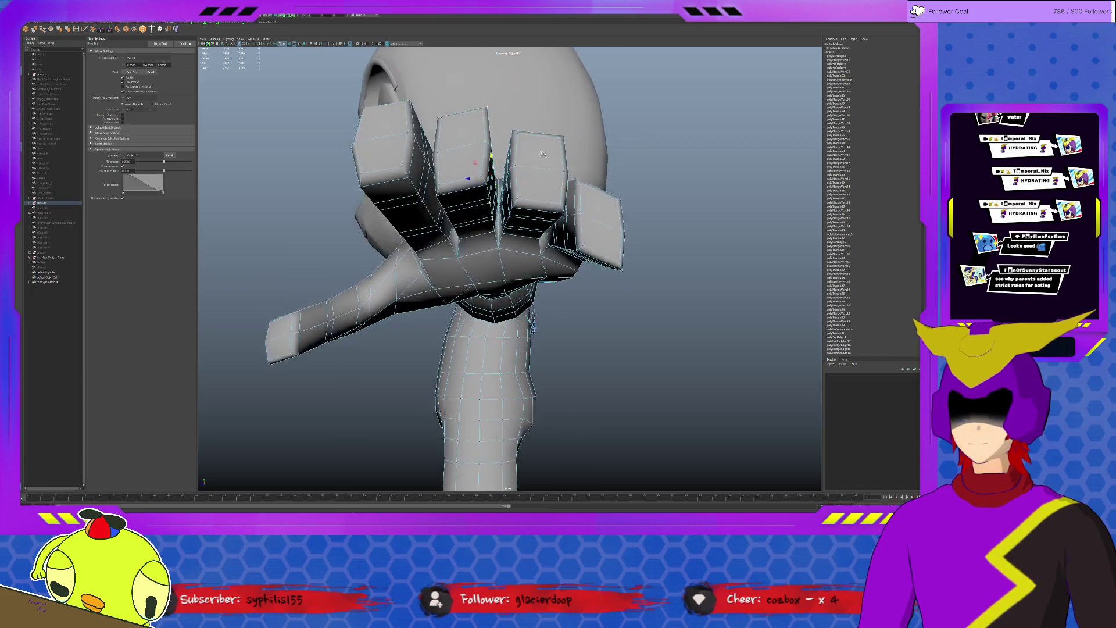
drag(491, 179, 490, 187)
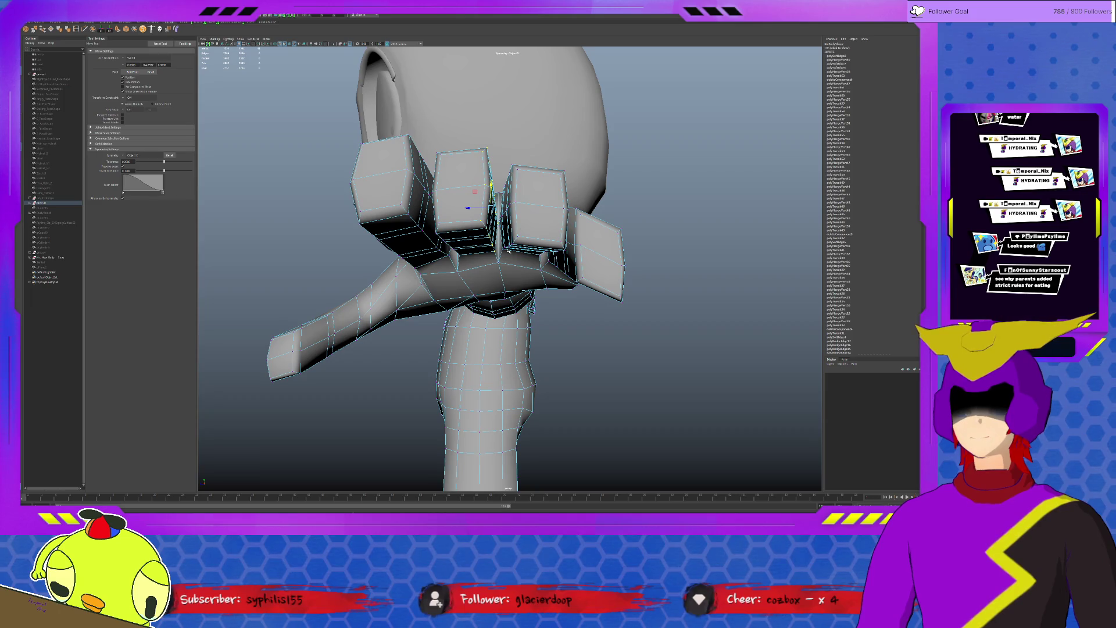
alt+drag(531, 308, 505, 471)
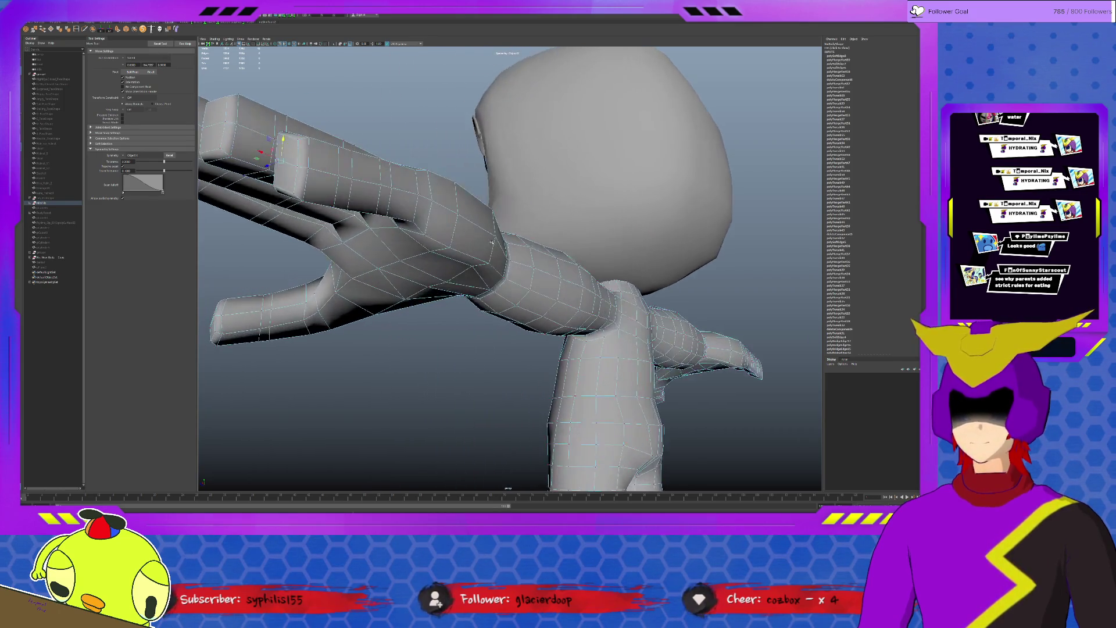
key(q)
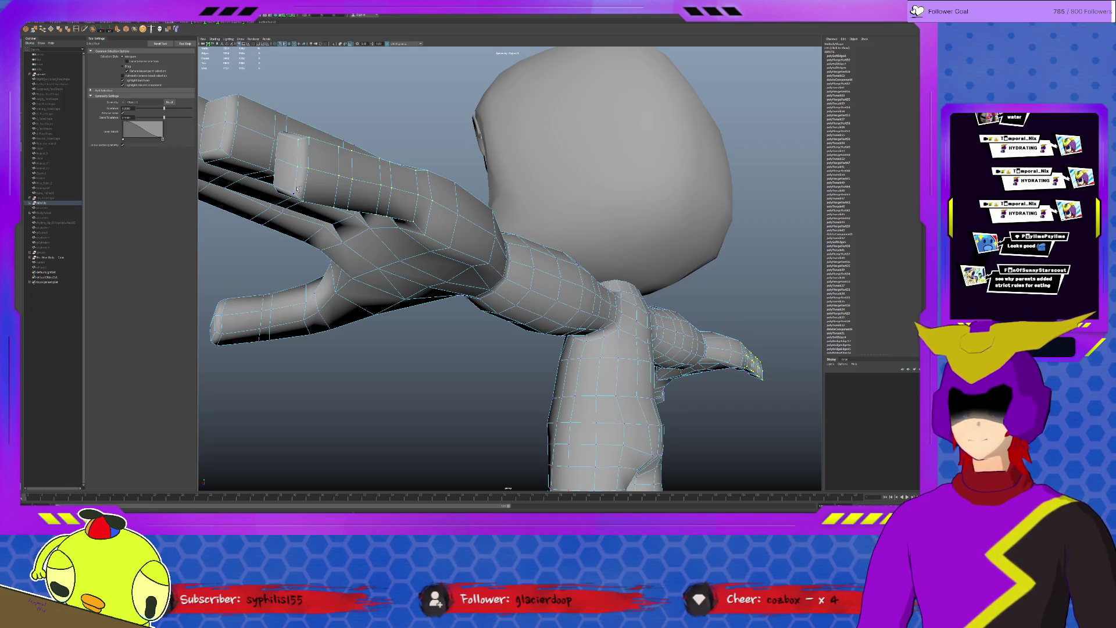
- Reposition a vertex on the arm near the hand, then deselect the mesh
key(w)
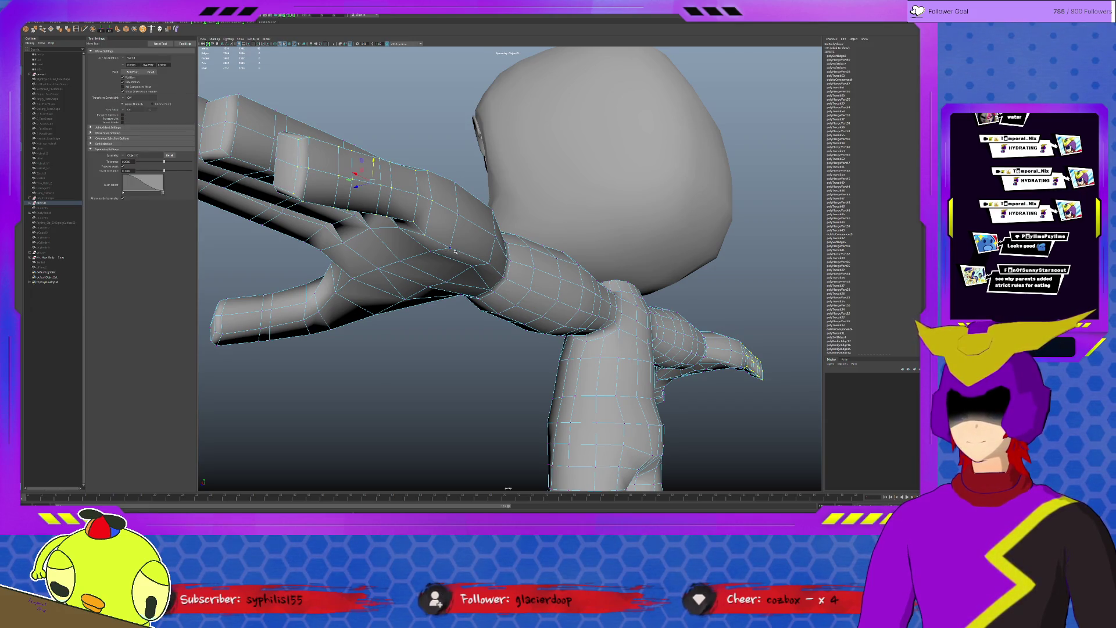
mouse_move(360, 171)
mouse_down()
mouse_move(374, 159)
mouse_move(449, 192)
mouse_up()
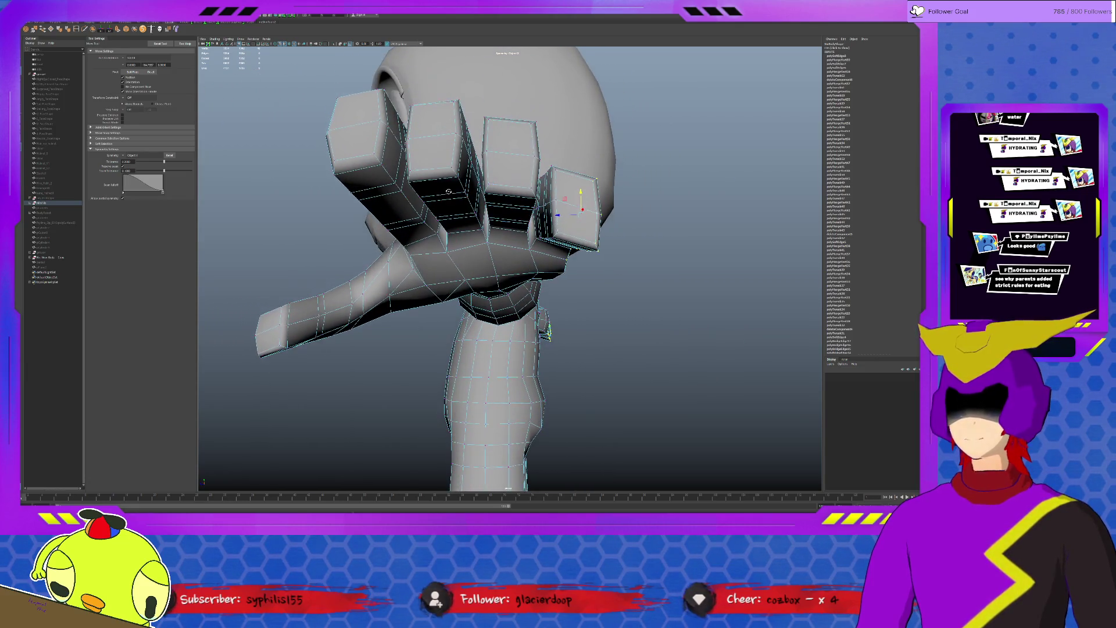
key(q)
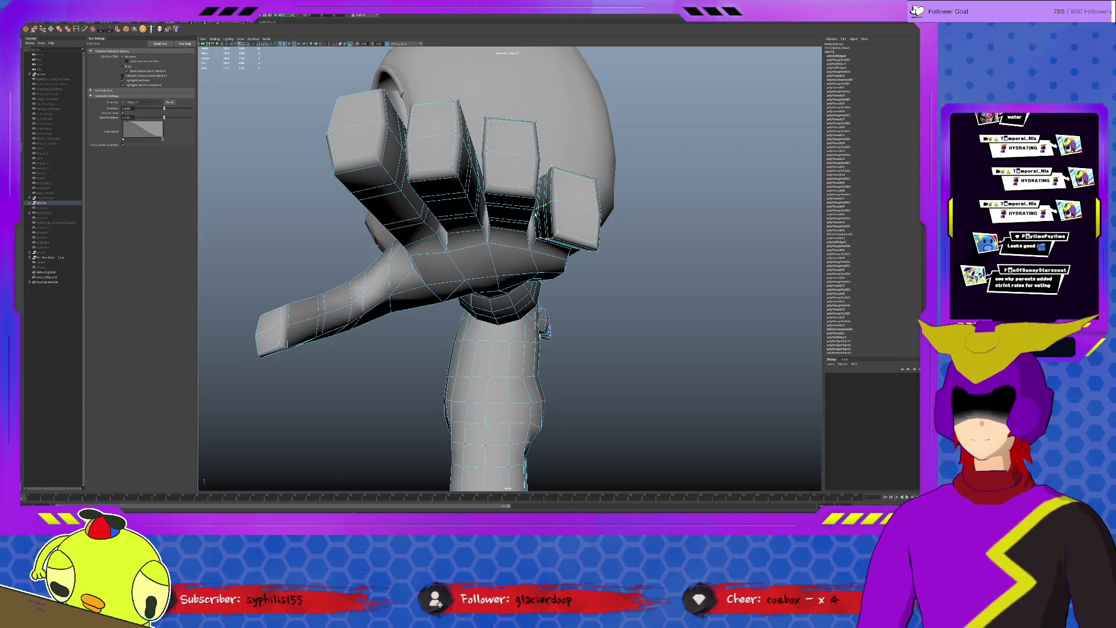
alt+drag(506, 262, 506, 331)
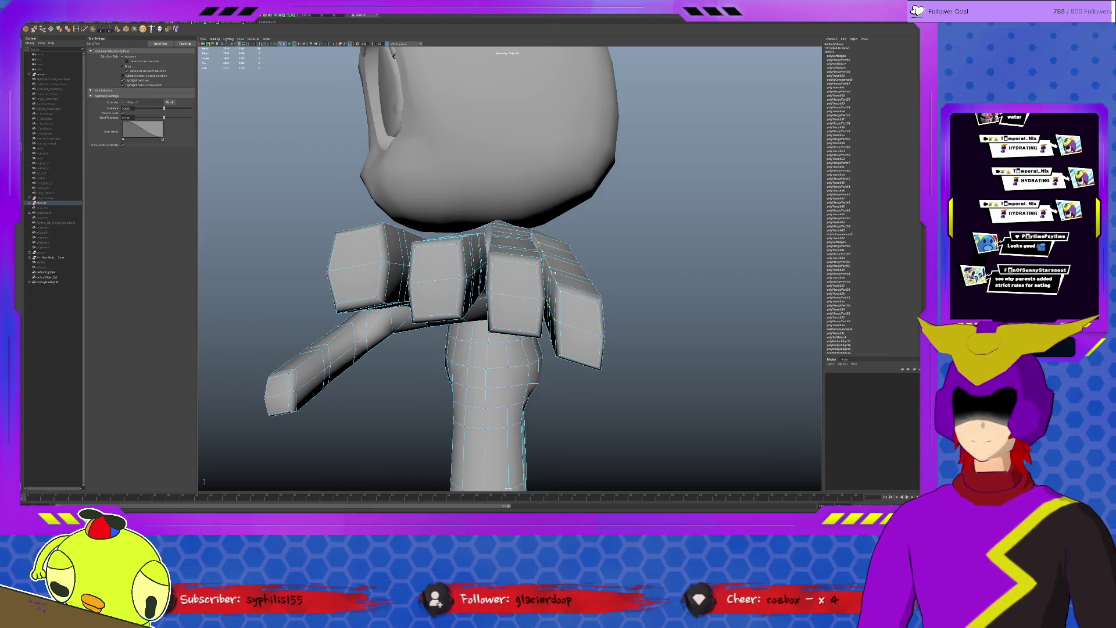
key(w)
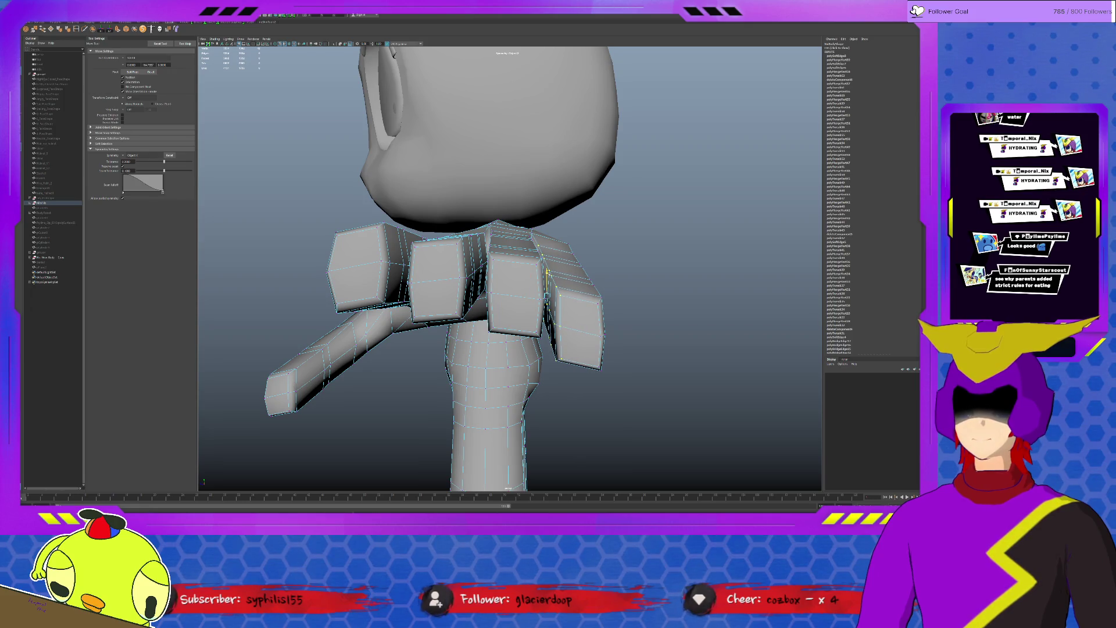
alt+drag(523, 288, 488, 297)
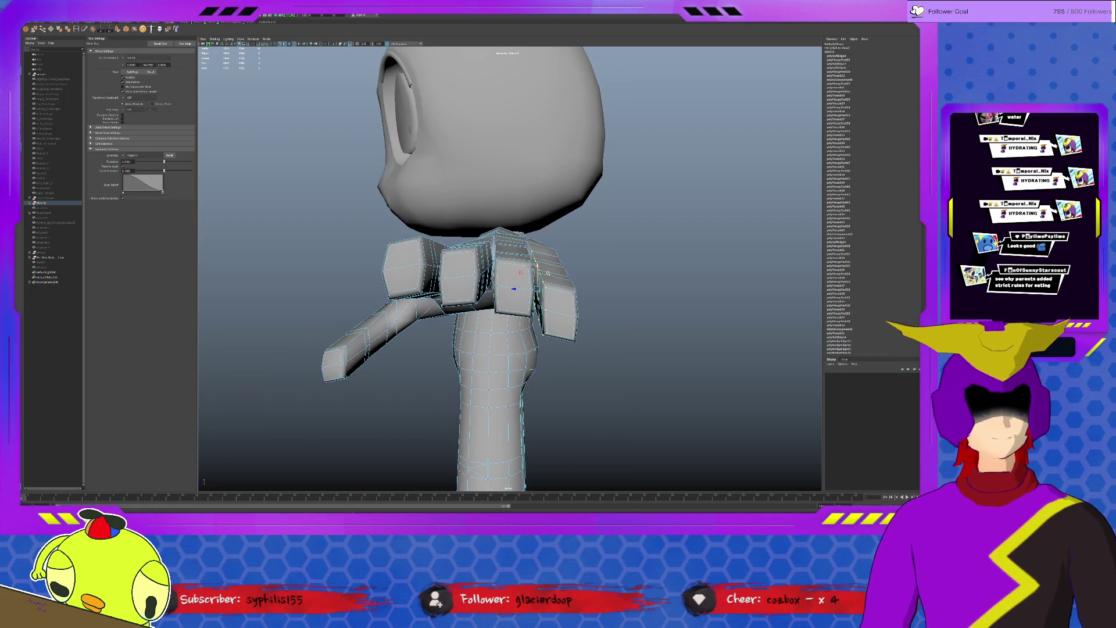
mouse_move(526, 262)
alt+mouse_down()
mouse_move(538, 262)
mouse_move(535, 305)
mouse_move(549, 306)
alt+mouse_up()
click(549, 305)
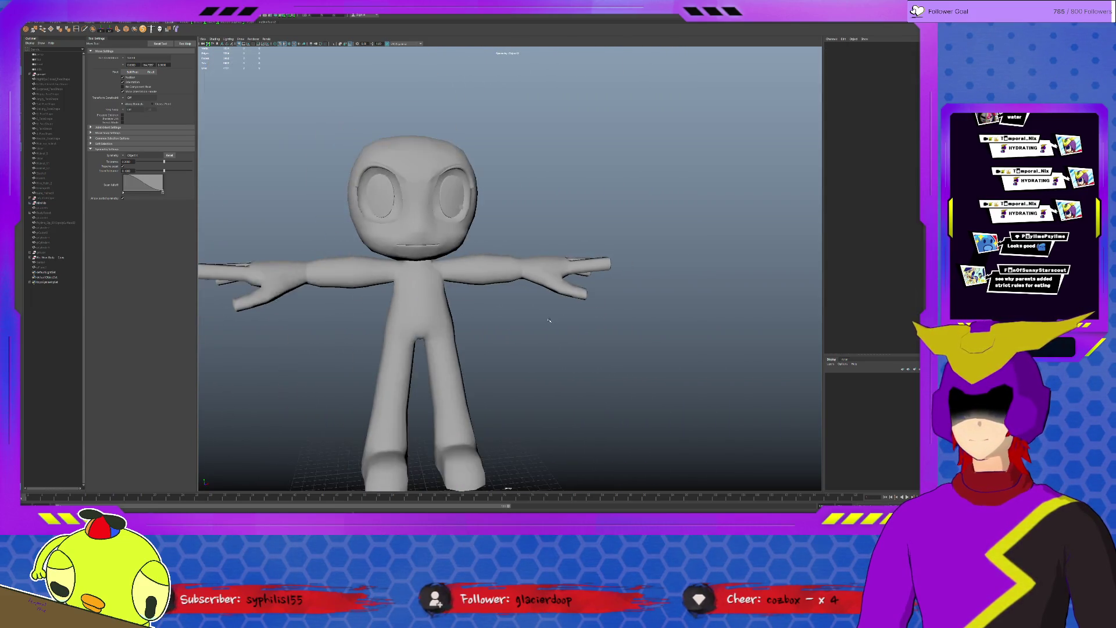
scroll(550, 305, down, 3)
- Review the character from the side and front, then select the body mesh
mouse_move(550, 305)
alt+mouse_down()
mouse_move(548, 322)
mouse_move(691, 334)
mouse_move(634, 322)
alt+mouse_up()
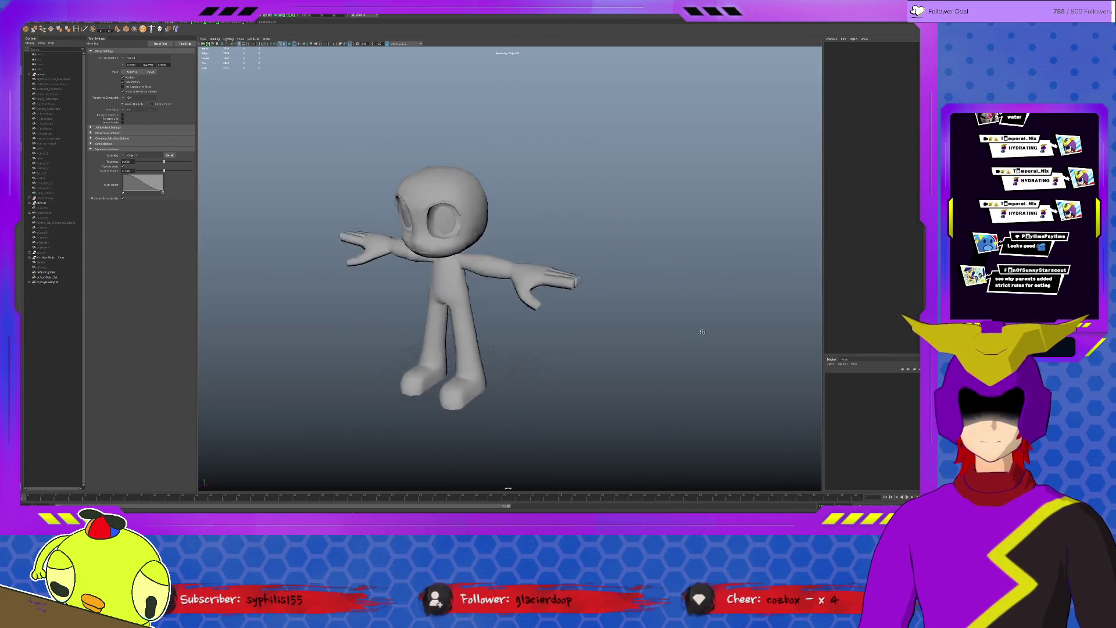
scroll(634, 323, up, 2)
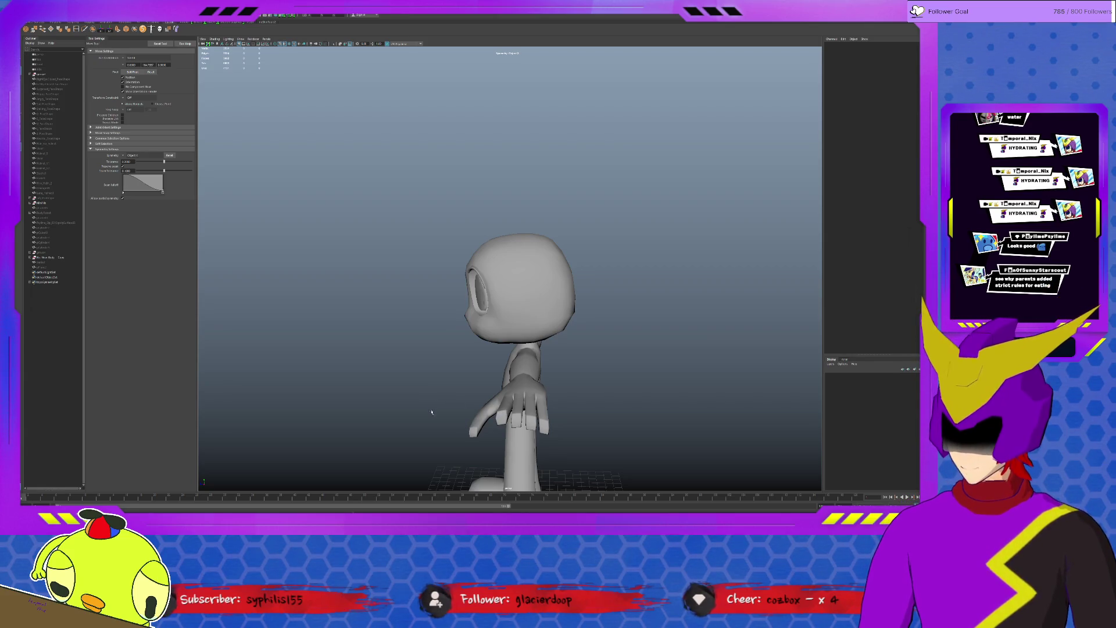
mouse_move(464, 398)
alt+mouse_down()
mouse_move(496, 396)
mouse_move(419, 367)
alt+mouse_up()
alt+right_drag(419, 366, 392, 333)
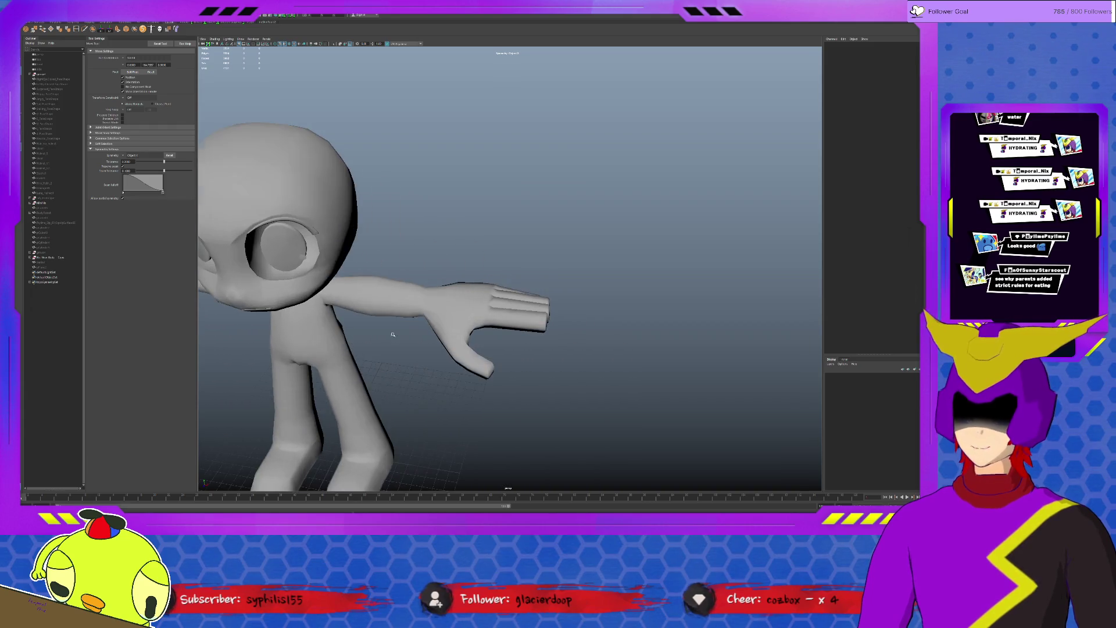
click(444, 364)
- Pick the wrist component and rotate and move it to reorient the hand slightly
mouse_move(492, 370)
alt+mouse_down()
mouse_move(496, 347)
mouse_move(471, 349)
alt+mouse_up()
click(488, 349)
key(e)
key(w)
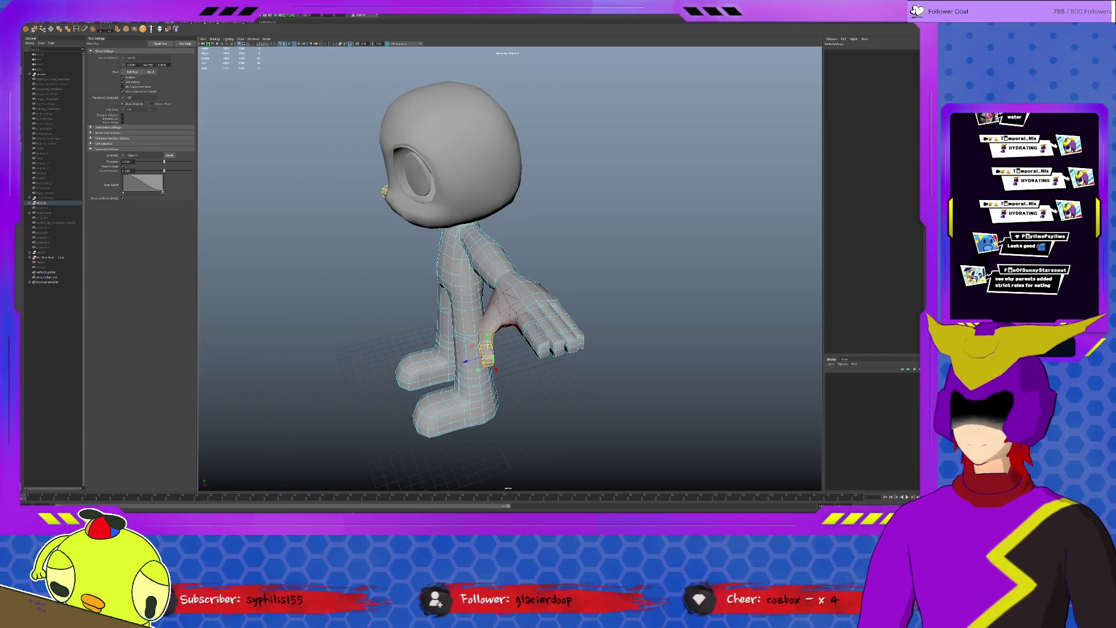
- Rotate and move the shoulder-area components slightly, then clear the selection
alt+drag(493, 358, 475, 375)
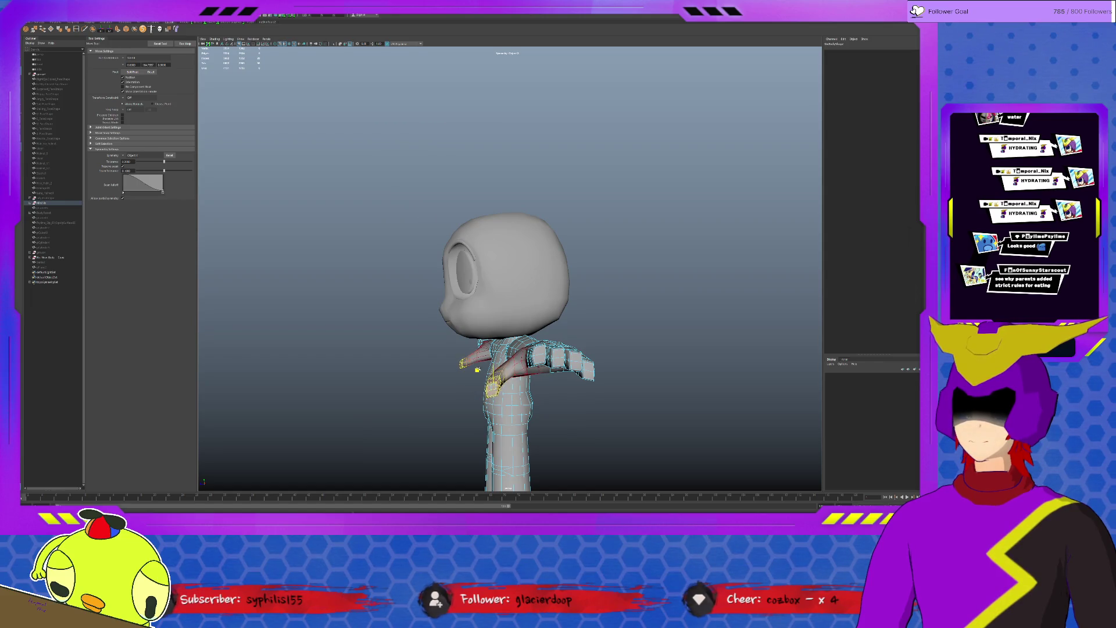
key(e)
key(w)
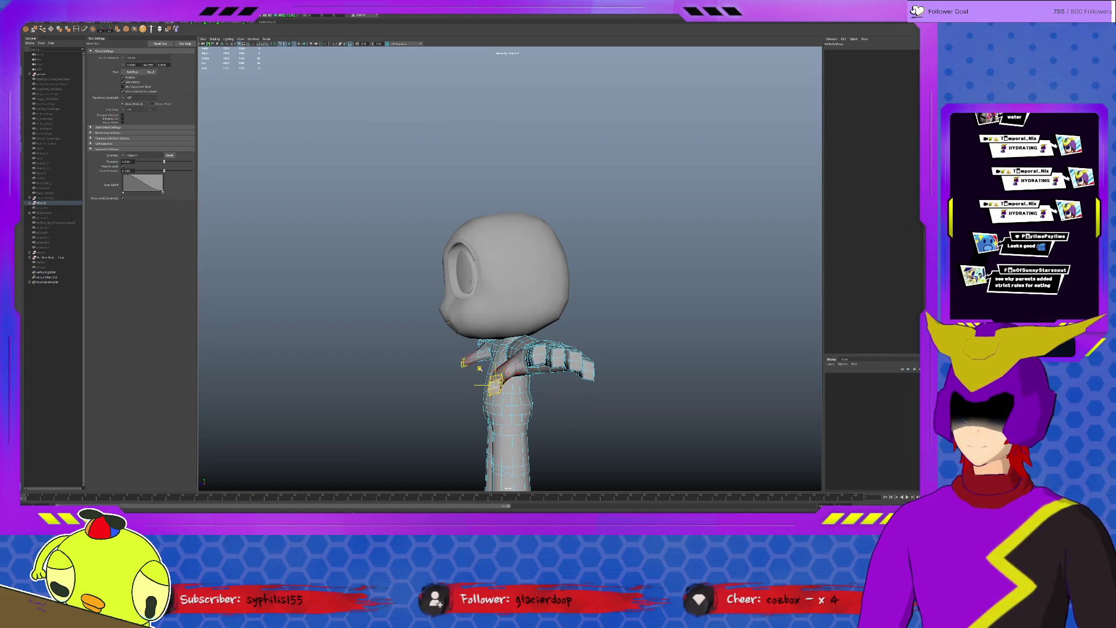
alt+drag(481, 362, 465, 303)
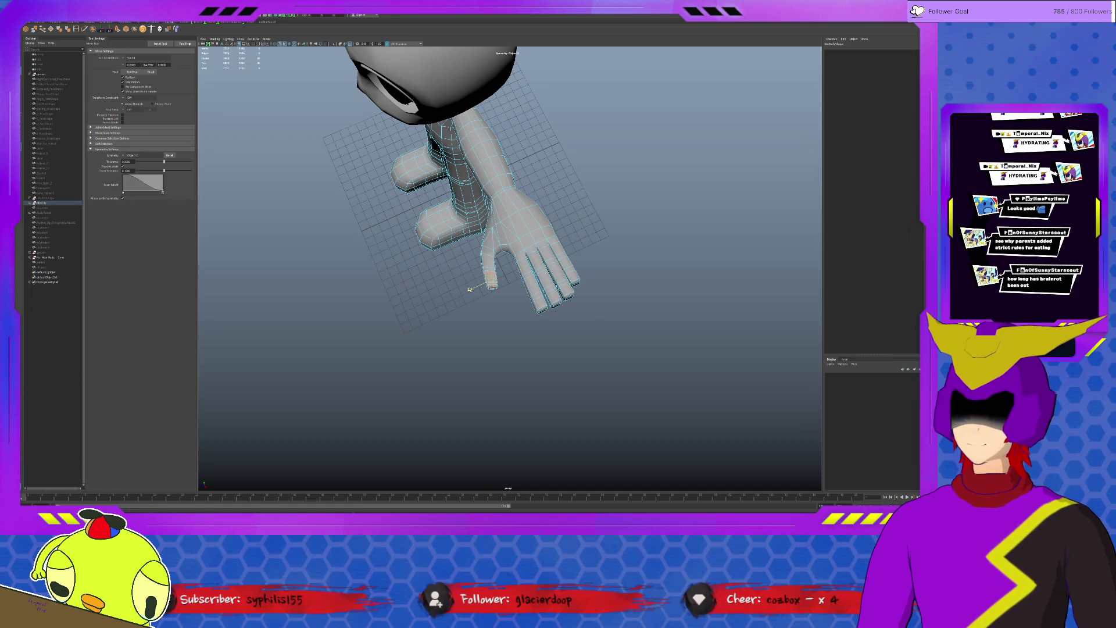
click(558, 231)
- Check the arm and fingers from the front and the character's other side
mouse_move(541, 262)
alt+mouse_down()
mouse_move(562, 366)
mouse_move(430, 391)
alt+mouse_up()
click(524, 340)
click(528, 390)
mouse_move(578, 411)
alt+mouse_down()
mouse_move(491, 367)
mouse_move(553, 384)
alt+mouse_up()
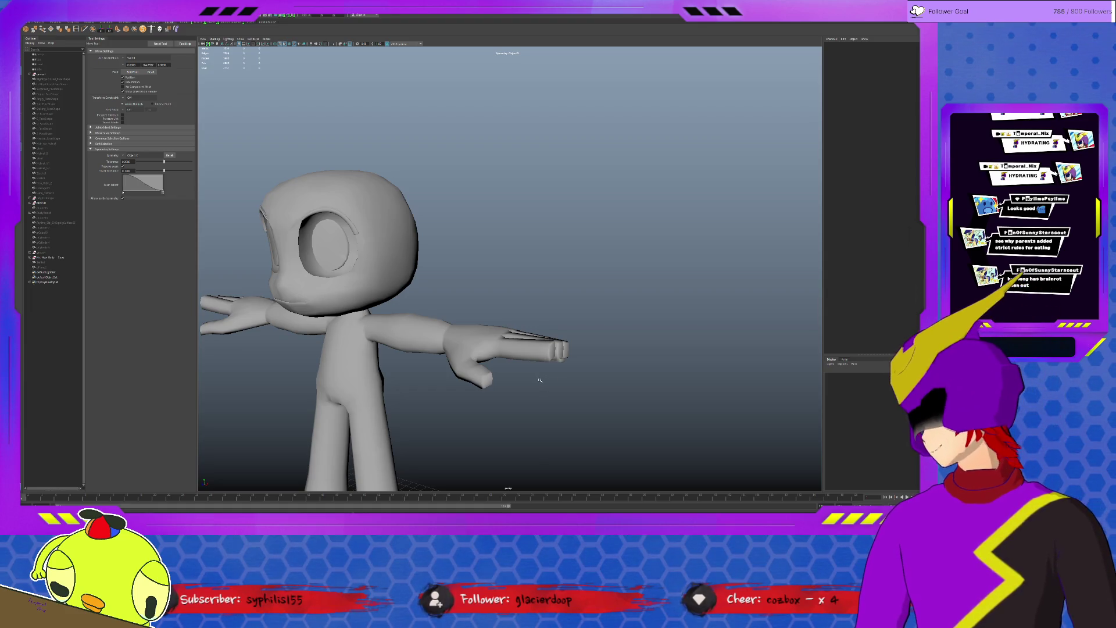
- Deselect the body mesh and pull back to frame the whole T-posed character
alt+drag(537, 380, 488, 387)
click(393, 375)
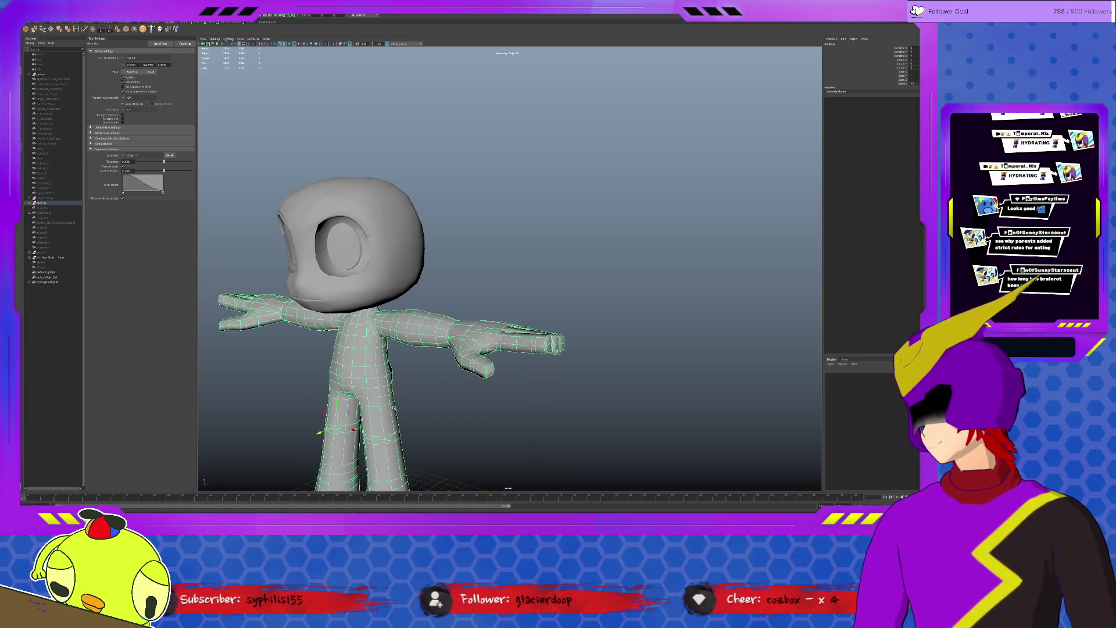
alt+drag(422, 396, 490, 412)
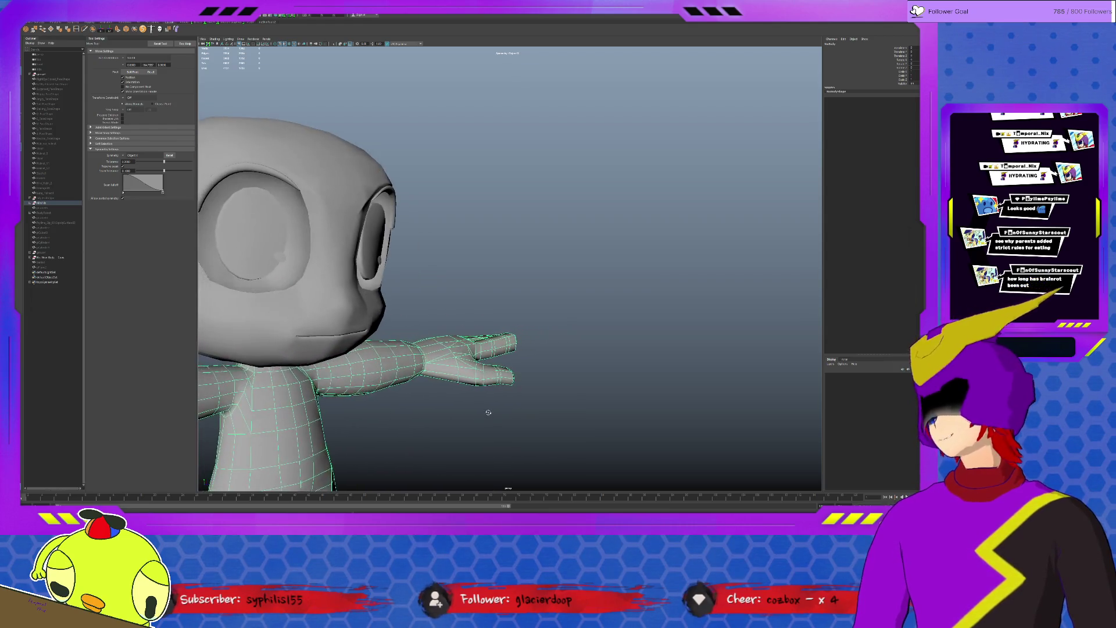
scroll(490, 412, down, 3)
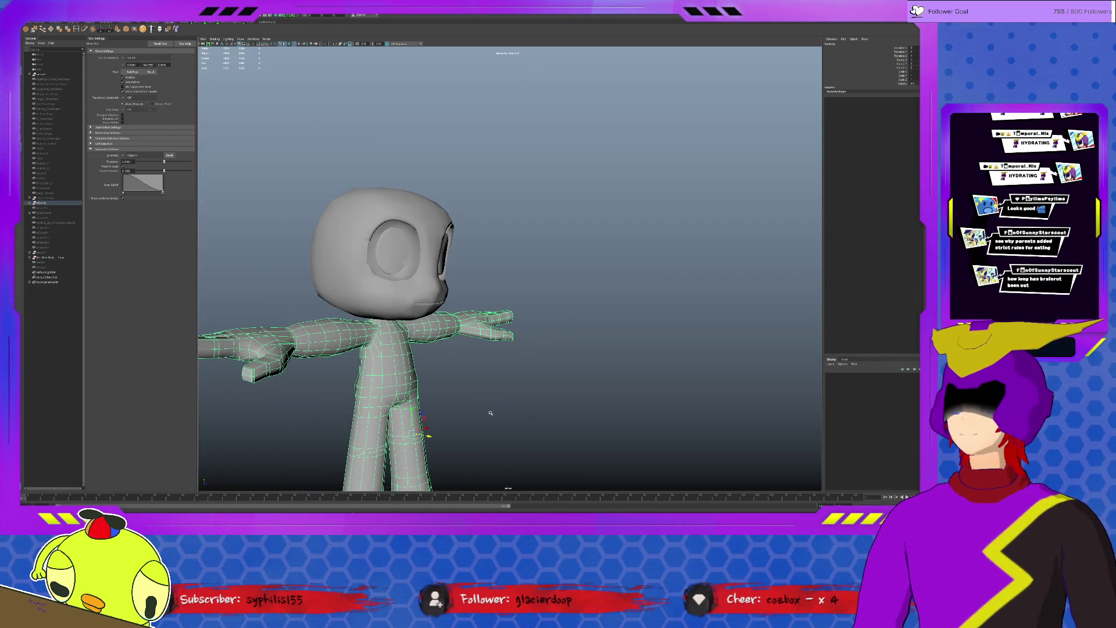
click(490, 413)
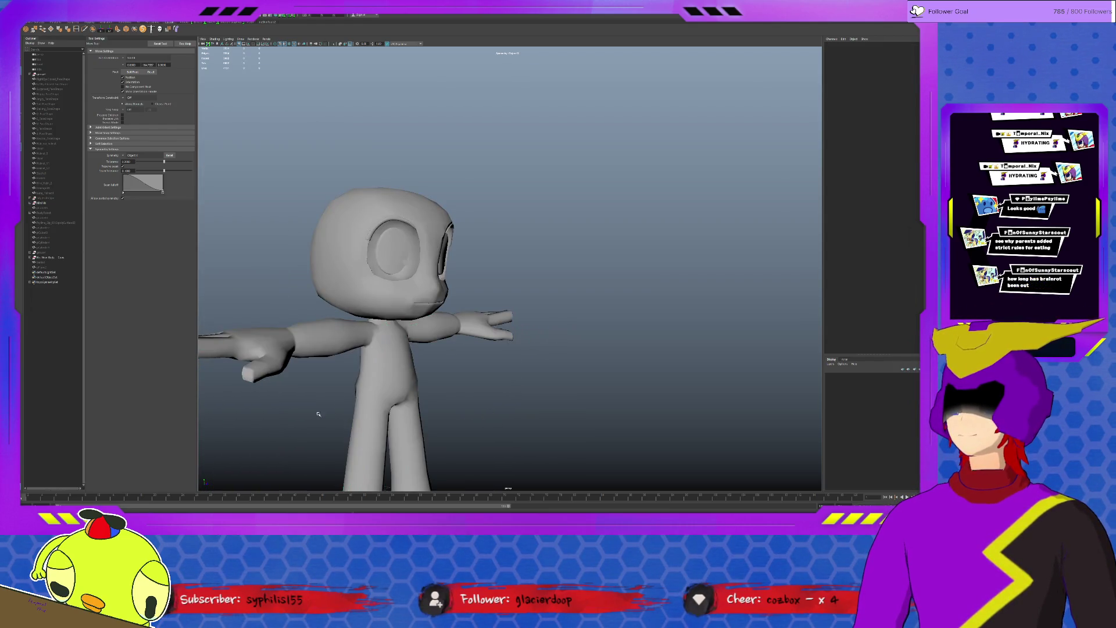
mouse_move(490, 413)
alt+mouse_down()
mouse_move(317, 412)
mouse_move(324, 405)
mouse_move(300, 418)
alt+mouse_up()
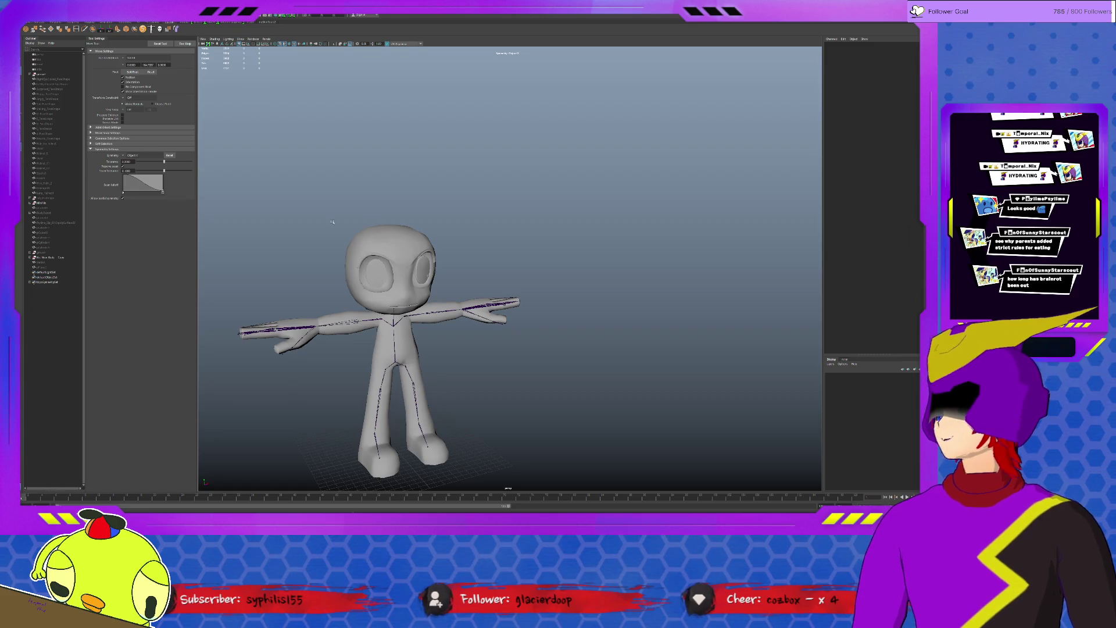
scroll(473, 383, up, 2)
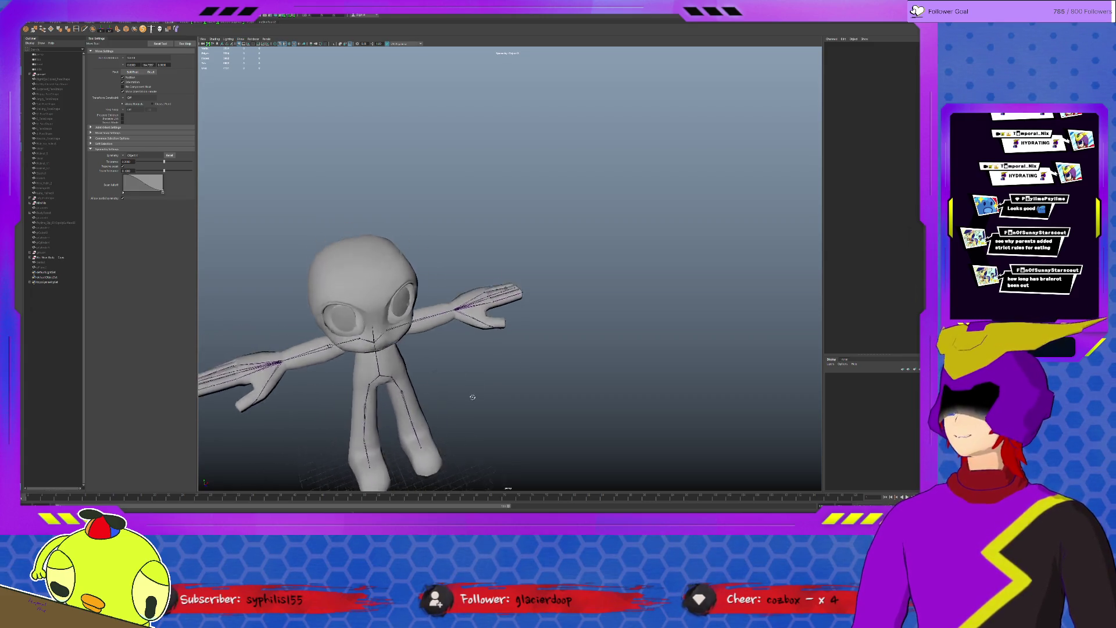
- Look over the body from above and the front, then pick a vertex at the crotch
alt+drag(473, 383, 409, 321)
scroll(464, 382, up, 3)
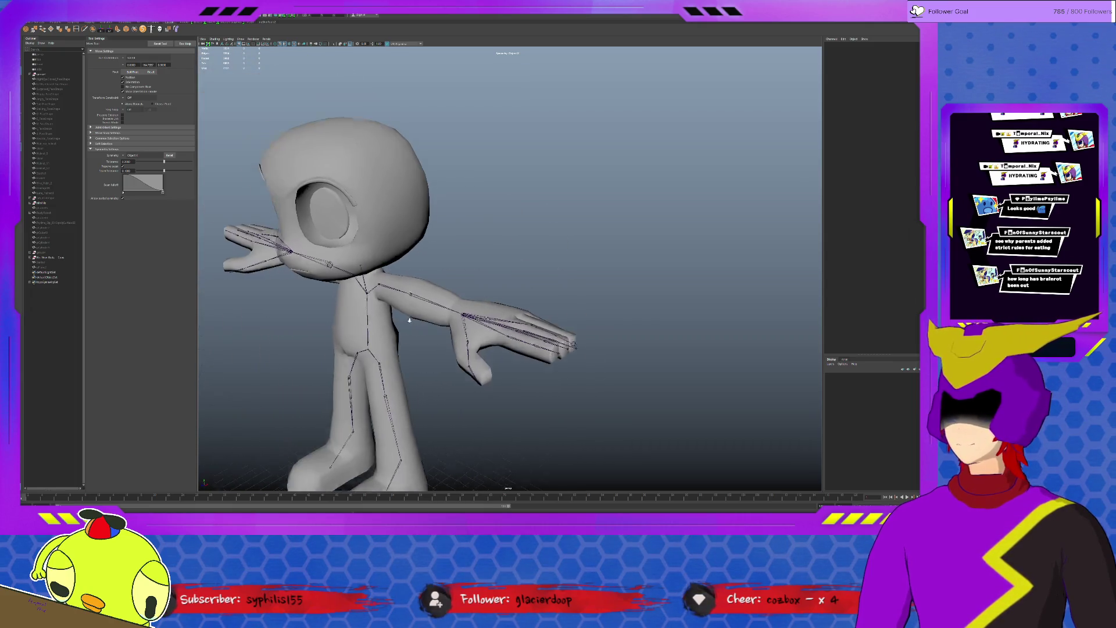
scroll(409, 321, down, 3)
click(397, 349)
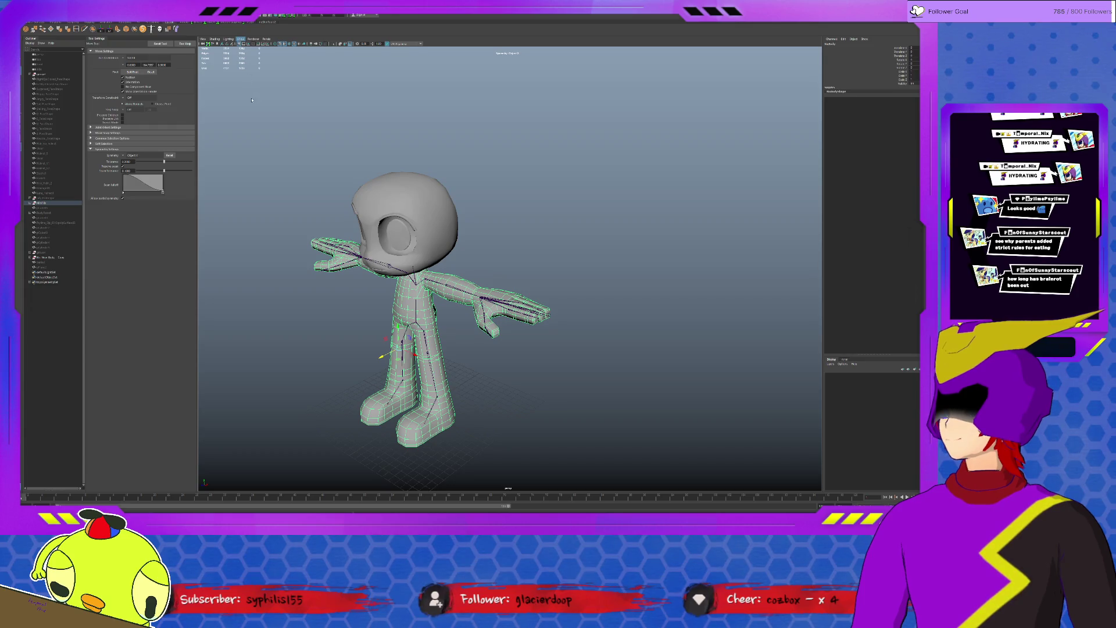
alt+drag(366, 218, 586, 263)
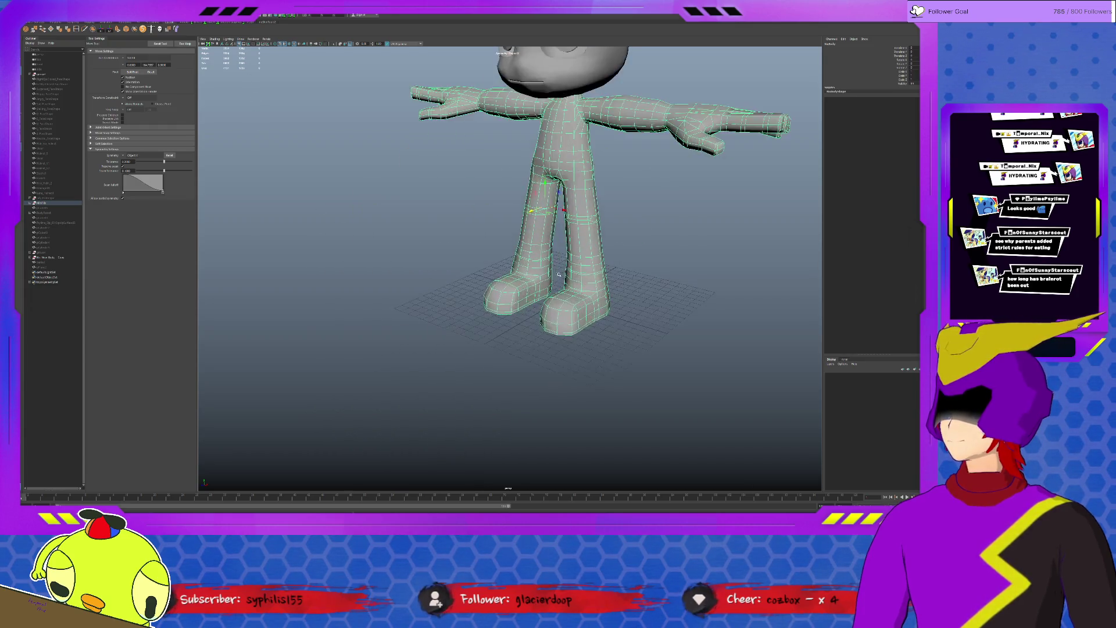
scroll(586, 263, up, 3)
click(610, 288)
click(489, 279)
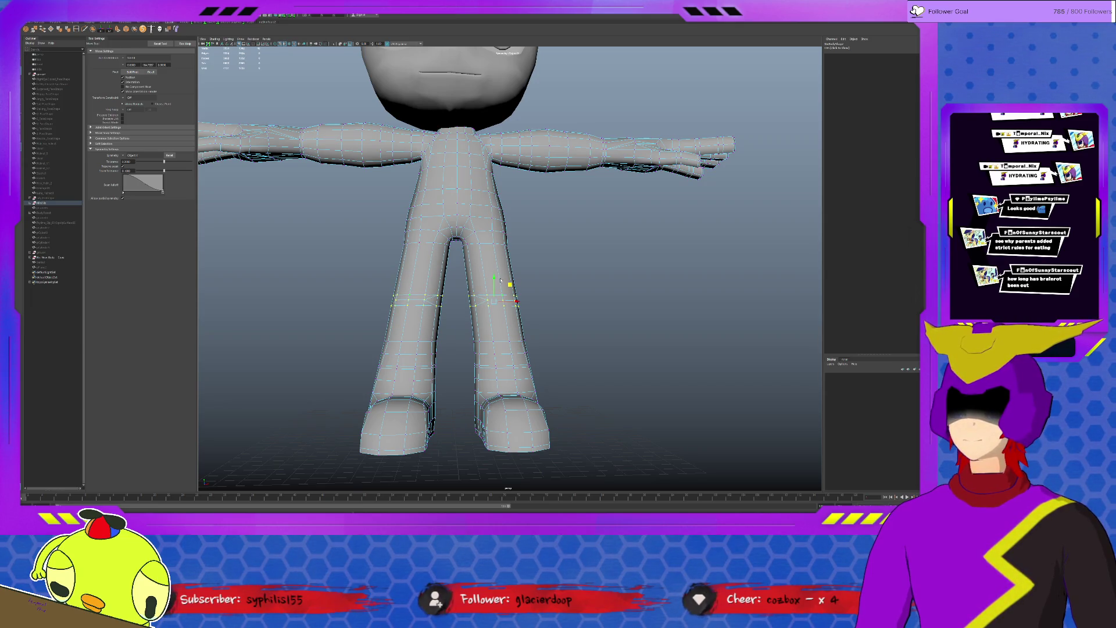
- Turn off the wireframe overlay and inspect the right leg's vertices in side profile
key(4)
alt+middle_drag(501, 280, 741, 262)
mouse_move(766, 359)
alt+mouse_down()
mouse_move(586, 352)
mouse_move(480, 315)
mouse_move(547, 314)
alt+mouse_up()
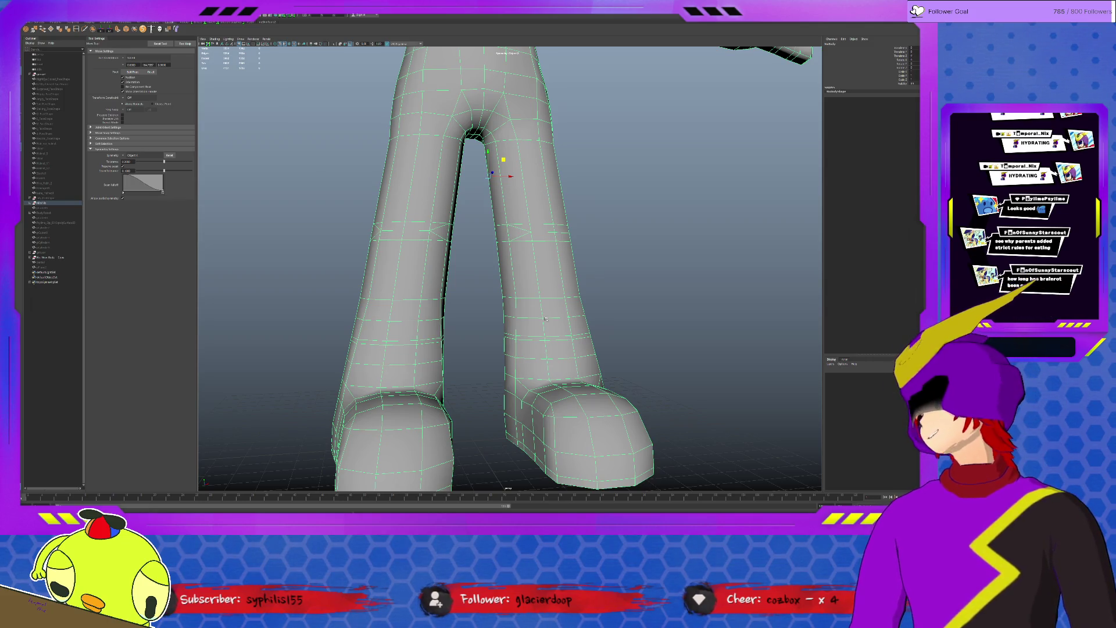
alt+right_drag(523, 262, 567, 262)
click(565, 345)
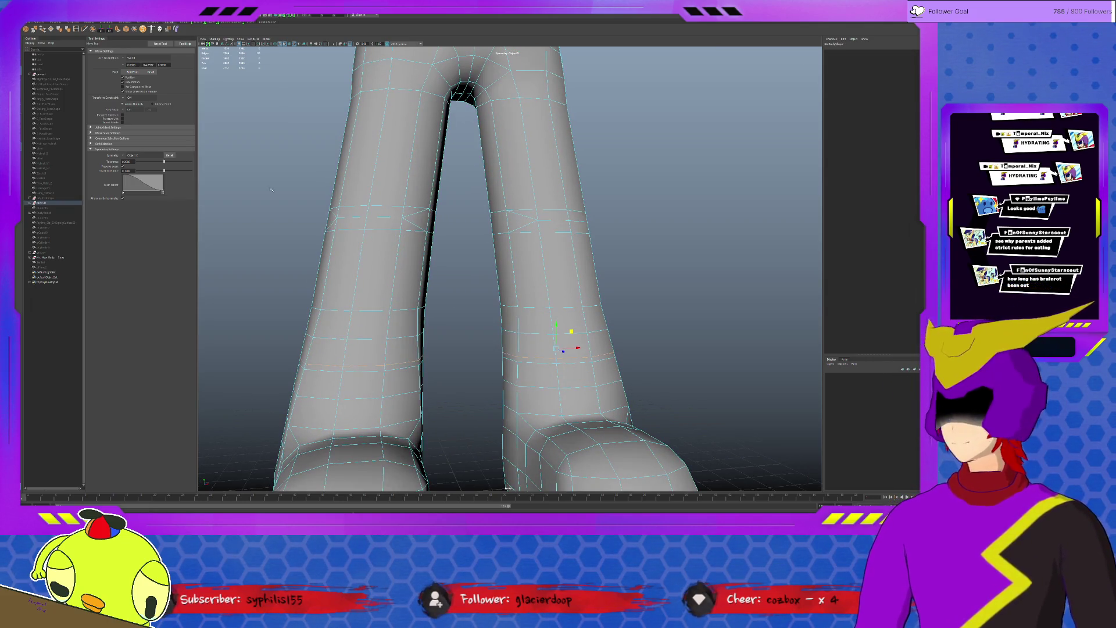
click(323, 203)
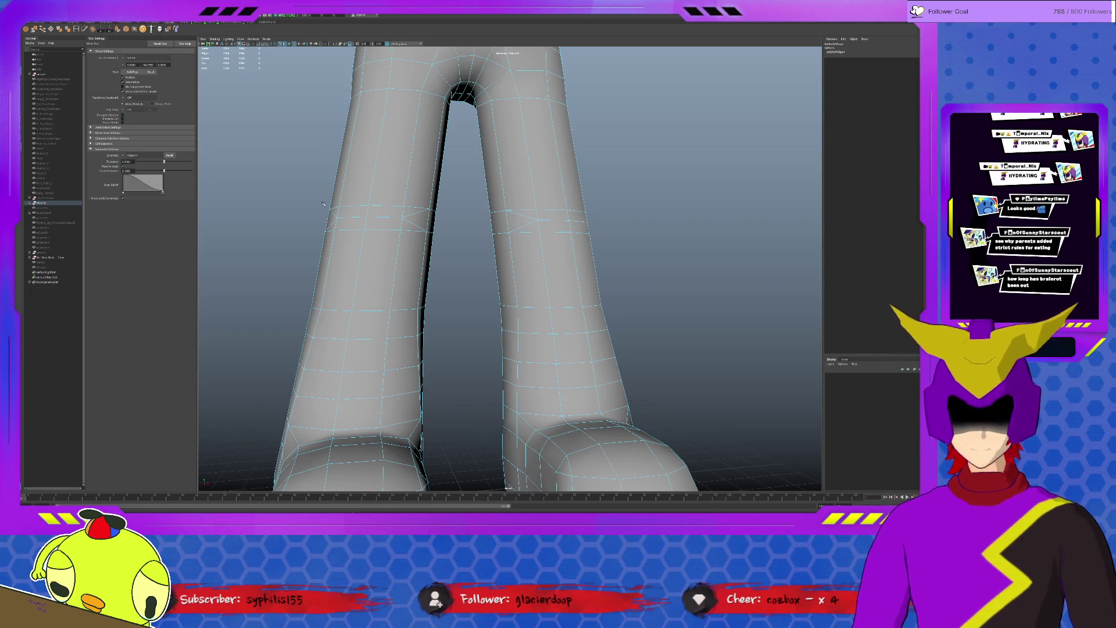
scroll(513, 259, down, 4)
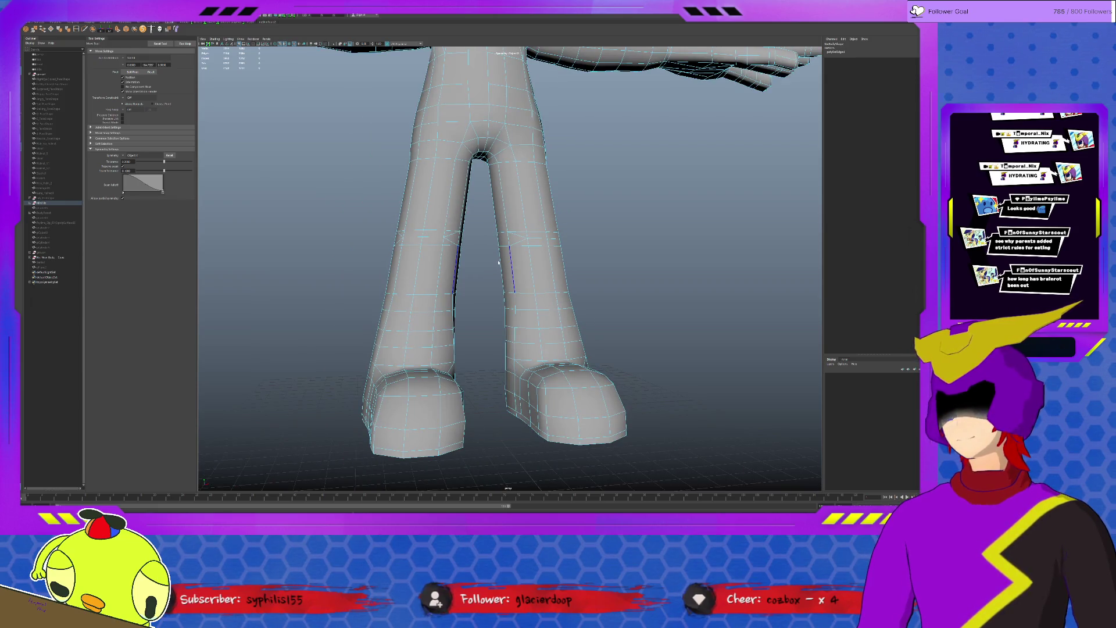
- Select the vertex loop around the legs and lower right-leg points to refine their shape
click(535, 234)
double_click(544, 234)
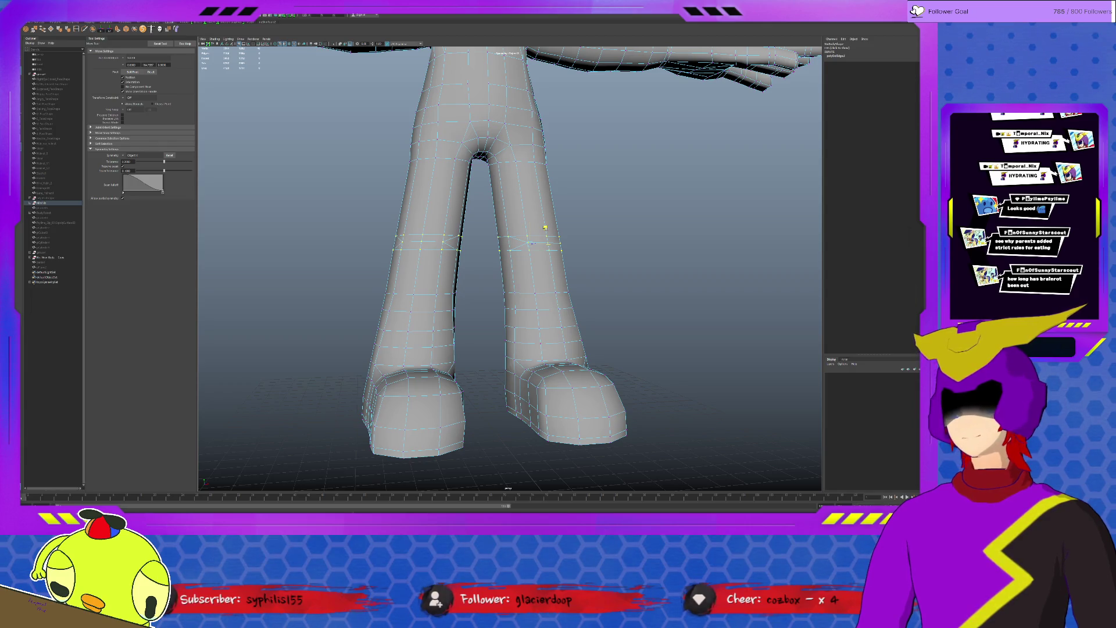
alt+drag(573, 286, 549, 297)
click(544, 291)
alt+drag(550, 315, 558, 340)
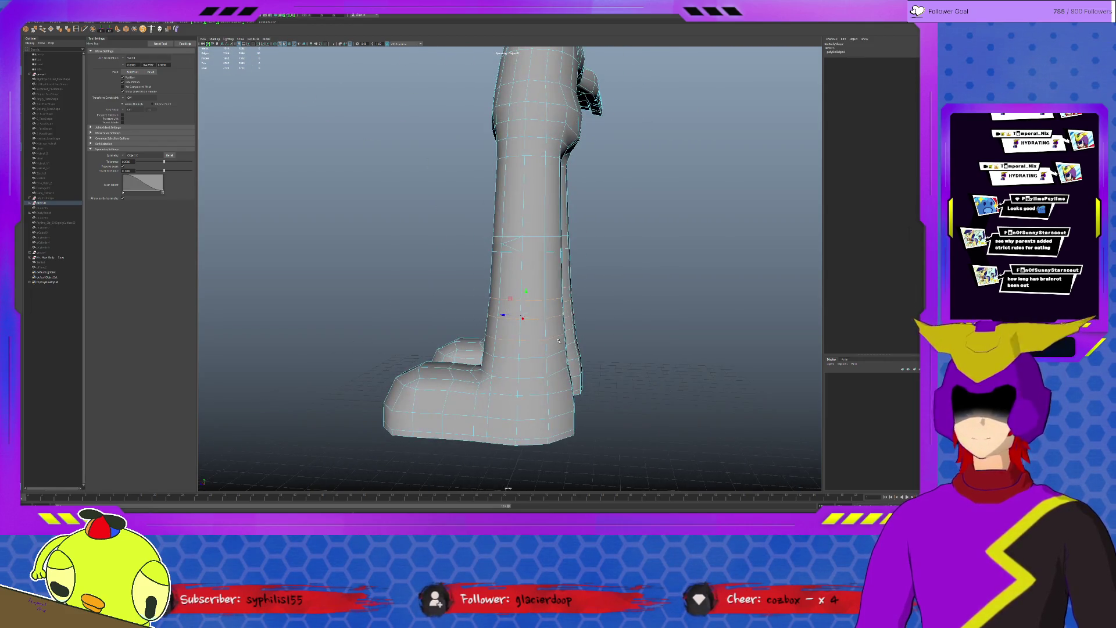
click(546, 336)
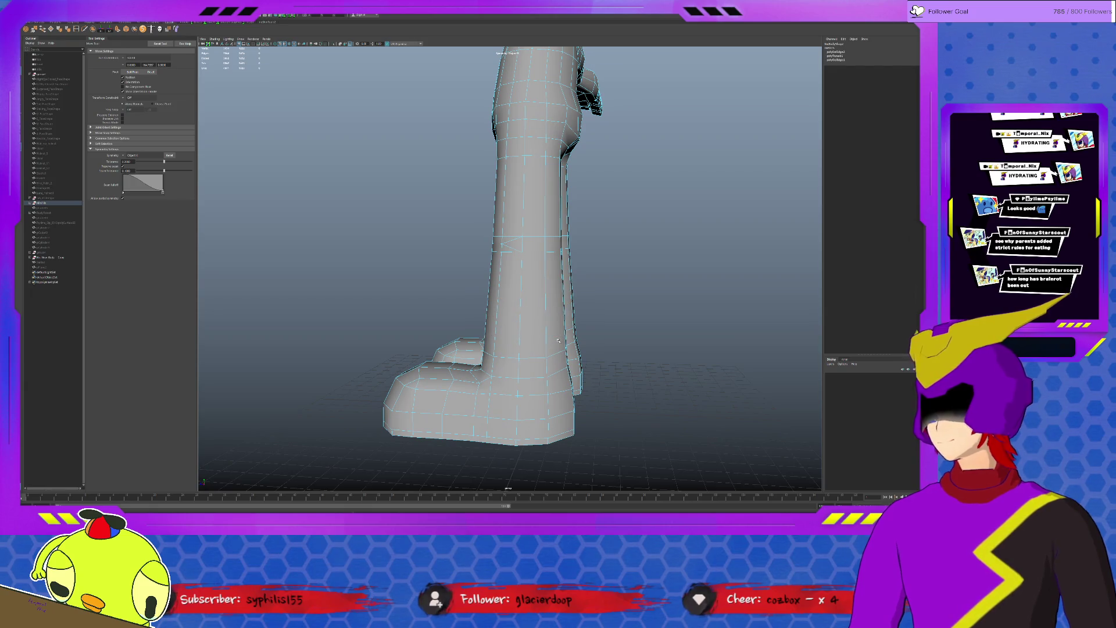
- Check the legs from front and rear, then frame the whole character
alt+drag(553, 342, 581, 342)
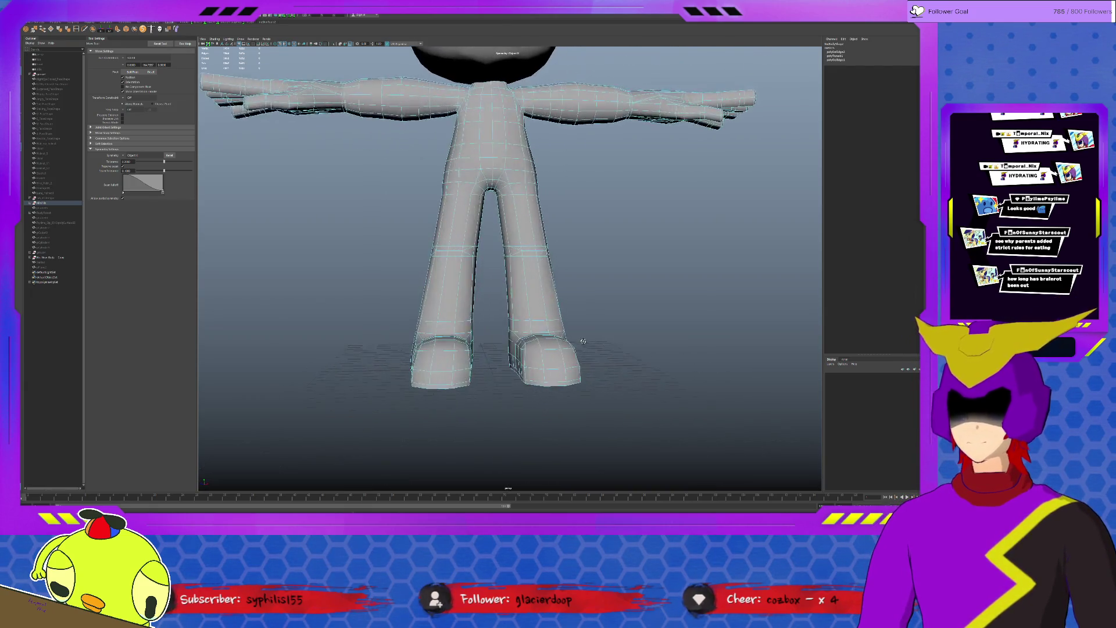
mouse_move(558, 300)
alt+mouse_down()
mouse_move(443, 288)
mouse_move(546, 285)
alt+mouse_up()
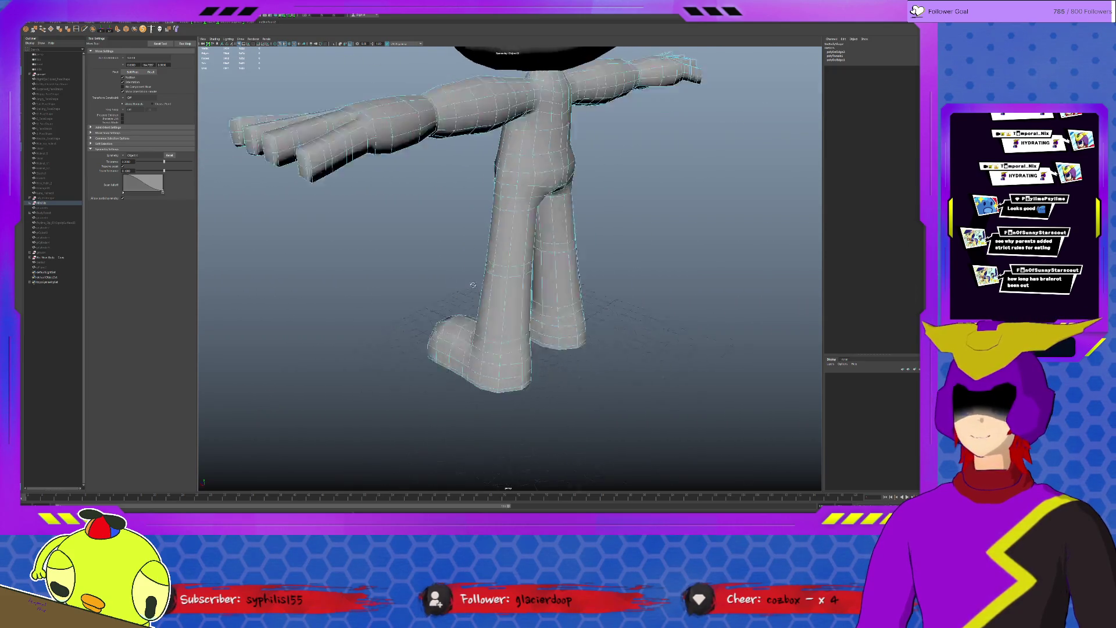
key(f)
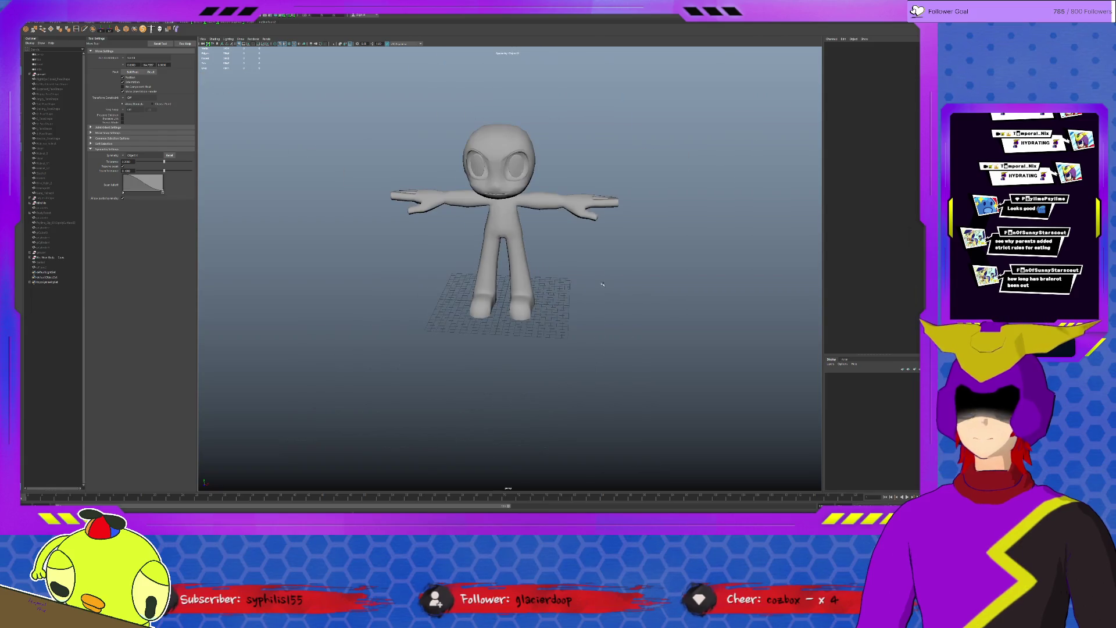
scroll(602, 285, down, 2)
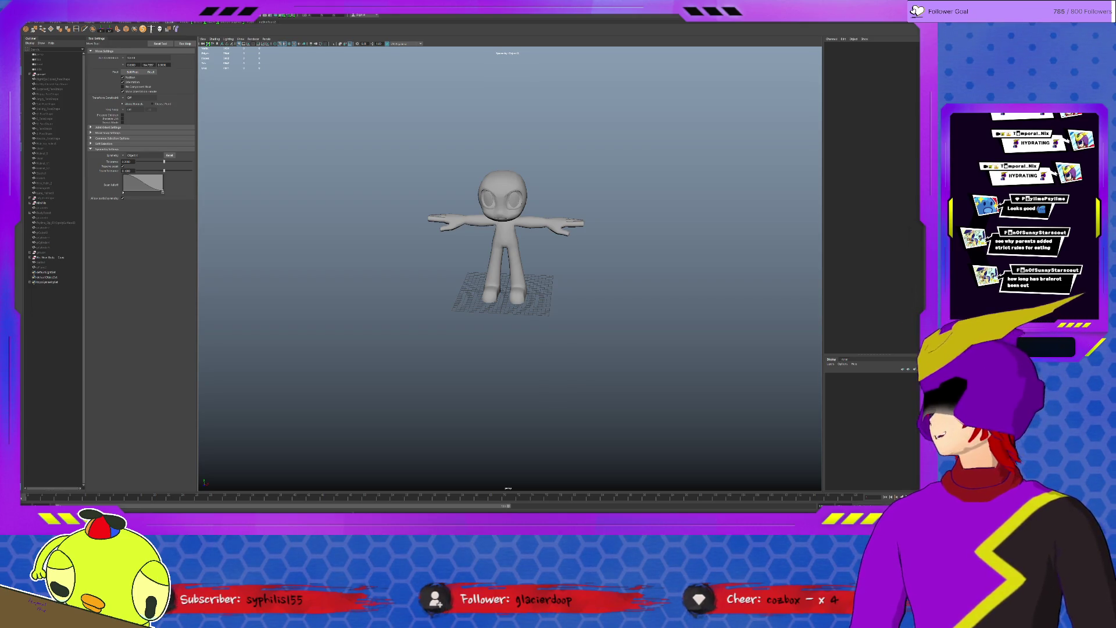
- Select the body mesh up close to show the Move manipulator for further shaping
click(508, 260)
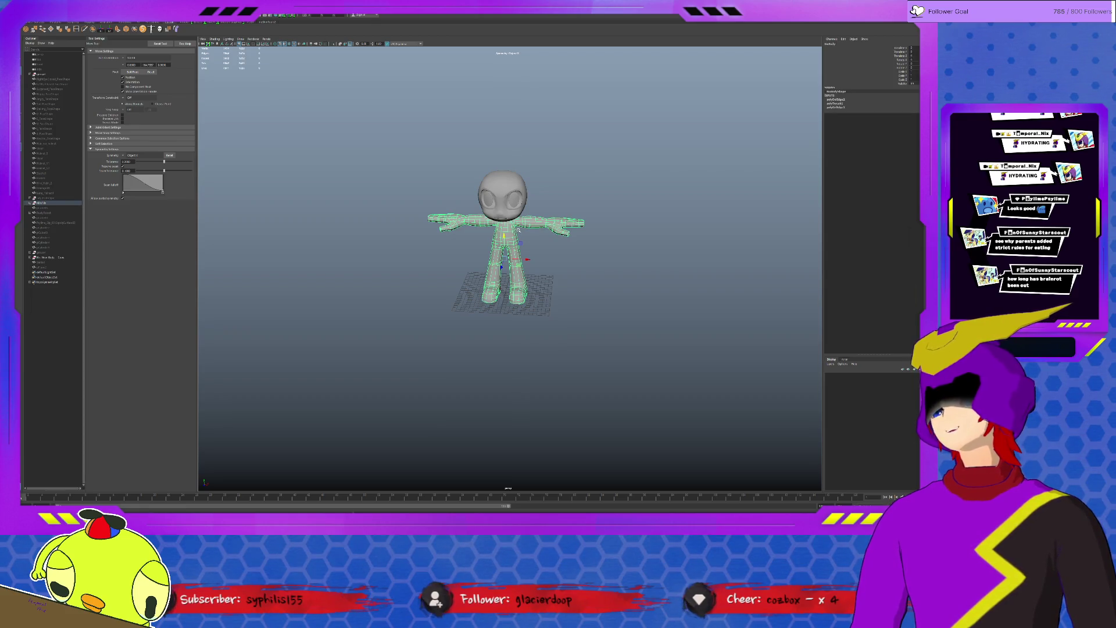
click(526, 259)
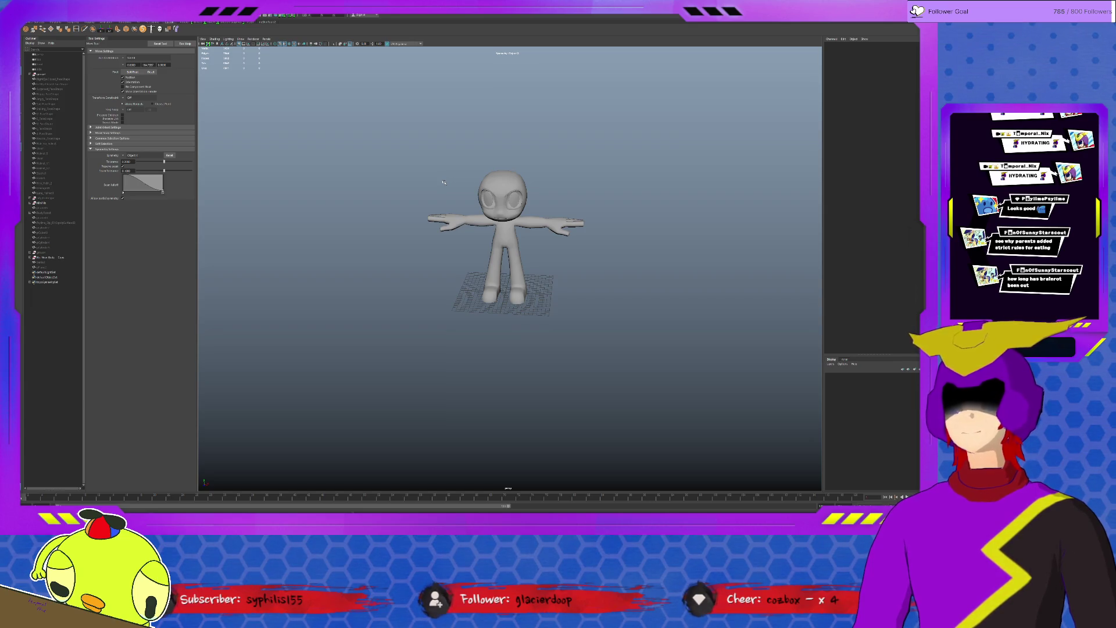
scroll(443, 182, up, 5)
scroll(462, 209, up, 3)
click(480, 242)
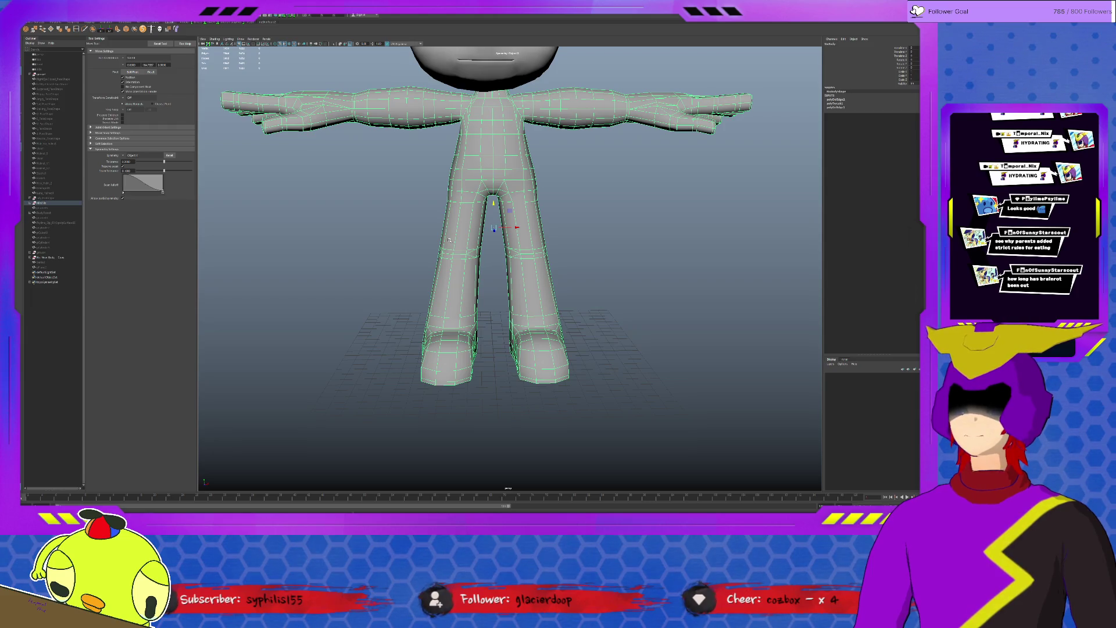
right_click(514, 226)
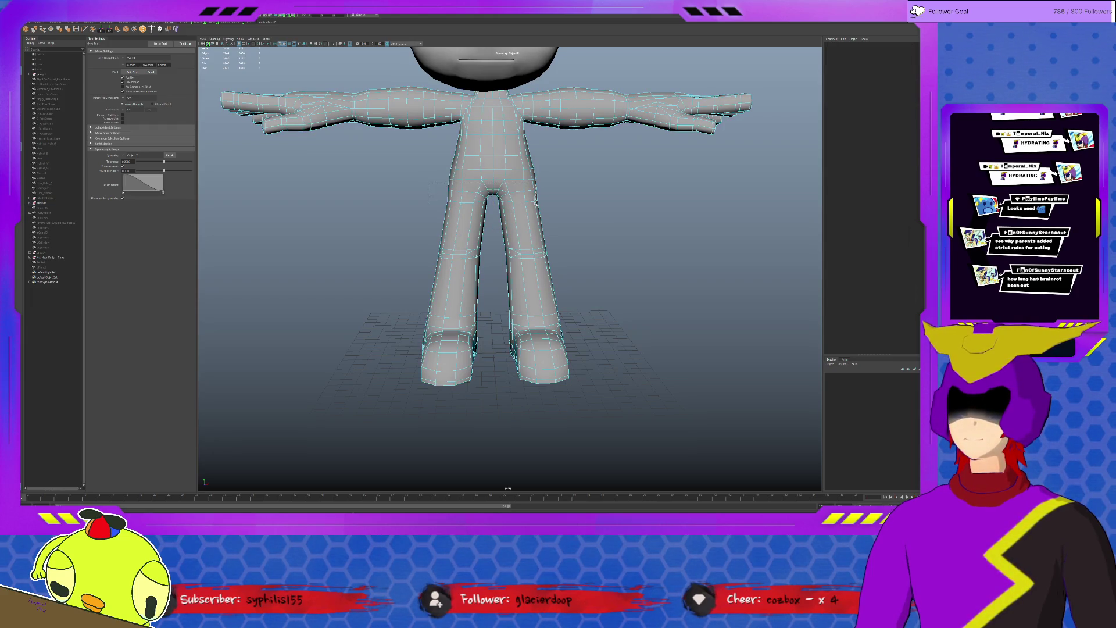
drag(454, 183, 558, 249)
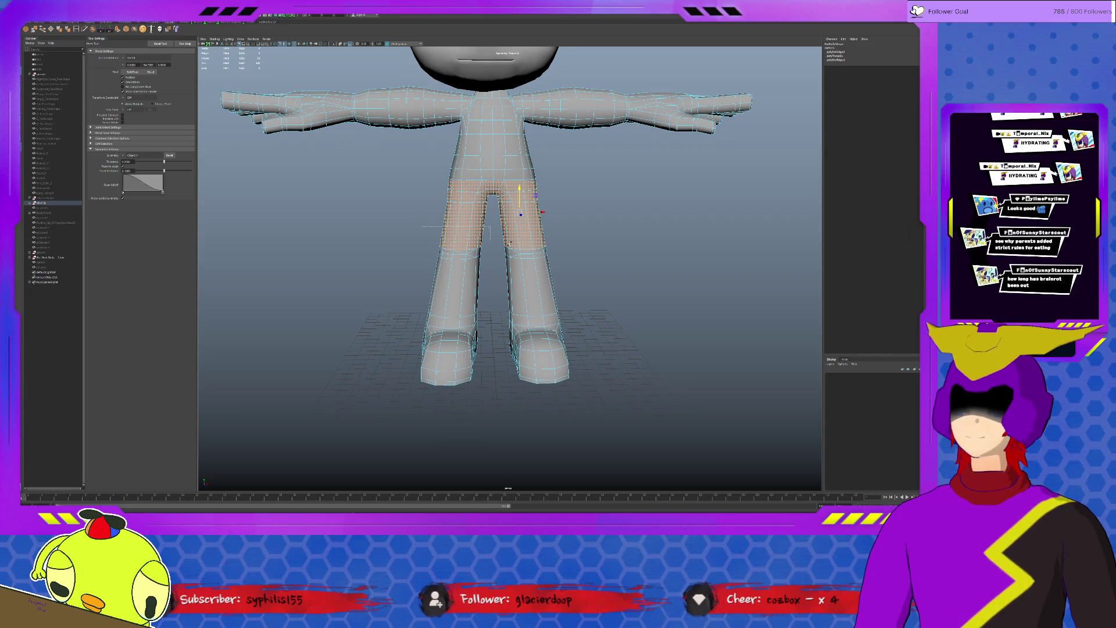
mouse_move(453, 184)
mouse_down()
mouse_move(533, 201)
mouse_move(514, 188)
mouse_move(537, 213)
mouse_up()
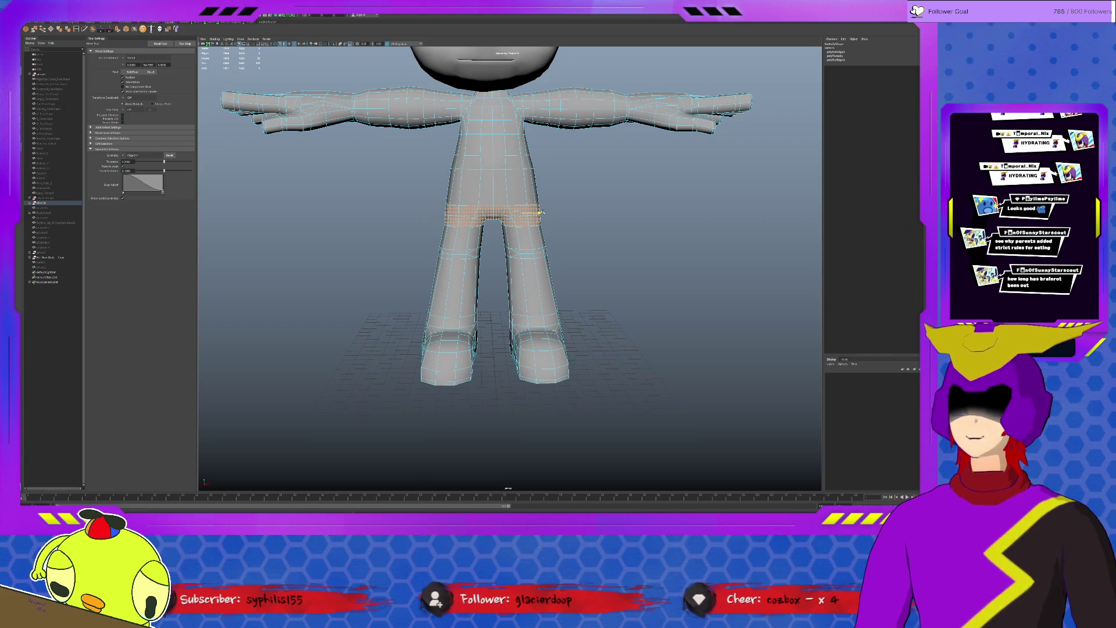
scroll(541, 213, down, 2)
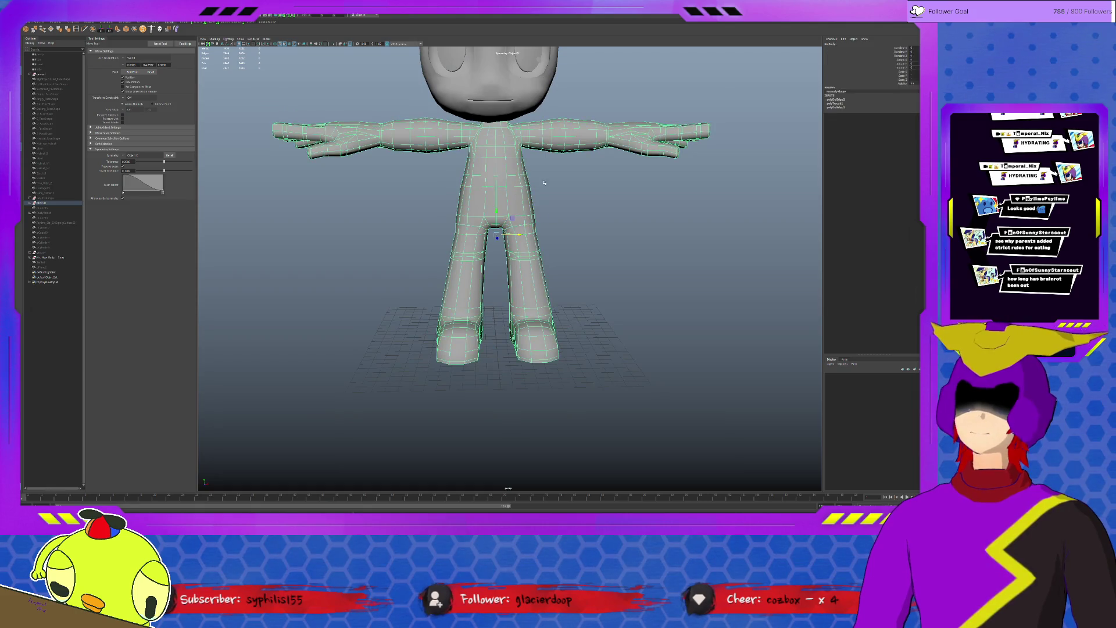
click(610, 228)
alt+drag(610, 229, 579, 255)
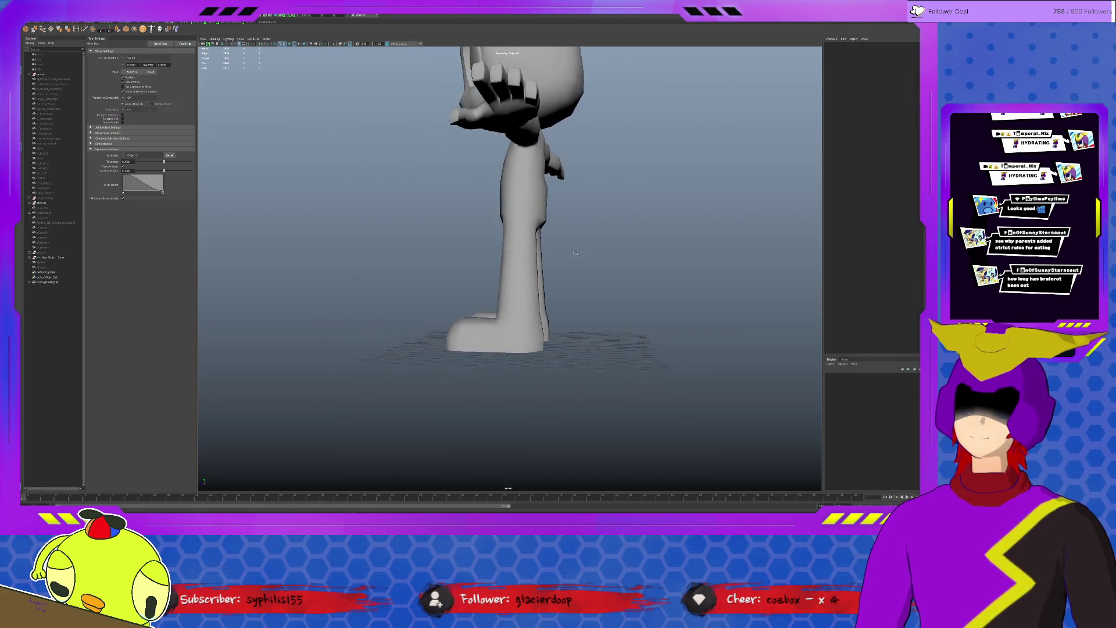
click(523, 219)
mouse_move(523, 218)
alt+mouse_down()
mouse_move(510, 191)
mouse_move(557, 200)
alt+mouse_up()
alt+right_drag(558, 200, 536, 164)
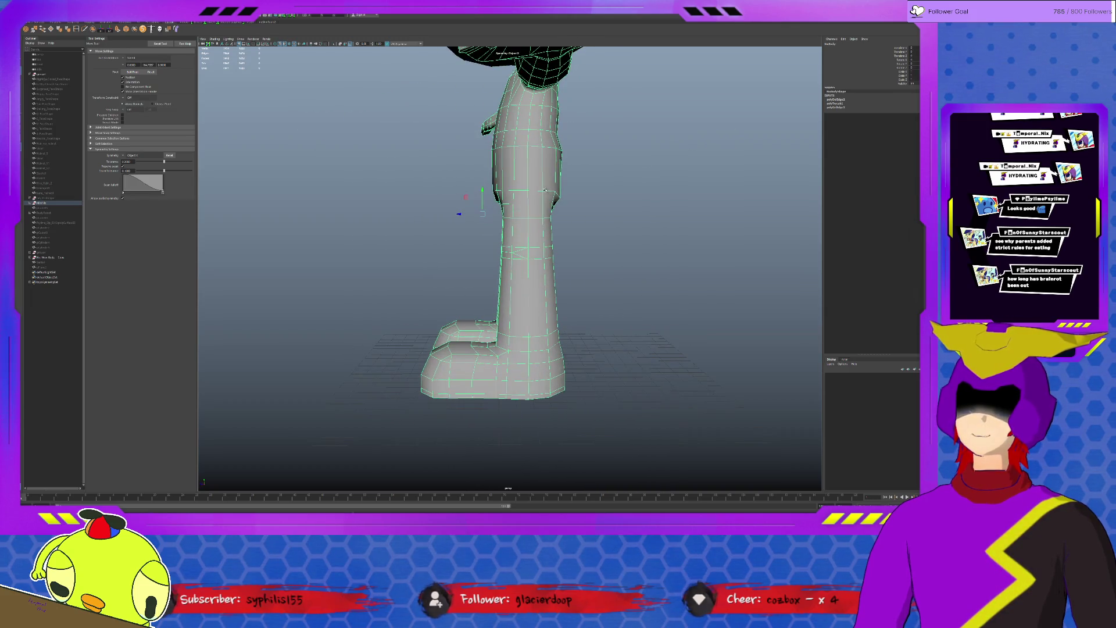
click(523, 146)
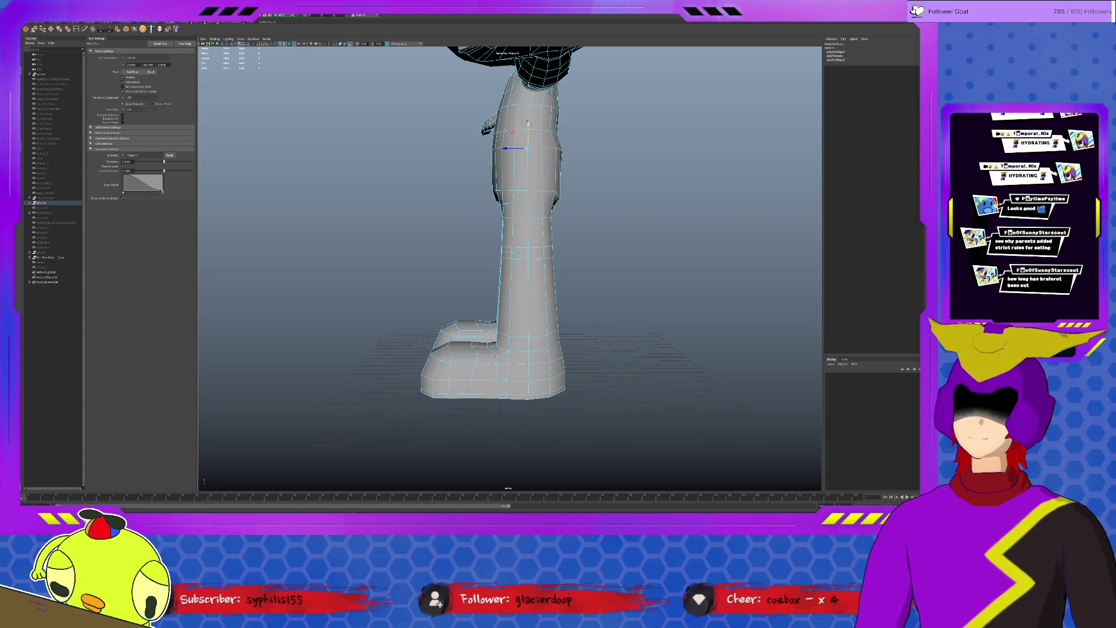